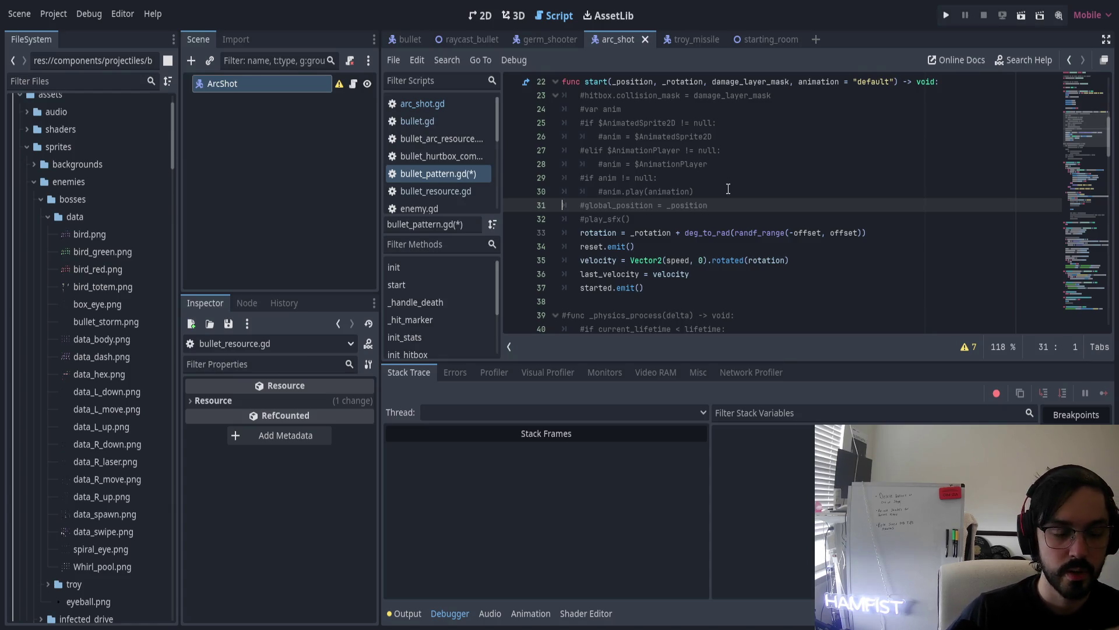
Launch Microsoft Paint from the Windows search by typing 'paint'
key("super")
type("paint")
key("Return")
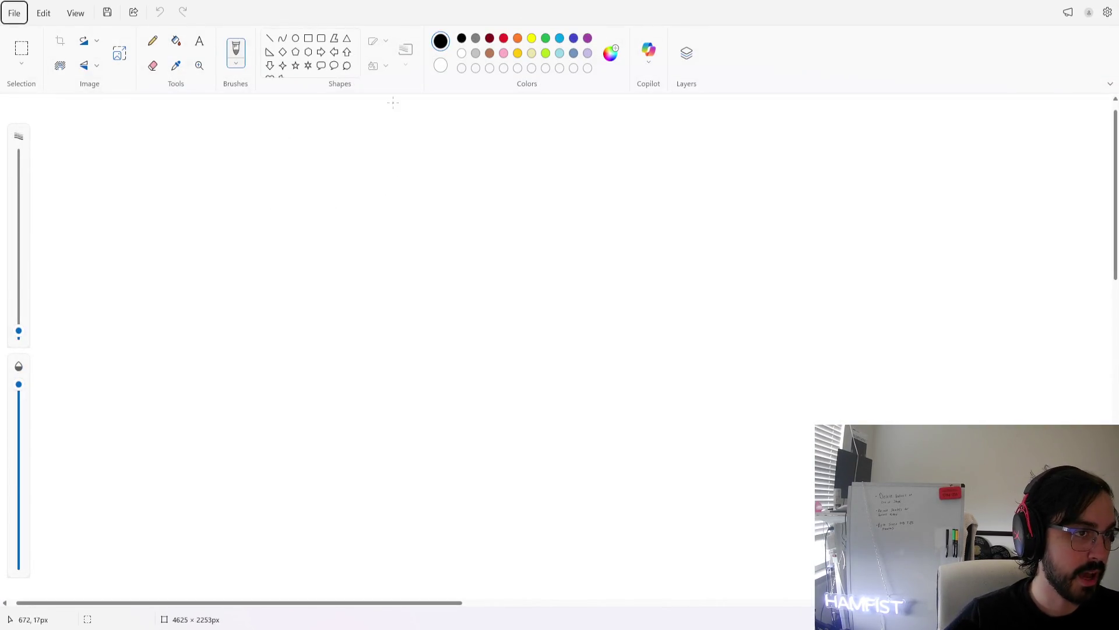
Handwrite 'Static Pattern' at the top left and underline it
mouse_move(235, 147)
left_mouse_down()
mouse_move(200, 179)
mouse_move(239, 187)
left_mouse_up()
left_click_drag(236, 174, 371, 172)
mouse_move(386, 152)
left_mouse_down()
mouse_move(385, 168)
mouse_move(400, 175)
left_mouse_up()
mouse_move(397, 160)
left_mouse_down()
mouse_move(413, 159)
mouse_move(419, 173)
mouse_move(432, 156)
mouse_move(452, 173)
left_mouse_up()
left_click_drag(219, 209, 409, 189)
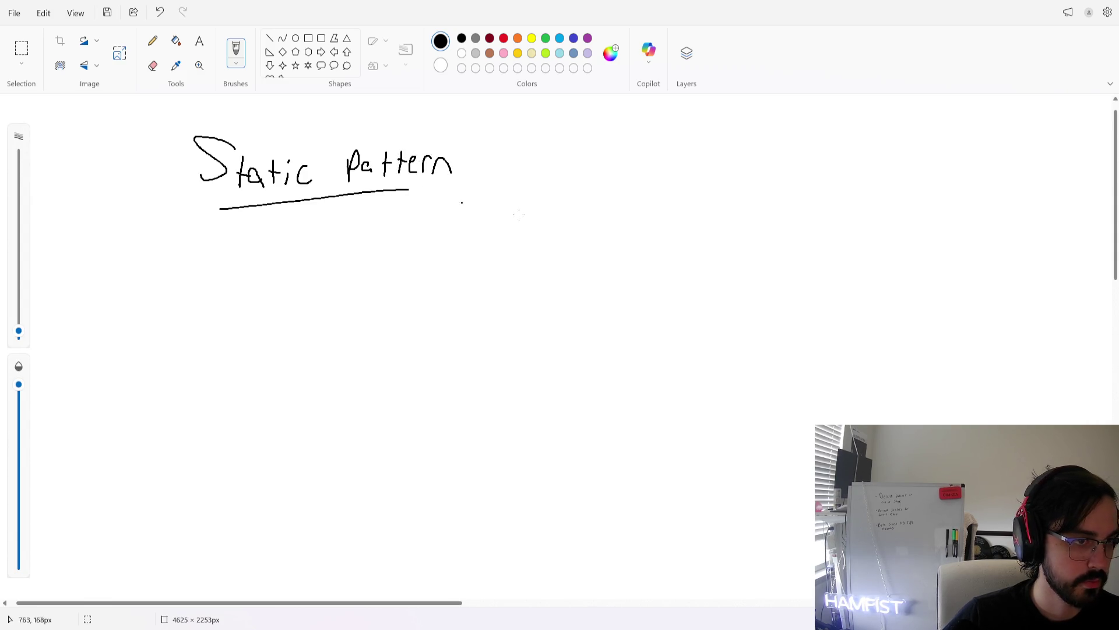
Handwrite and underline 'Dynamic Pattern' on the right, then add a text box below Static Pattern
left_click_drag(599, 133, 597, 164)
mouse_move(601, 131)
left_mouse_down()
mouse_move(619, 136)
mouse_move(604, 160)
left_mouse_up()
mouse_move(627, 140)
left_mouse_down()
mouse_move(637, 156)
mouse_move(625, 170)
mouse_move(671, 155)
left_mouse_up()
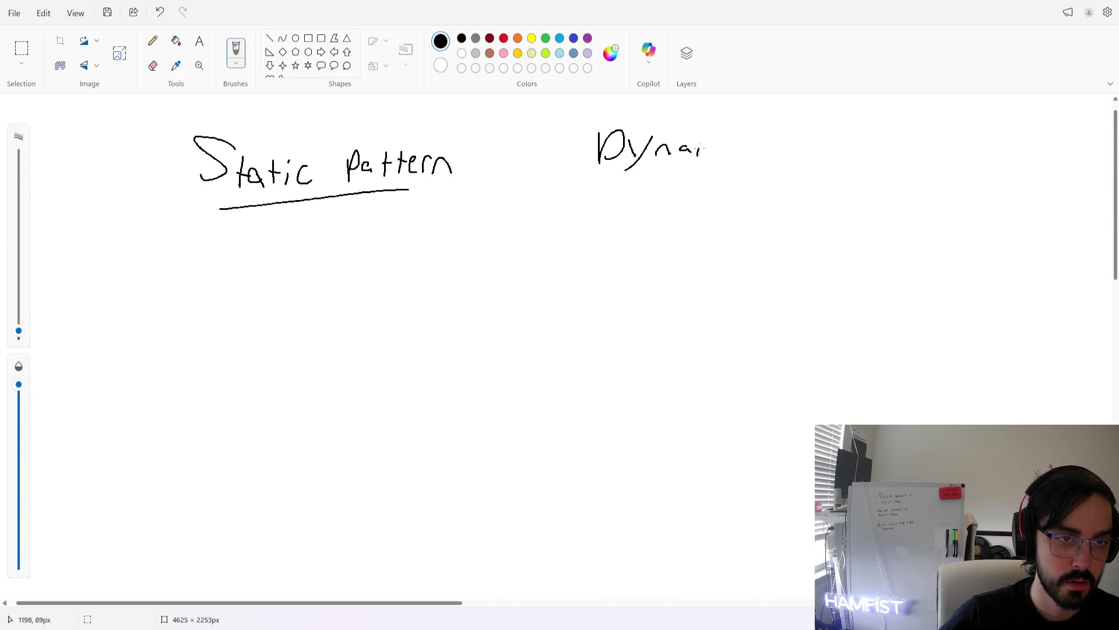
mouse_move(753, 141)
left_mouse_down()
mouse_move(753, 154)
mouse_move(790, 161)
mouse_move(793, 147)
mouse_move(822, 150)
left_mouse_up()
mouse_move(840, 132)
left_mouse_down()
mouse_move(838, 144)
mouse_move(912, 151)
left_mouse_up()
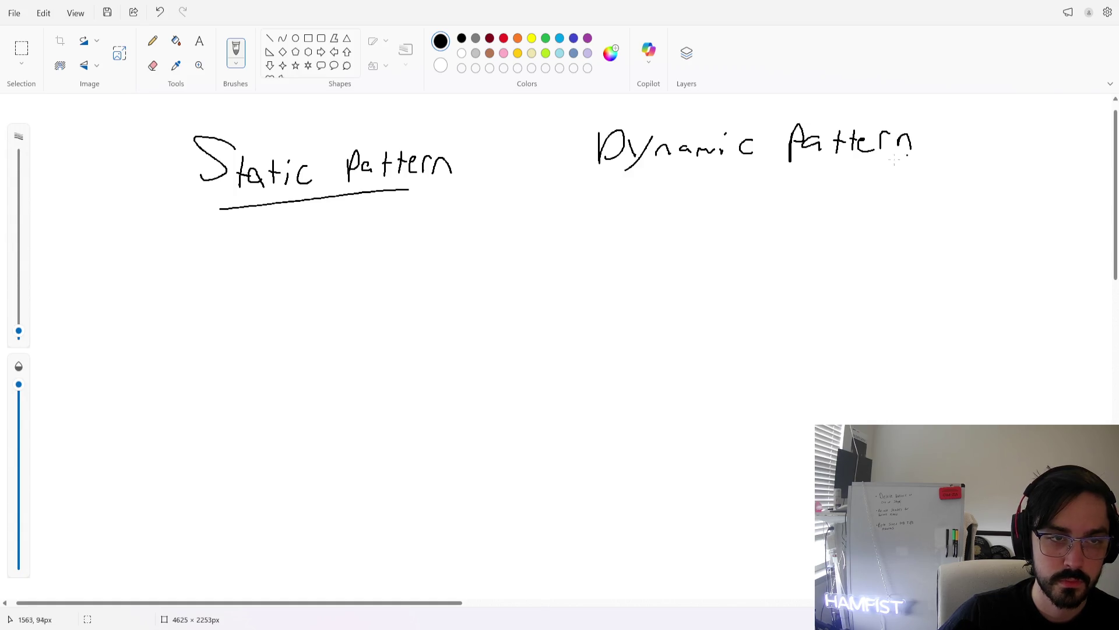
left_click_drag(645, 177, 997, 166)
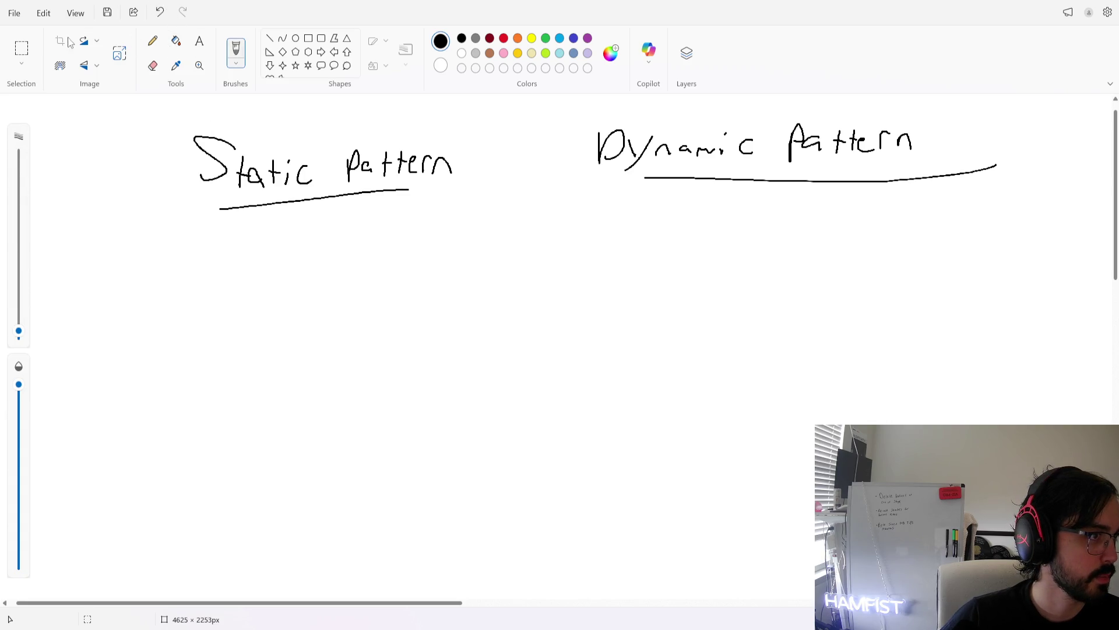
left_click(199, 41)
left_click_drag(227, 236, 320, 260)
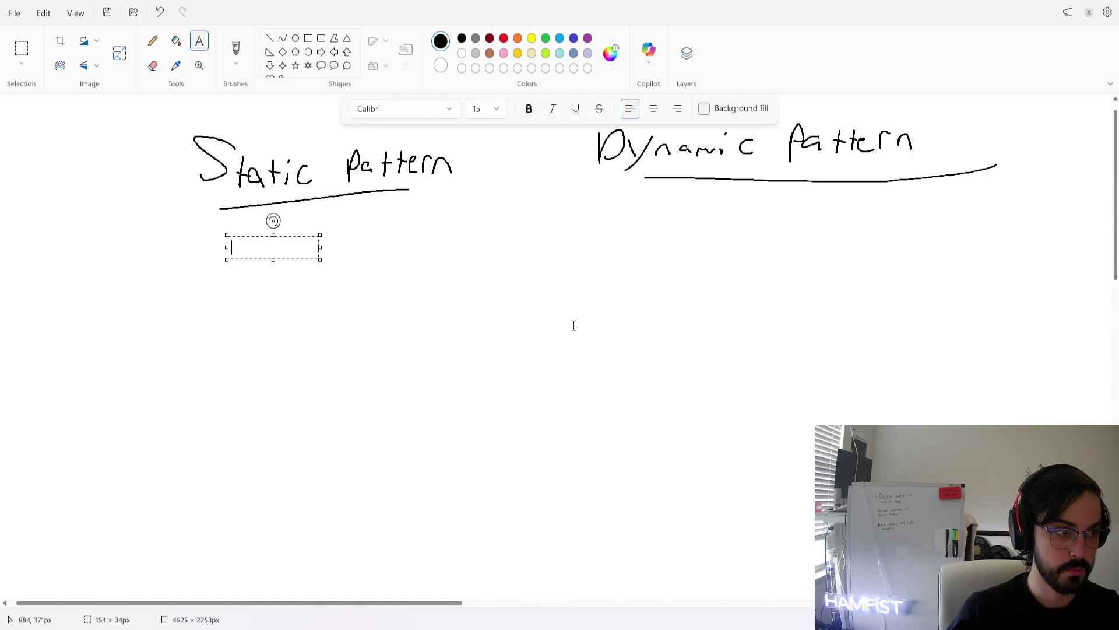
Type the notes 'Init bullets required to shoot' and 'Does not move, does not animate'
type("Init bullets requi")
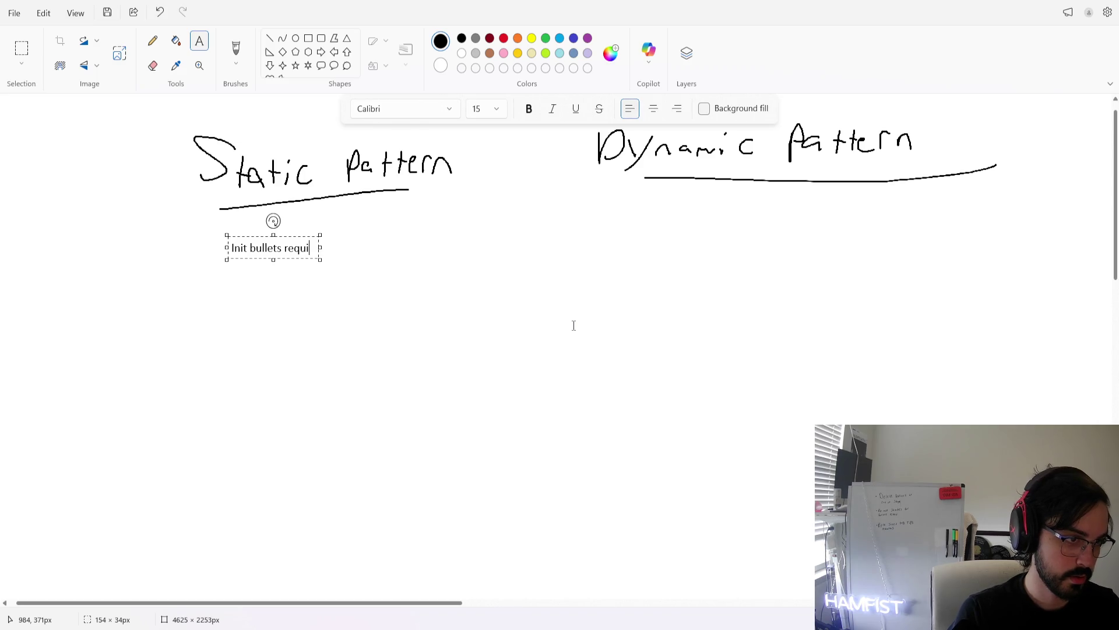
type("red for")
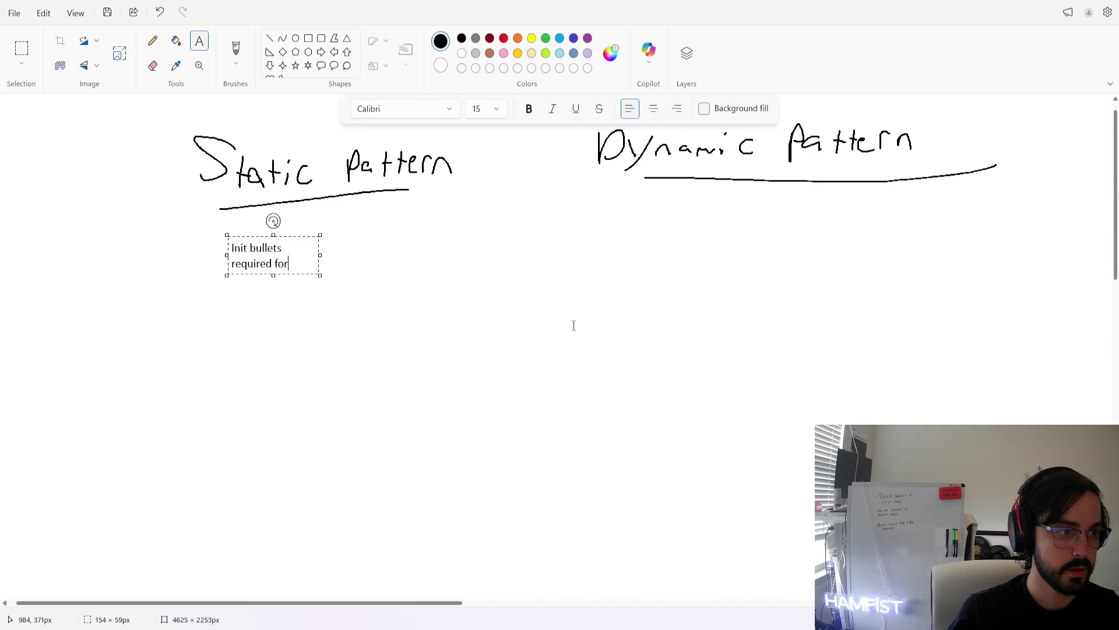
key("BackSpace")
key("BackSpace")
key("BackSpace")
type("to shoot")
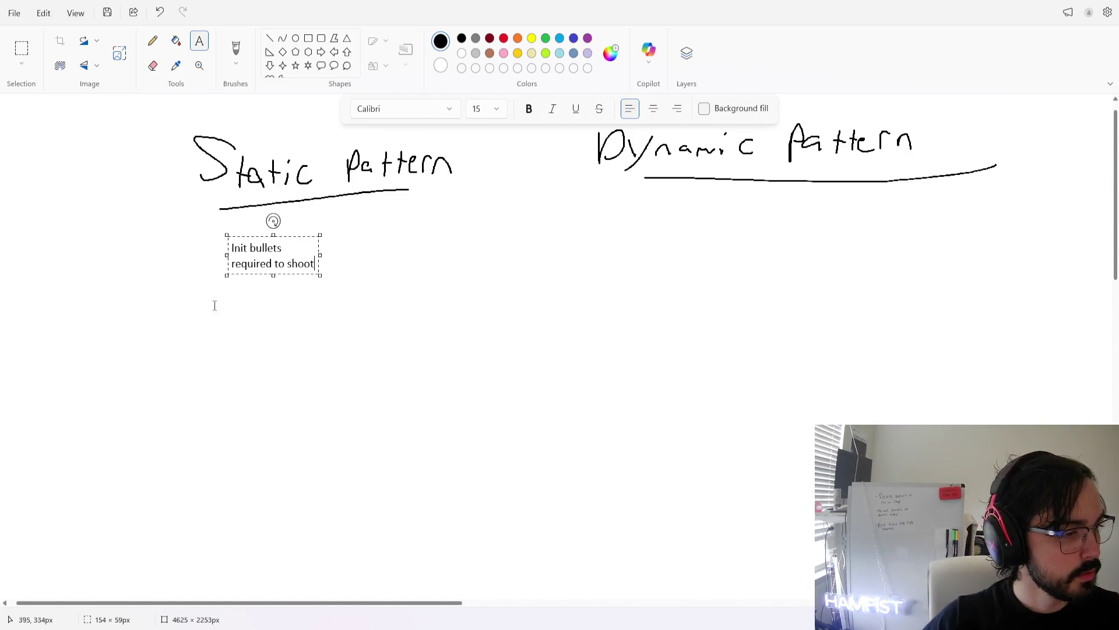
key("Return")
key("Return")
type("Does not have")
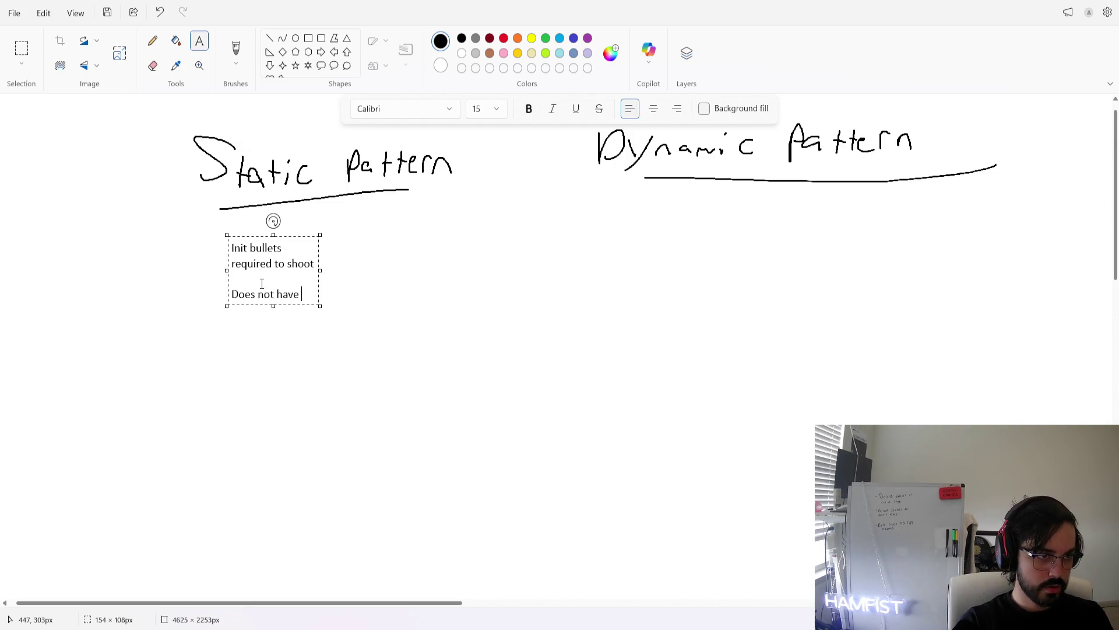
key("BackSpace")
key("BackSpace")
key("BackSpace")
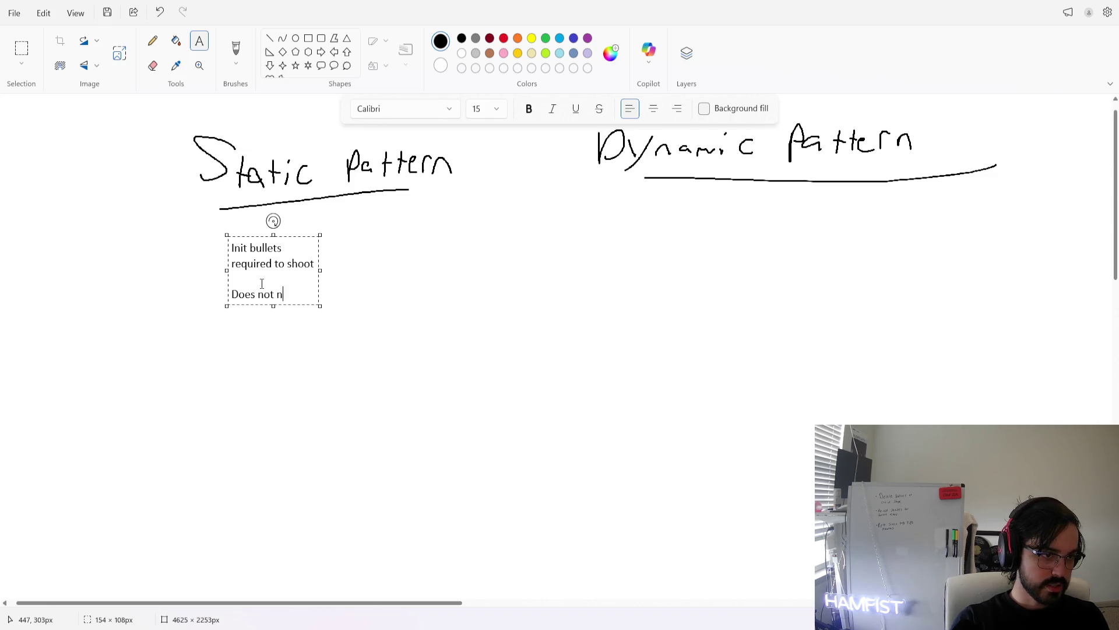
type("move , does not an")
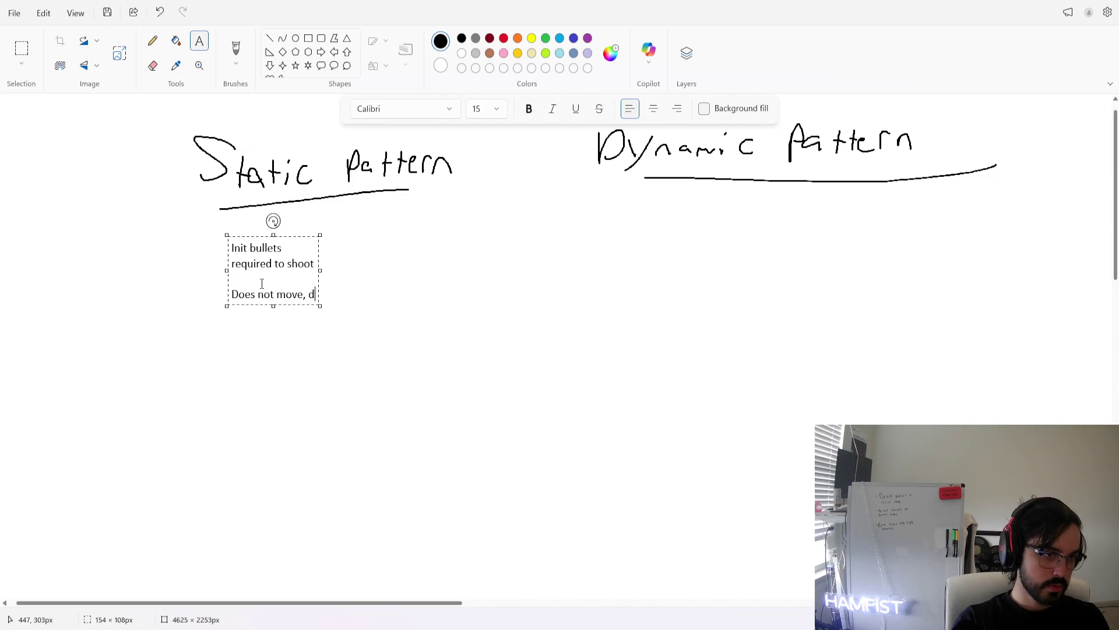
type("mi")
key("BackSpace")
type("i")
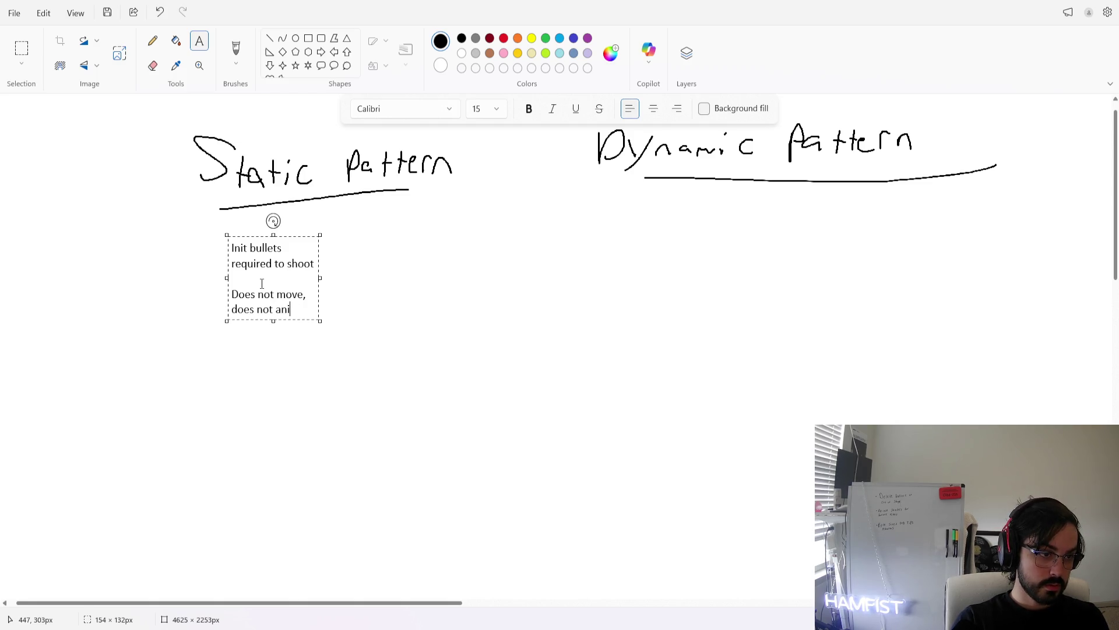
type("mate**")
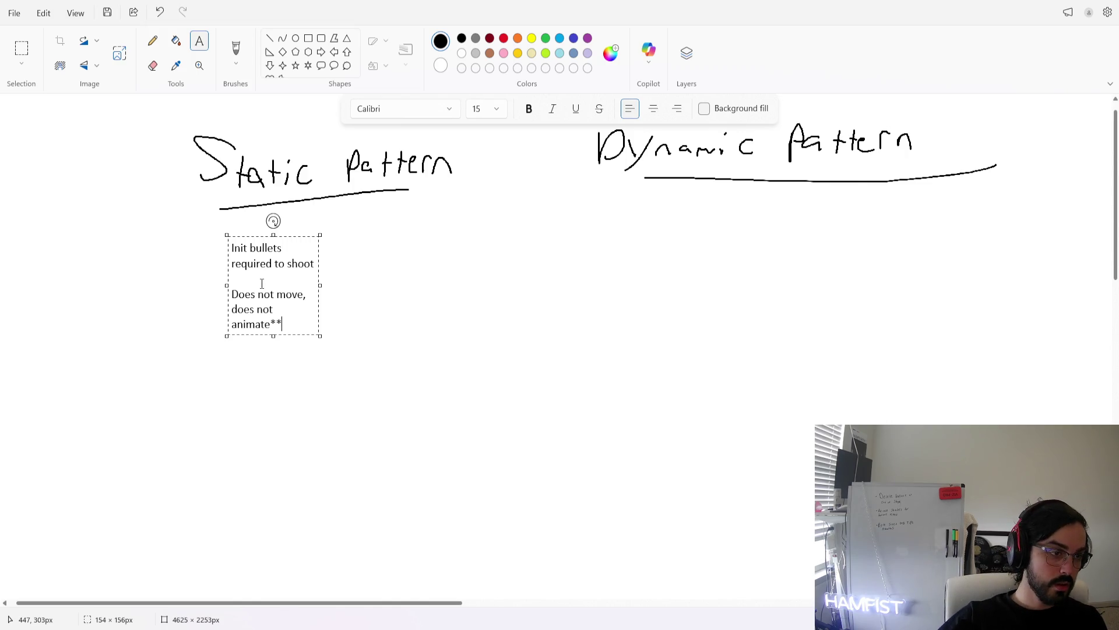
Add a separate note 'ex) shotgun pattern/ arc pattern' and start a text box under Dynamic Pattern
left_click(238, 366)
left_click(234, 365)
type("ex) ")
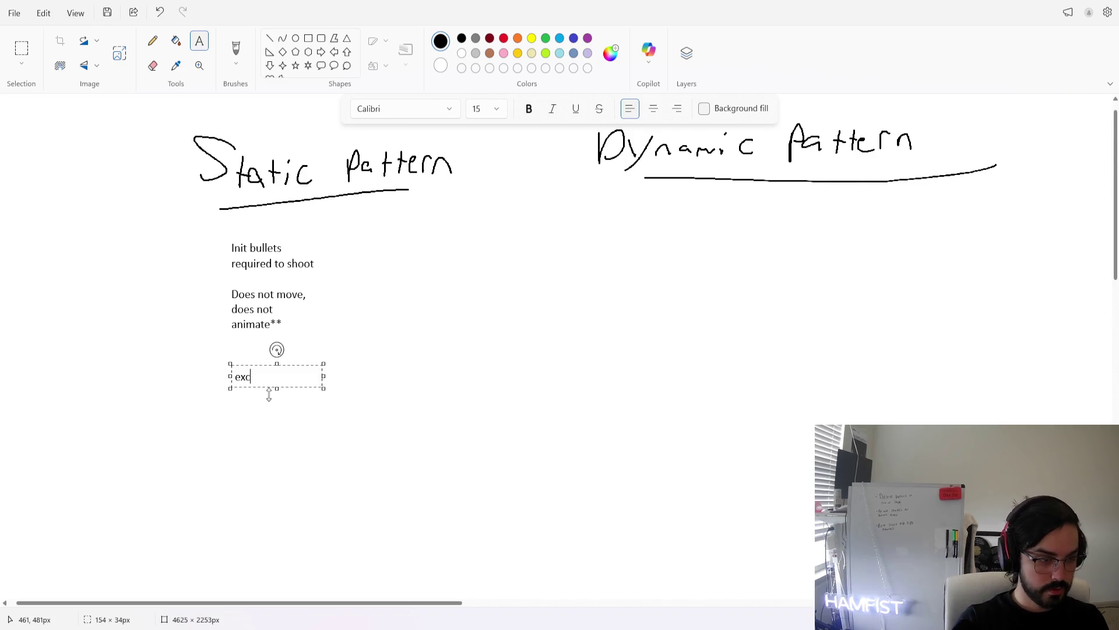
type("shotgun ")
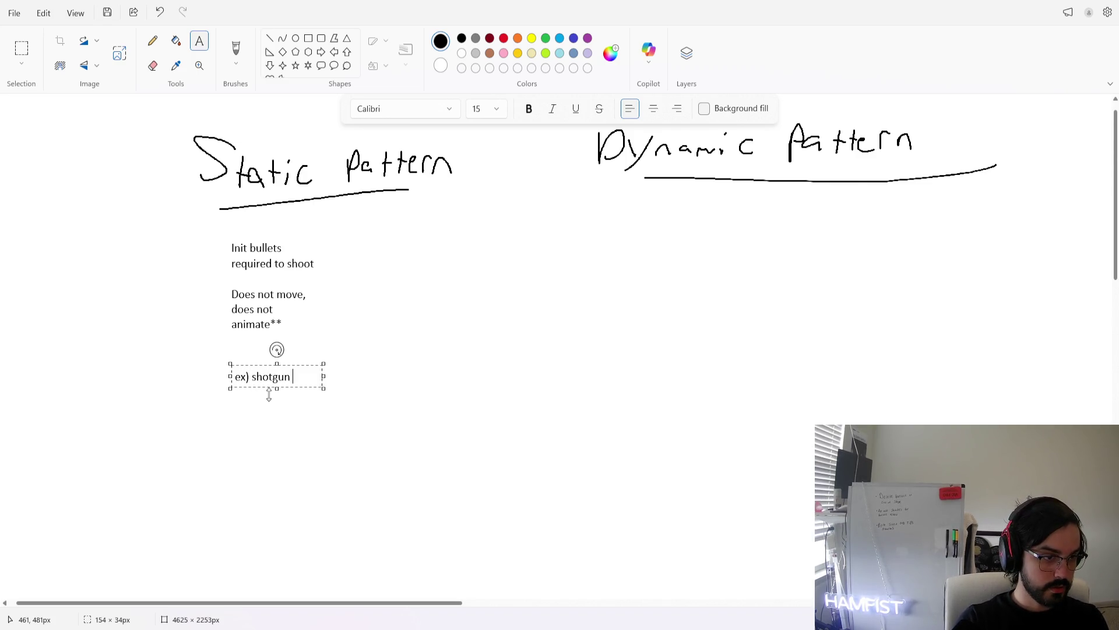
type("pattern/ ")
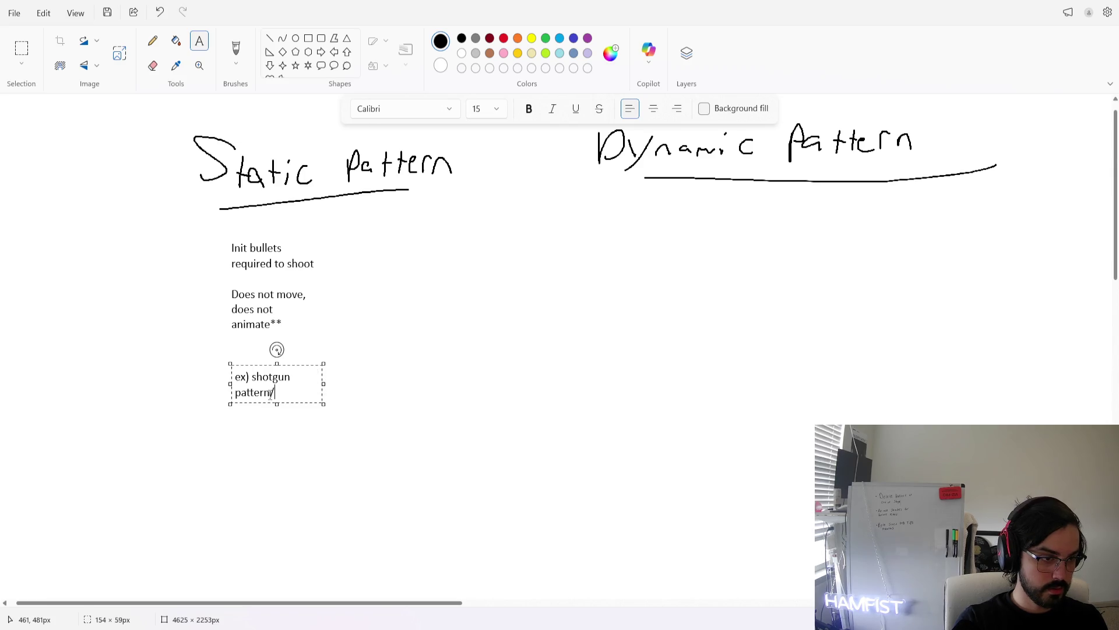
type("arc pattern")
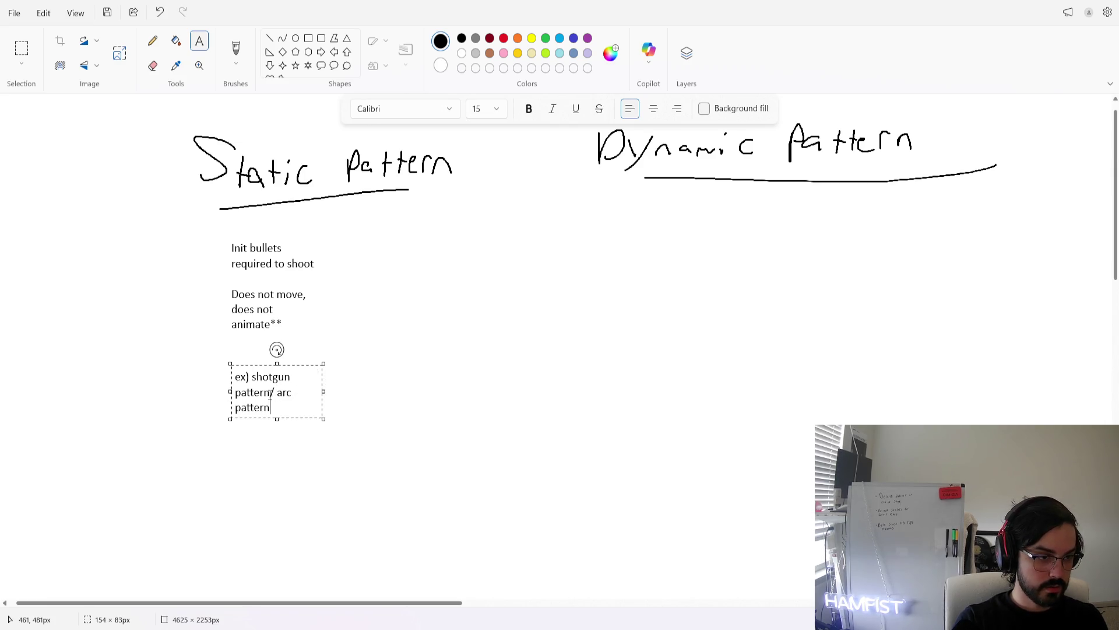
left_click(635, 221)
left_click(634, 224)
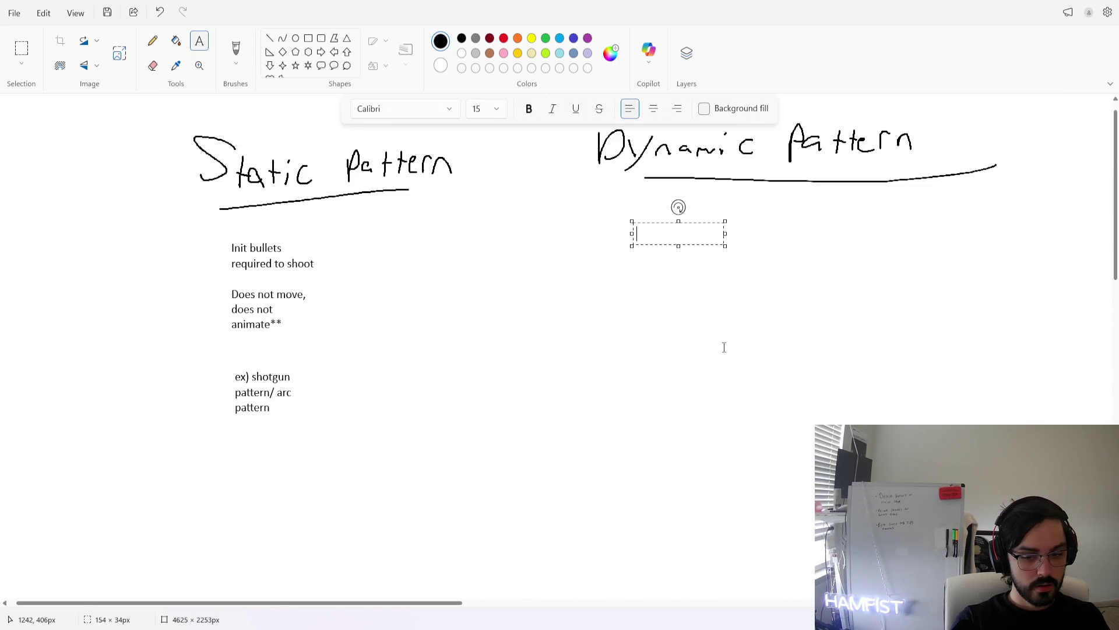
Type the 'Ex) Ring of bullets' example, adding 'Spawned bullets follow the pattern movement'
type("Ring of bullets")
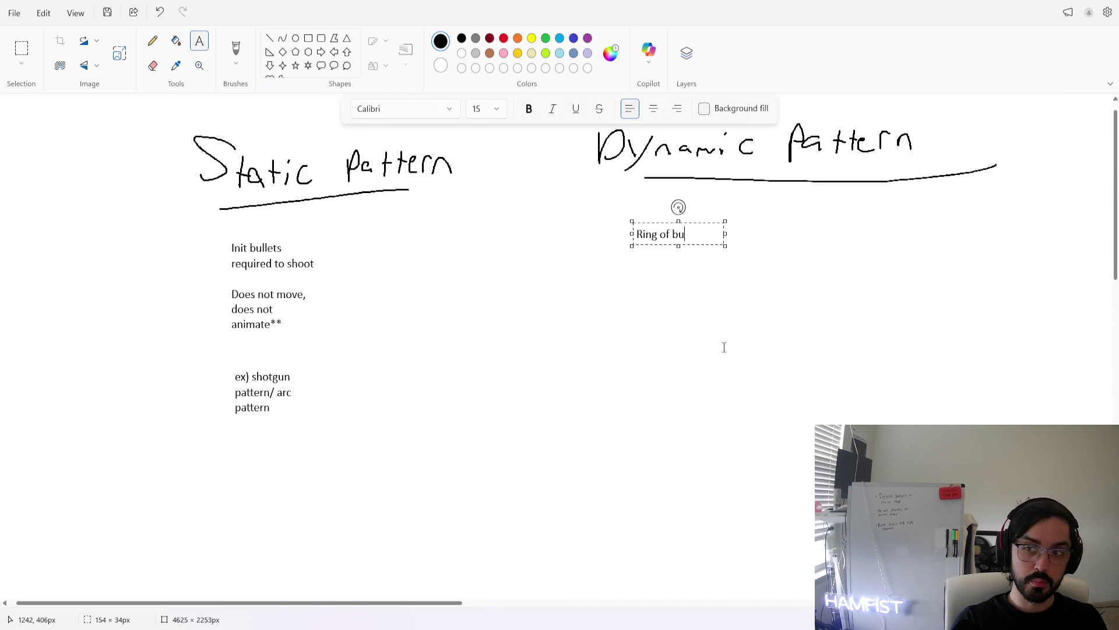
key("Home")
type("Ex)")
key("End")
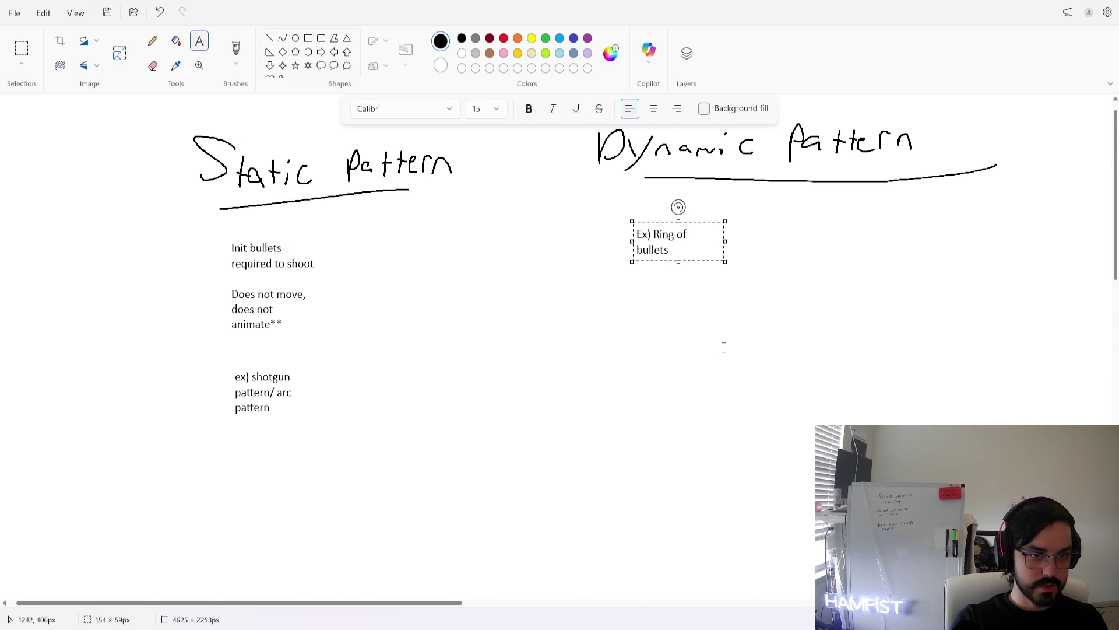
type("ixed around a point")
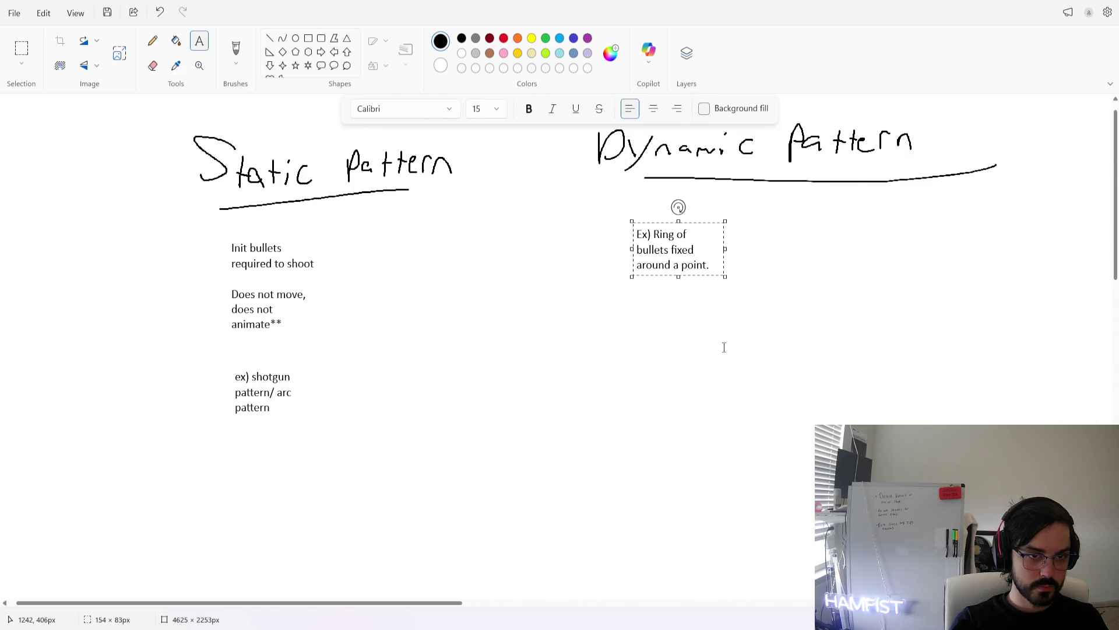
key("Return")
type("Spawned bullets follow the pattern movement")
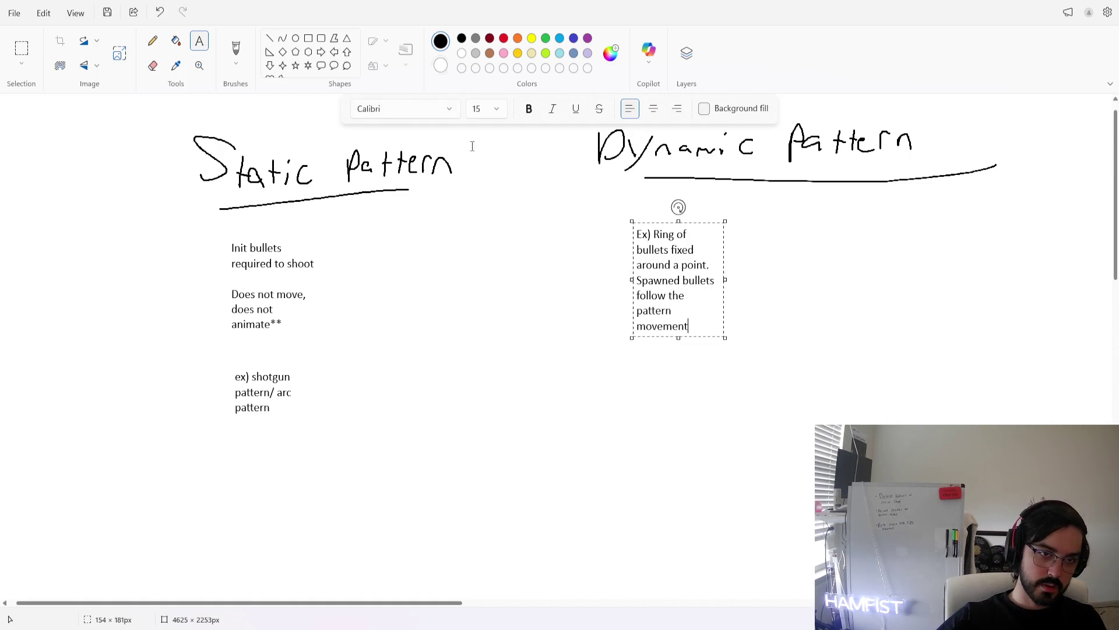
Move the example lower and add 'Inits bullets required to shoot' and 'Move and have some pathing' above it
left_click_drag(653, 227, 670, 368)
left_click(667, 236)
type("Inits bullets req")
type("uired to move,")
key("BackSpace")
key("BackSpace")
key("BackSpace")
type("shoot")
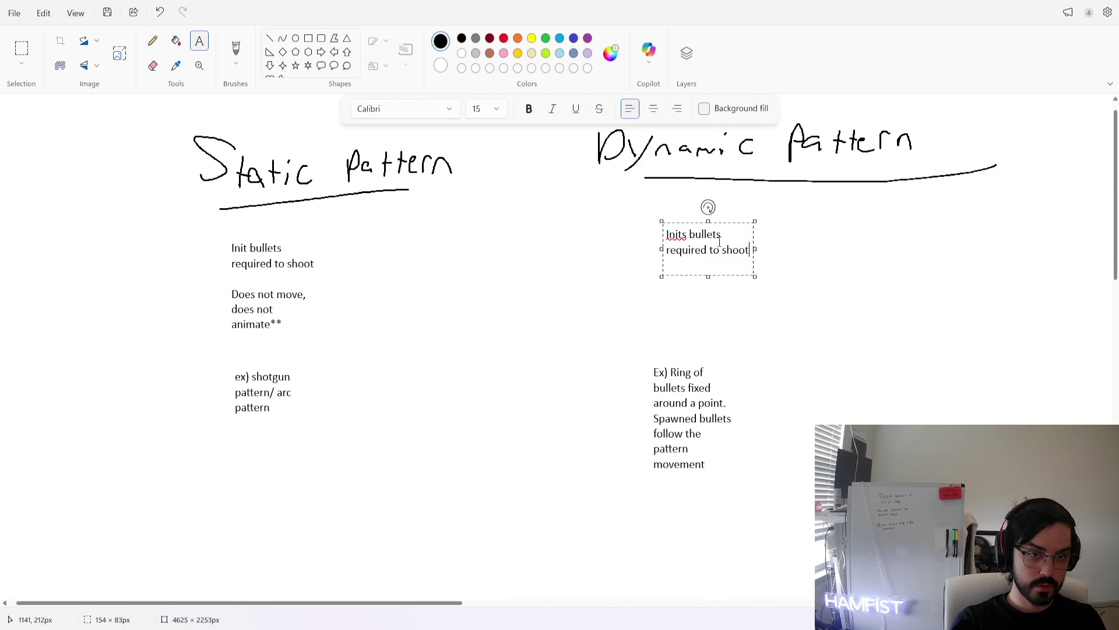
key("Return")
key("Return")
type("Move and ")
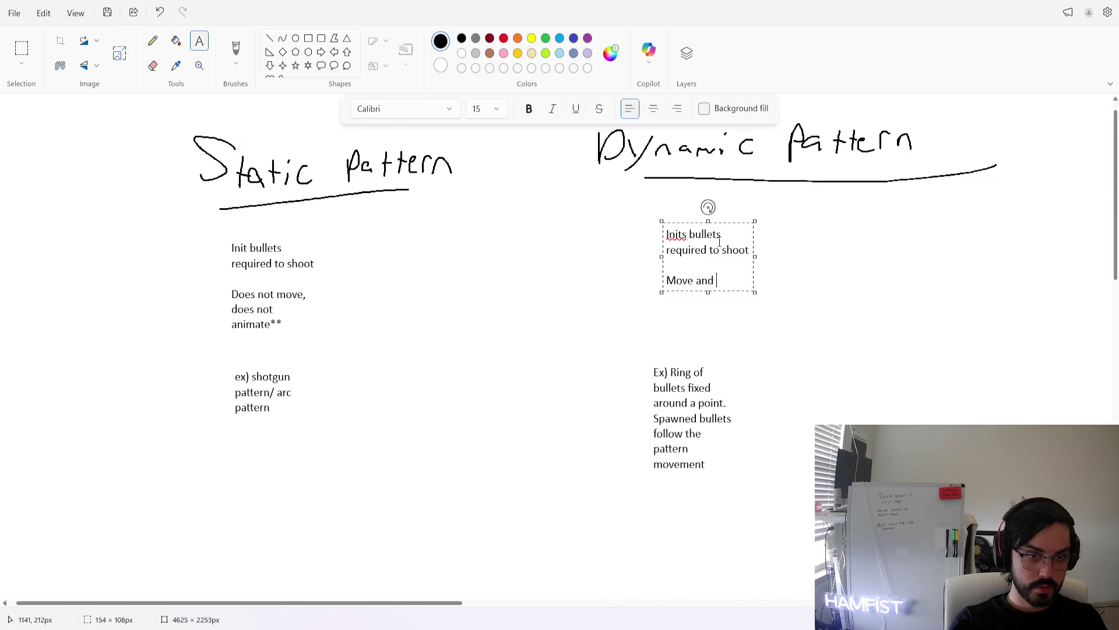
type("have some ")
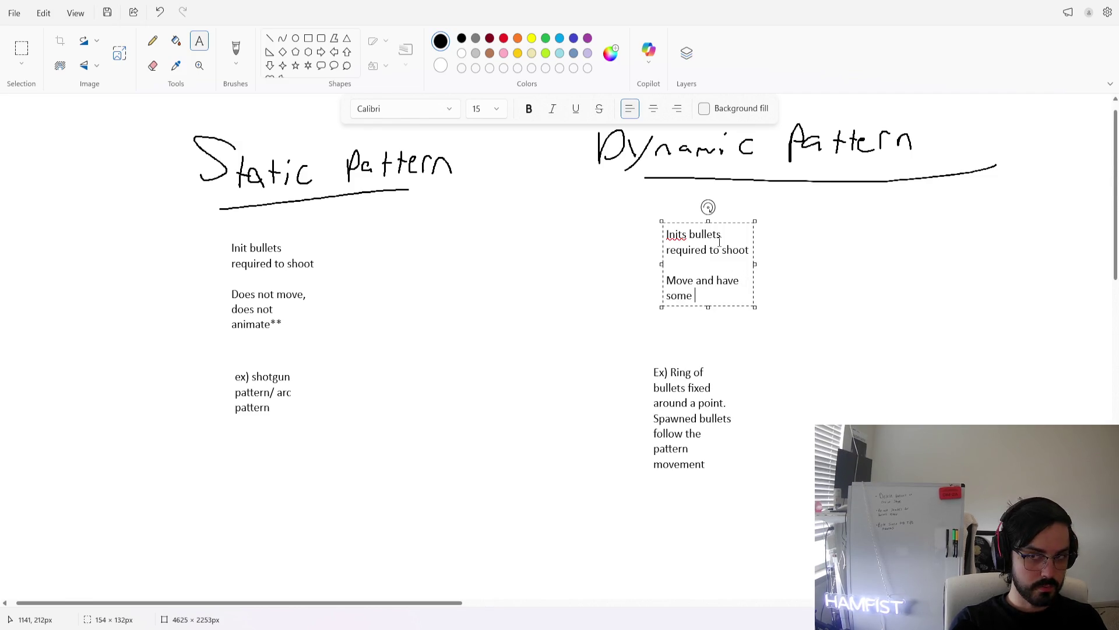
type("pathing")
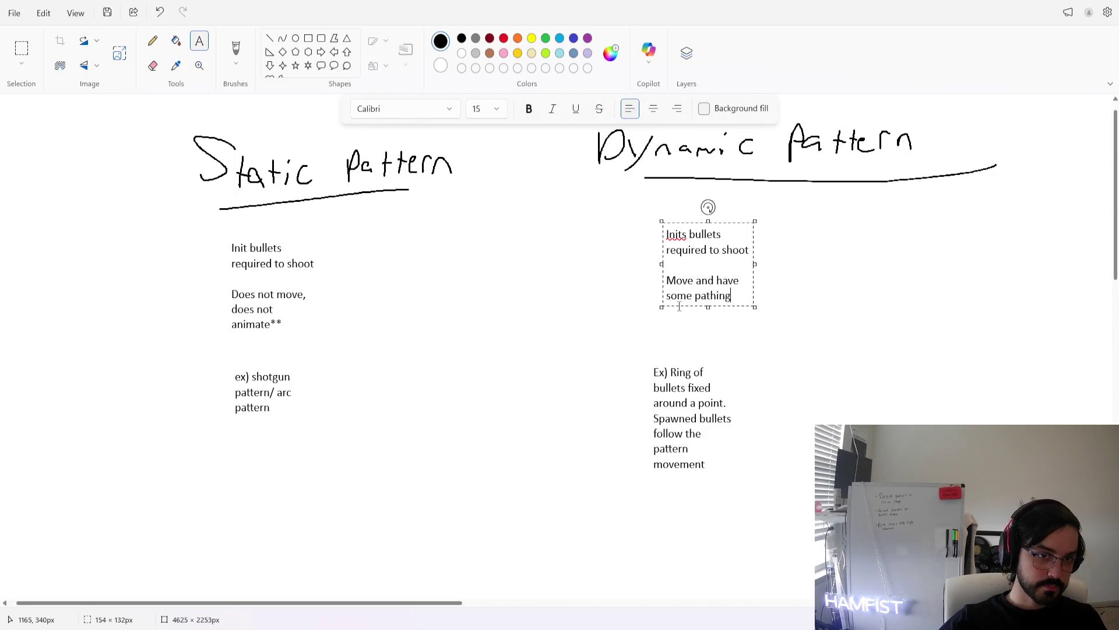
left_click(677, 332)
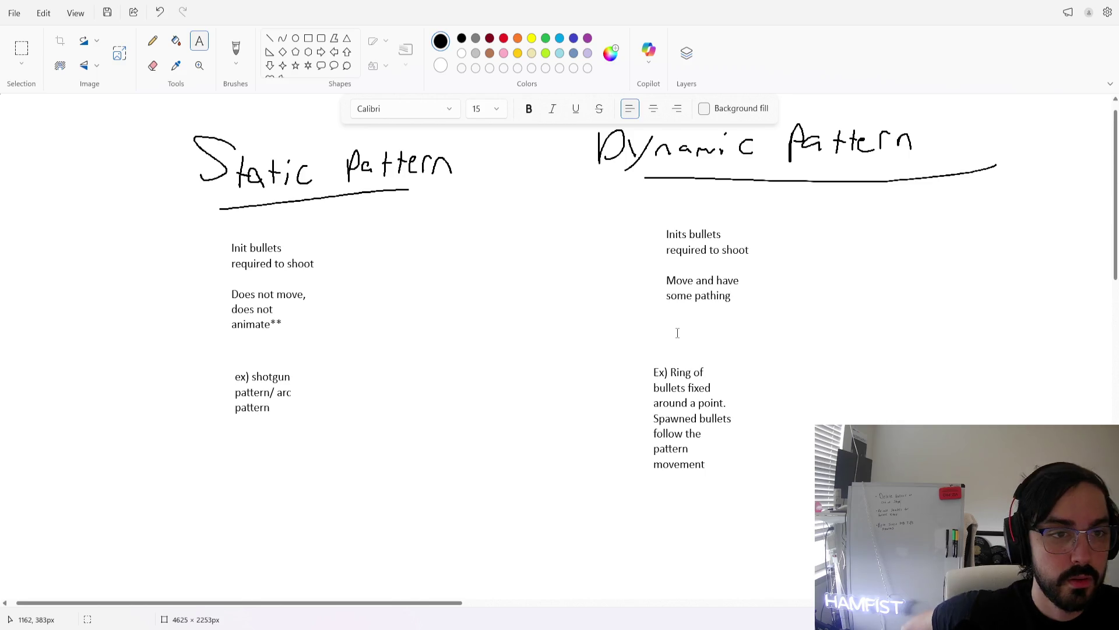
Zoom in on the Static and Dynamic Pattern notes and switch to the Brushes tool
scroll(527, 278, "up", 1)
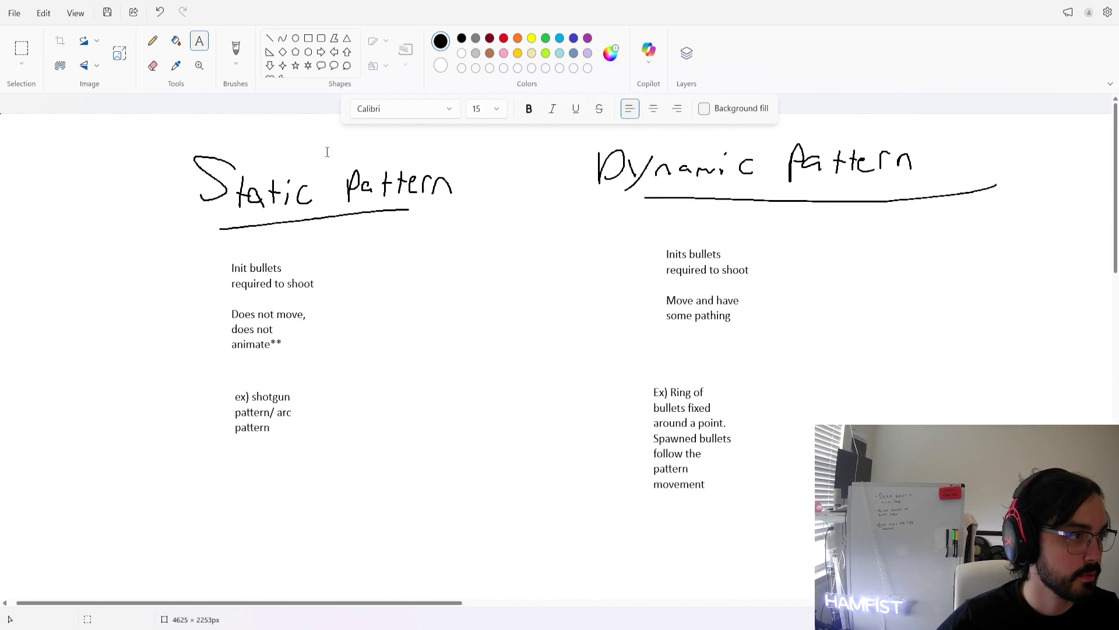
scroll(444, 240, "down", 2, "ctrl")
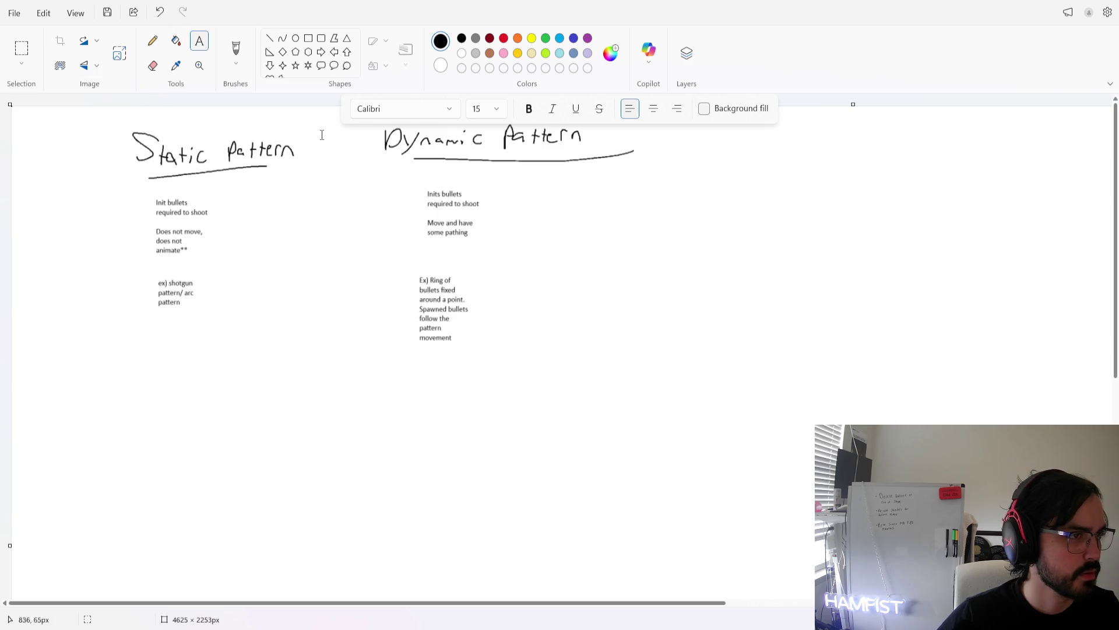
left_click(354, 252)
left_click(442, 236)
scroll(292, 213, "up", 3)
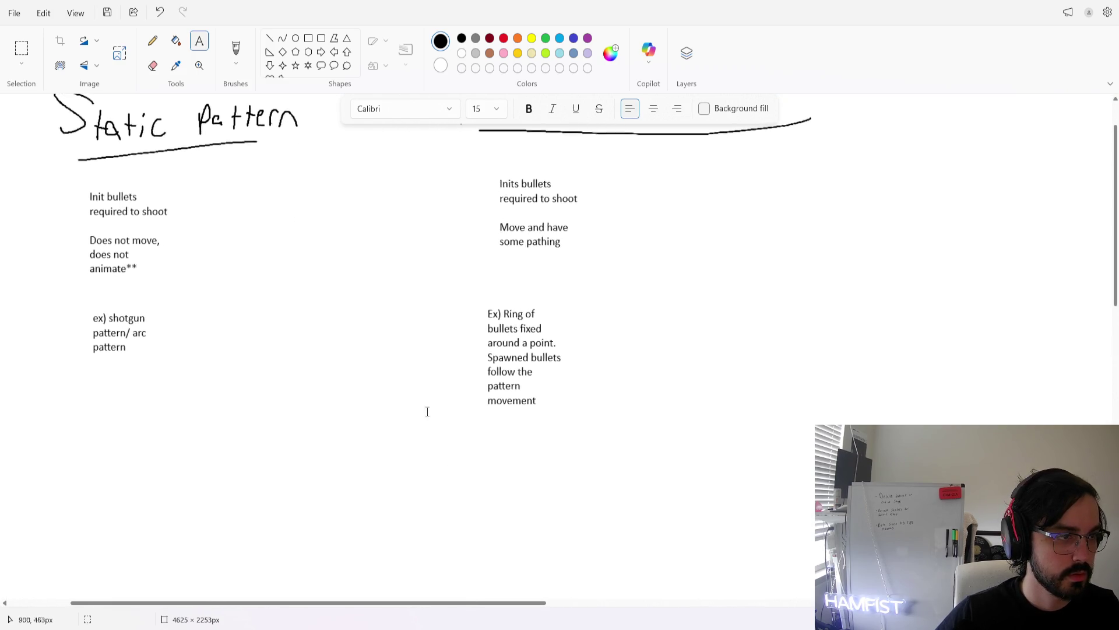
scroll(375, 349, "up", 2)
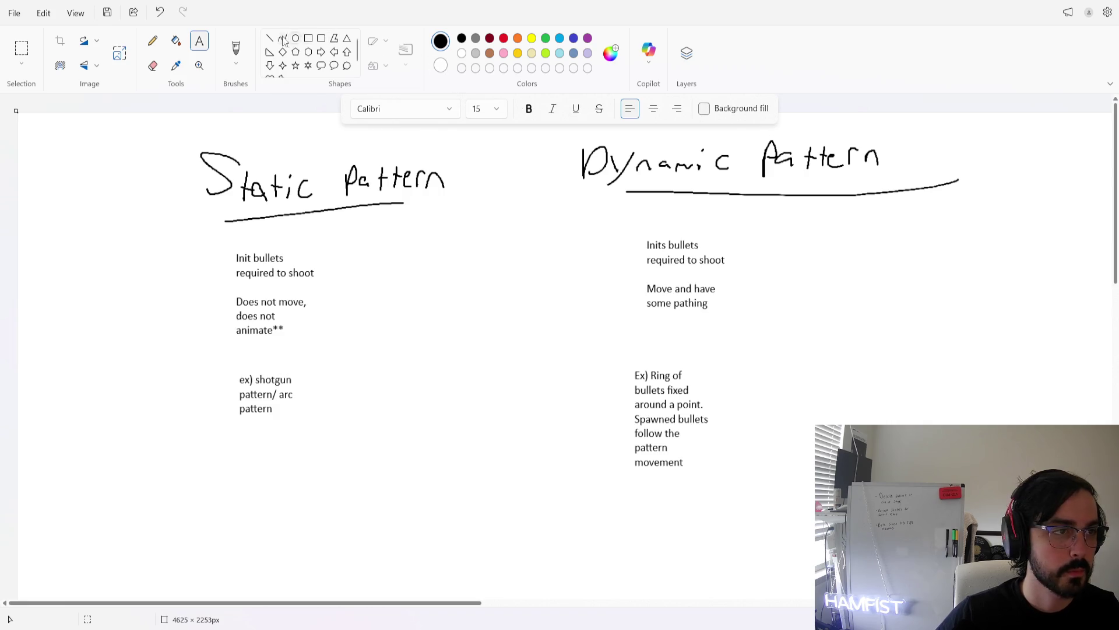
left_click(22, 49)
left_click_drag(350, 140, 467, 111)
left_click(528, 112)
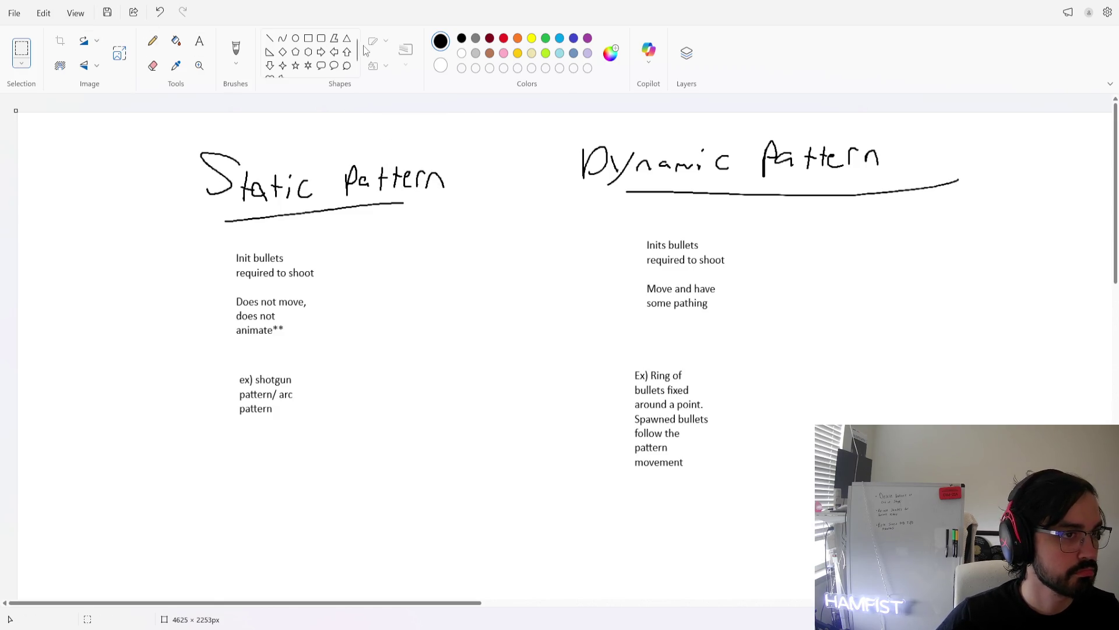
left_click(234, 51)
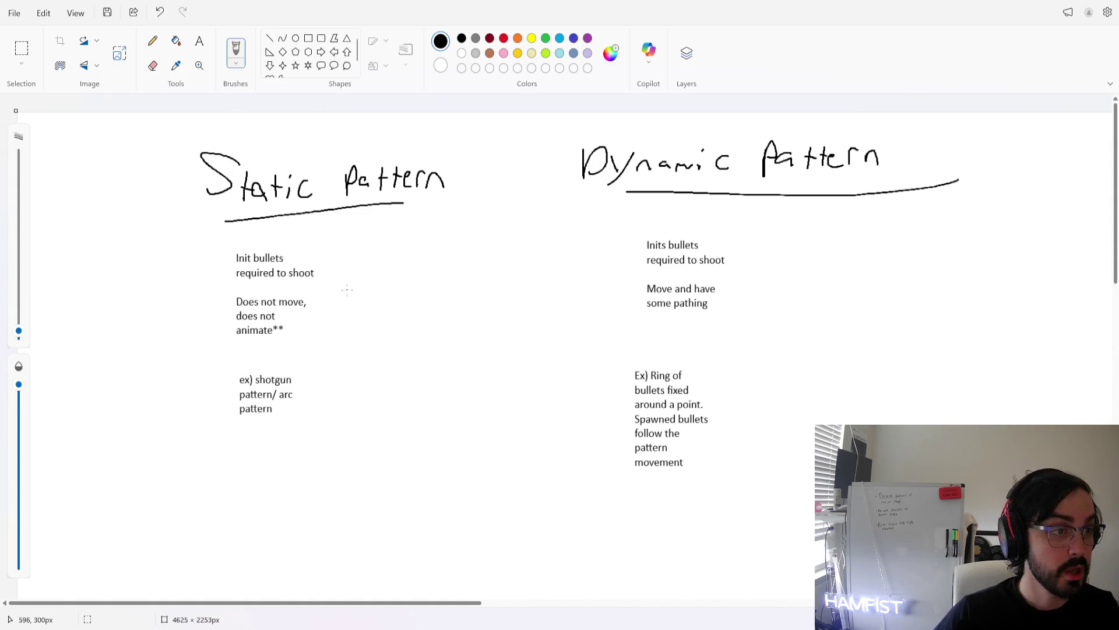
Draw curved arrows from the Static Pattern and Dynamic Pattern headings down to the bottom
left_click_drag(185, 233, 162, 551)
left_click_drag(931, 170, 461, 621)
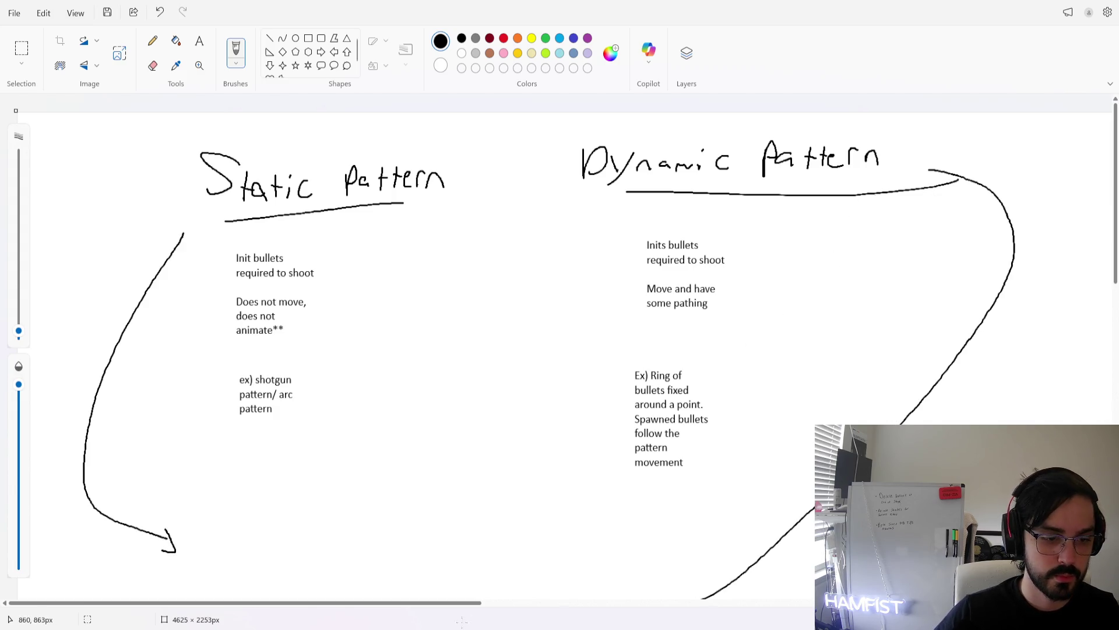
key("ctrl+z")
mouse_move(931, 169)
left_mouse_down()
mouse_move(566, 558)
mouse_move(475, 557)
mouse_move(514, 574)
left_mouse_up()
Handwrite 'Bullet Pattern' at the arrowheads, erasing and redrawing a misformed letter
mouse_move(196, 542)
left_mouse_down()
mouse_move(204, 521)
mouse_move(208, 564)
left_mouse_up()
left_click_drag(237, 535, 232, 556)
mouse_move(245, 530)
left_mouse_down()
mouse_move(240, 558)
mouse_move(267, 558)
left_mouse_up()
mouse_move(262, 546)
left_mouse_down()
mouse_move(278, 546)
mouse_move(221, 551)
left_mouse_up()
left_click(153, 65)
left_click(236, 49)
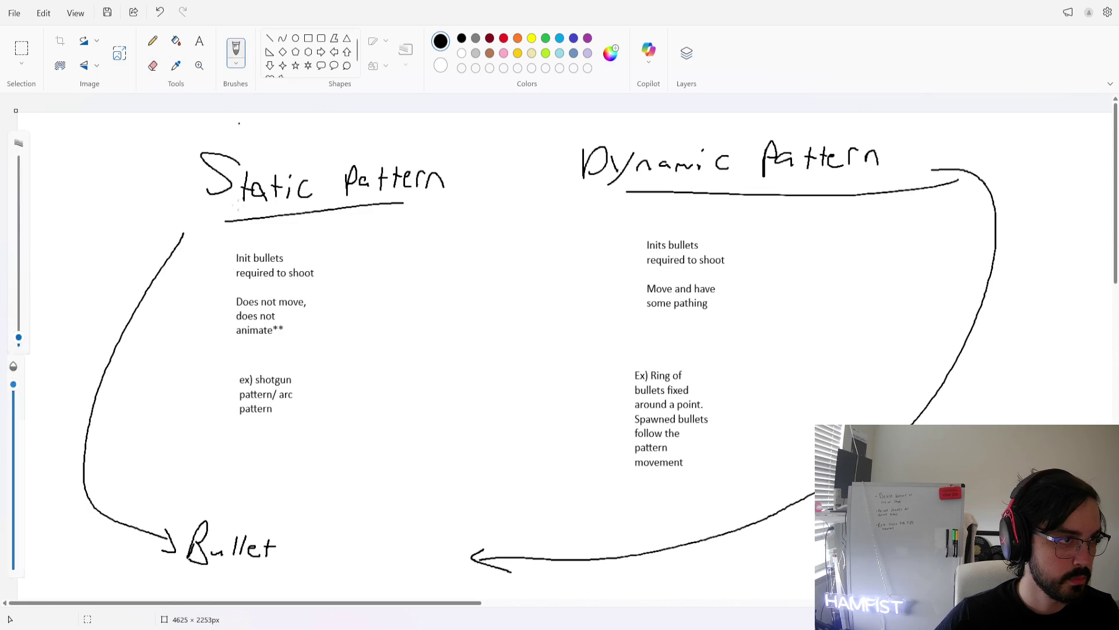
left_click_drag(211, 541, 207, 555)
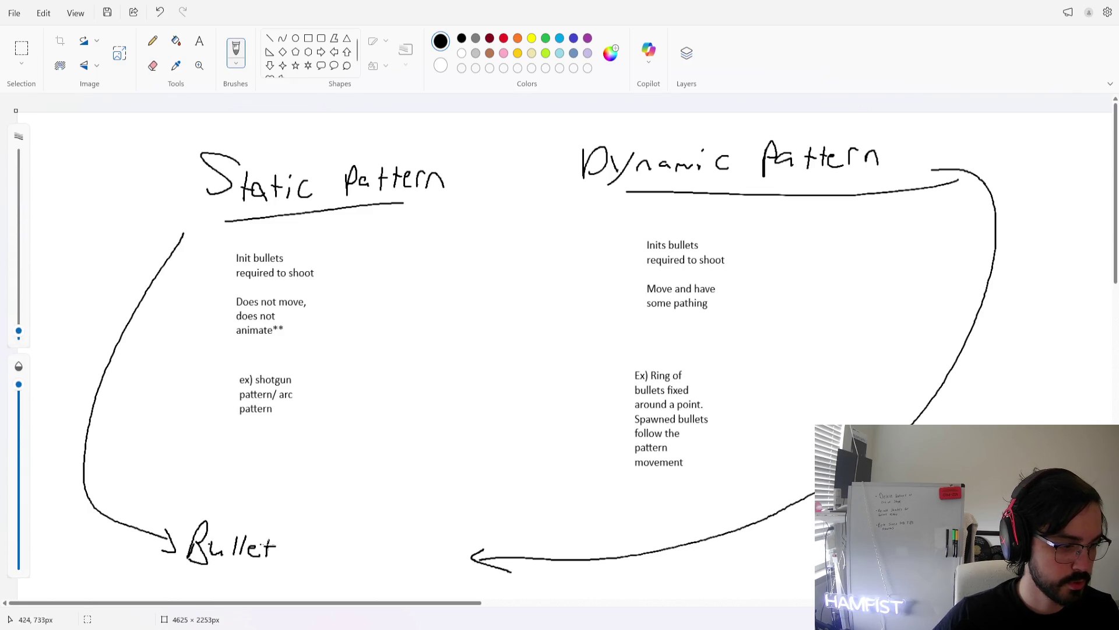
mouse_move(298, 560)
left_mouse_down()
mouse_move(309, 539)
mouse_move(320, 557)
mouse_move(336, 544)
mouse_move(378, 548)
left_mouse_up()
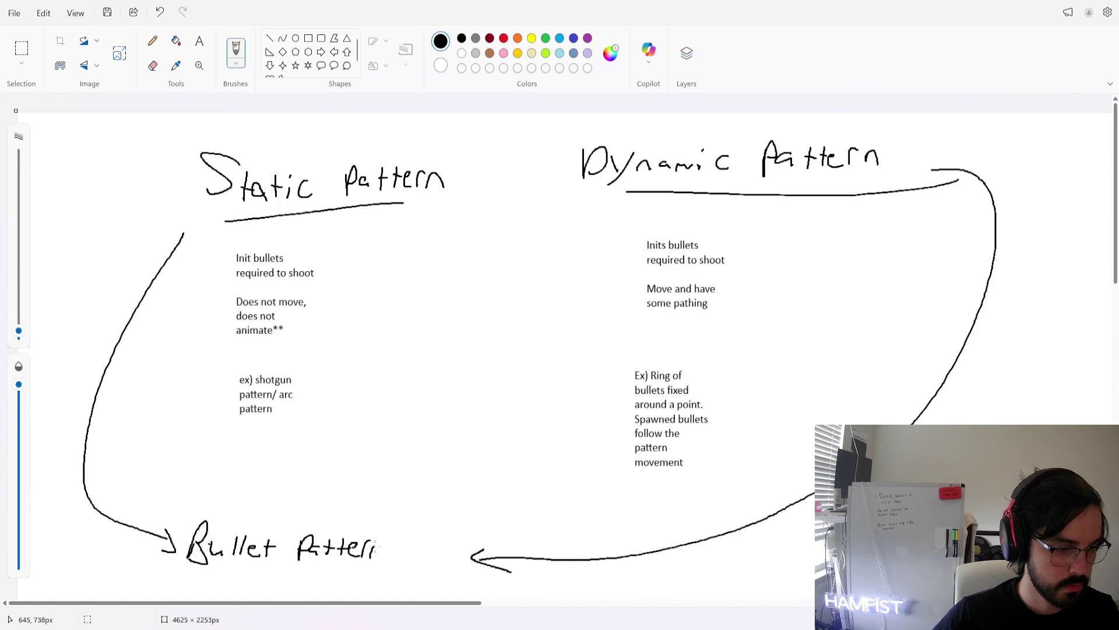
Draw an ellipse linking both 'Init bullets required to shoot' notes, then return to Godot
scroll(381, 525, "down", 3)
scroll(355, 243, "up", 1)
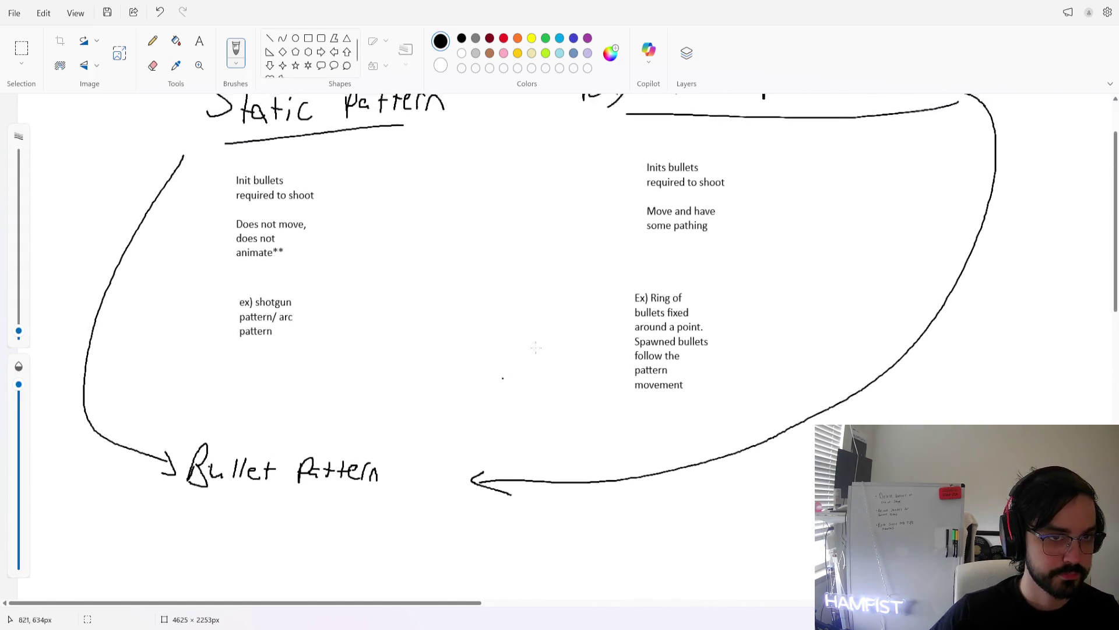
mouse_move(354, 166)
left_mouse_down()
mouse_move(211, 184)
mouse_move(561, 213)
mouse_move(705, 164)
mouse_move(302, 157)
left_mouse_up()
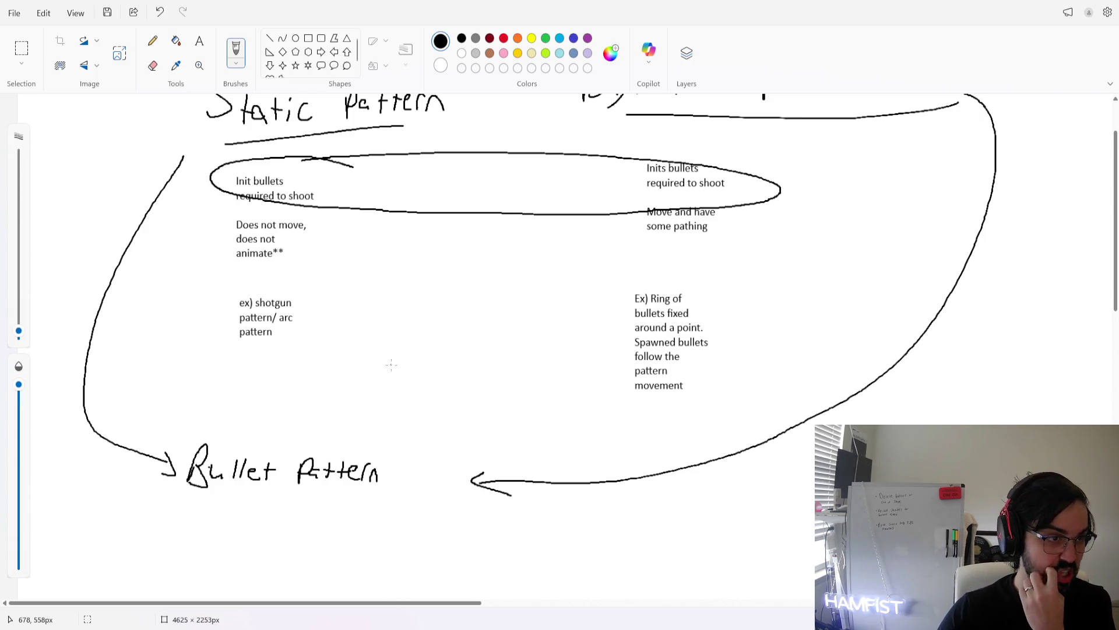
scroll(324, 411, "up", 2)
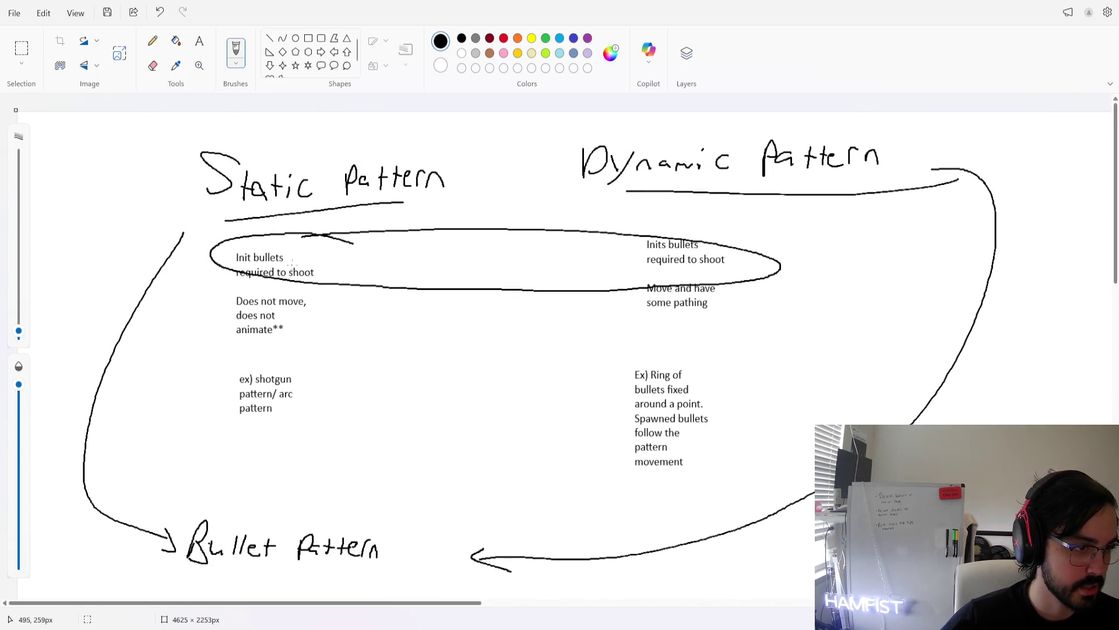
key("alt+Tab")
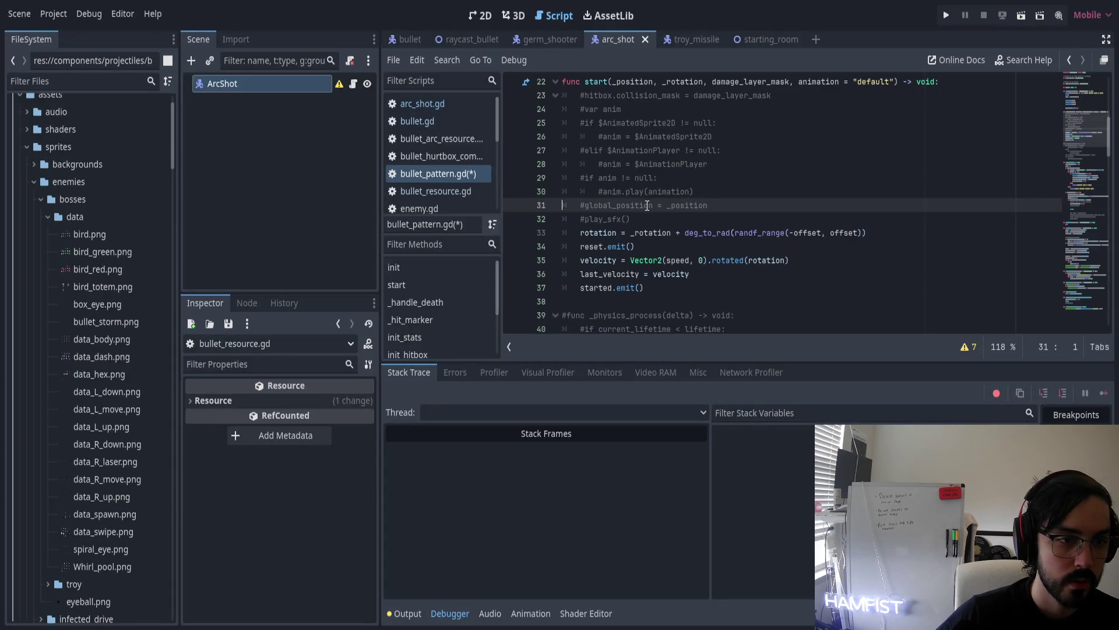
left_click(582, 138)
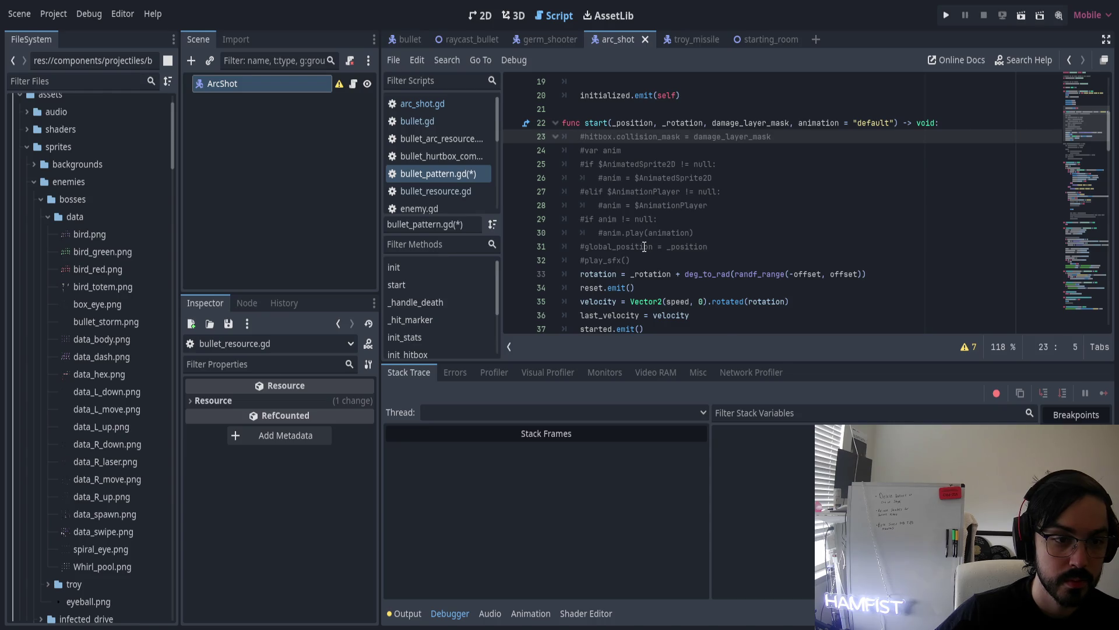
scroll(644, 247, "down", 1)
left_click(590, 235)
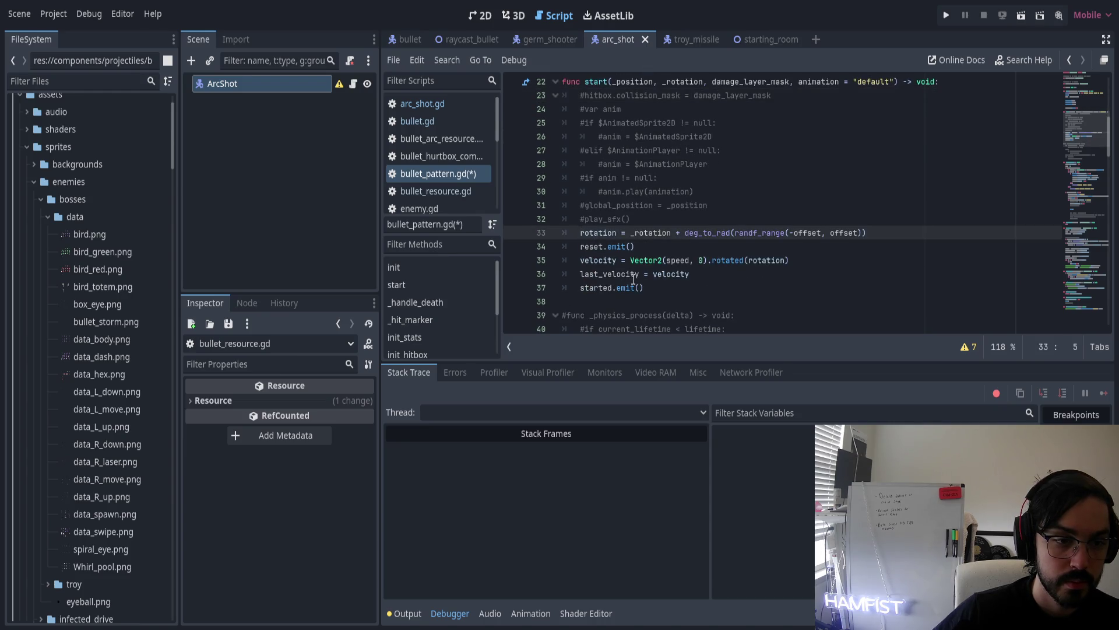
key("alt+Tab")
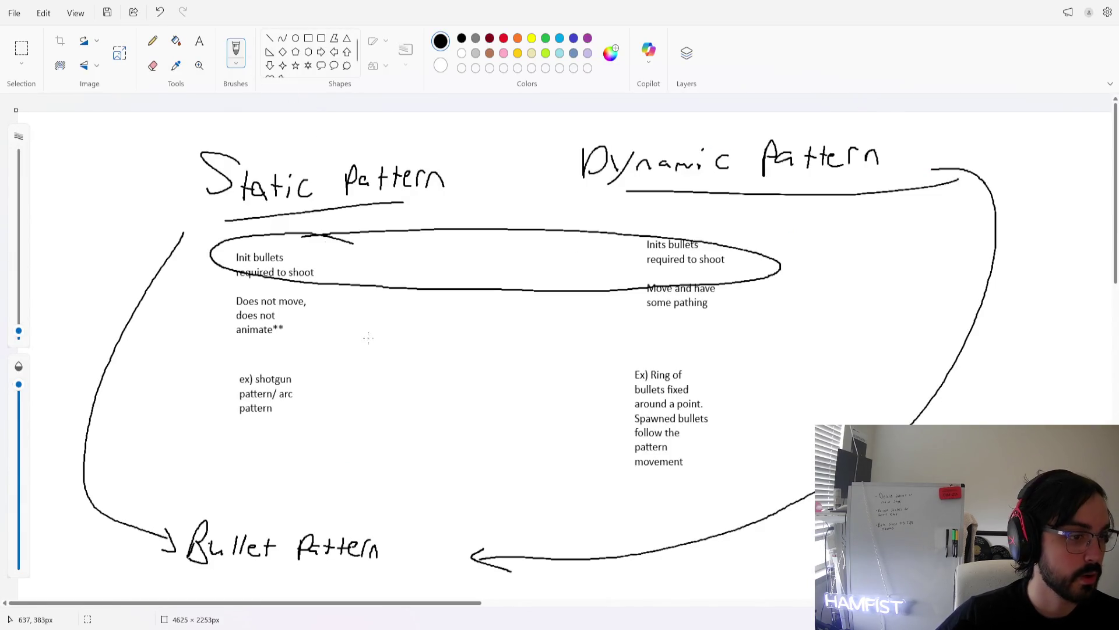
Type 'How many different bullets can be shot?' on one line between the columns, erasing the drawn question mark
left_click_drag(377, 334, 377, 353)
left_click(380, 369)
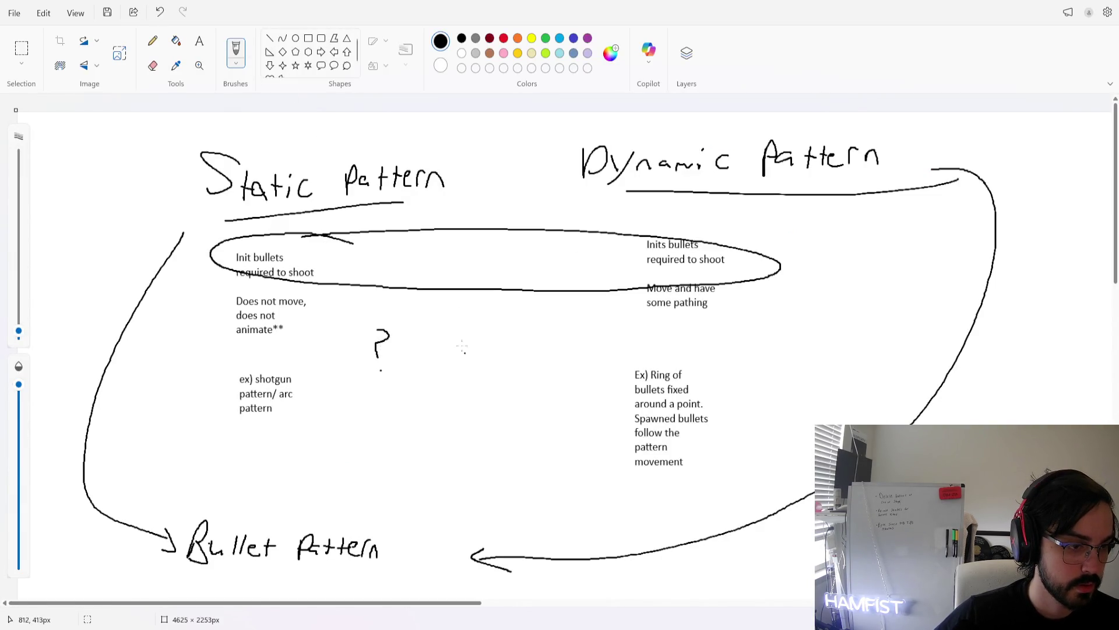
left_click(199, 41)
left_click_drag(396, 349, 485, 371)
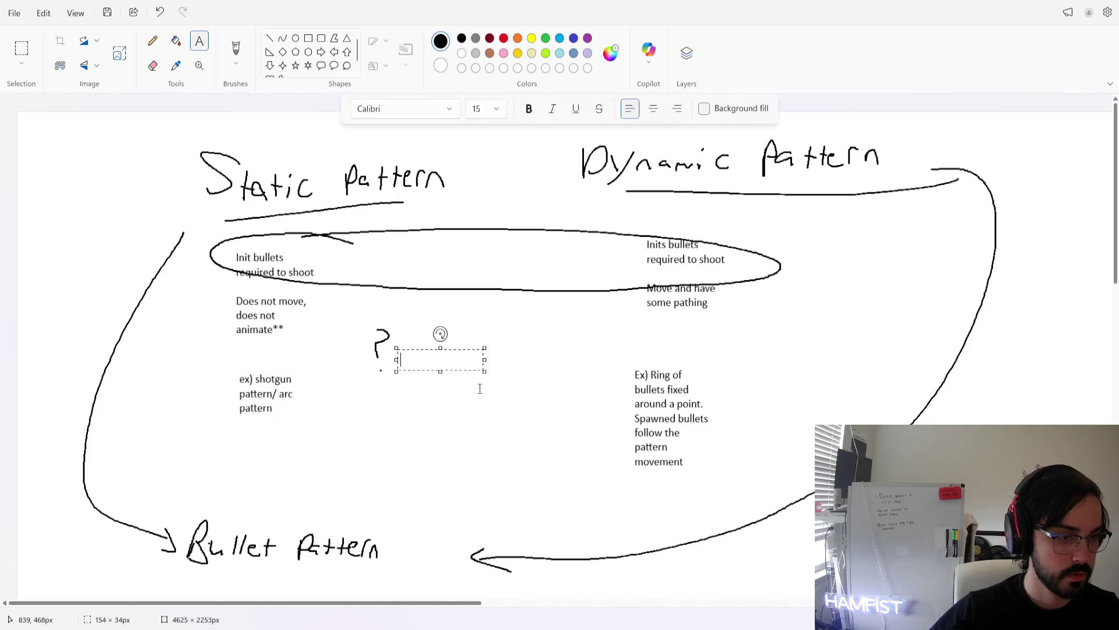
type("How many")
key("BackSpace")
key("BackSpace")
key("BackSpace")
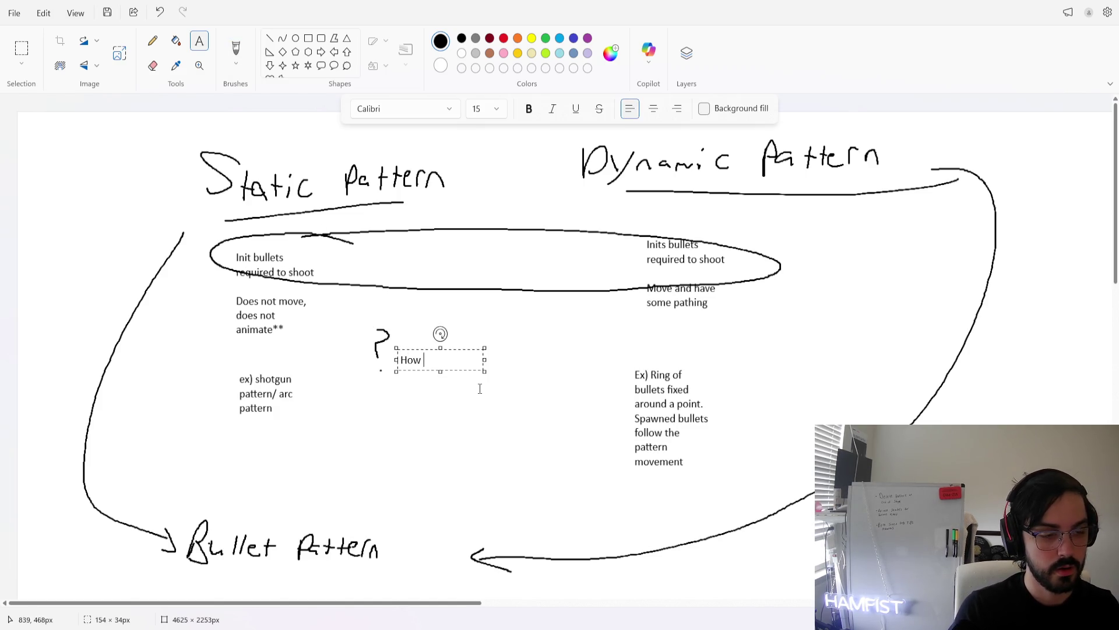
type("How many ")
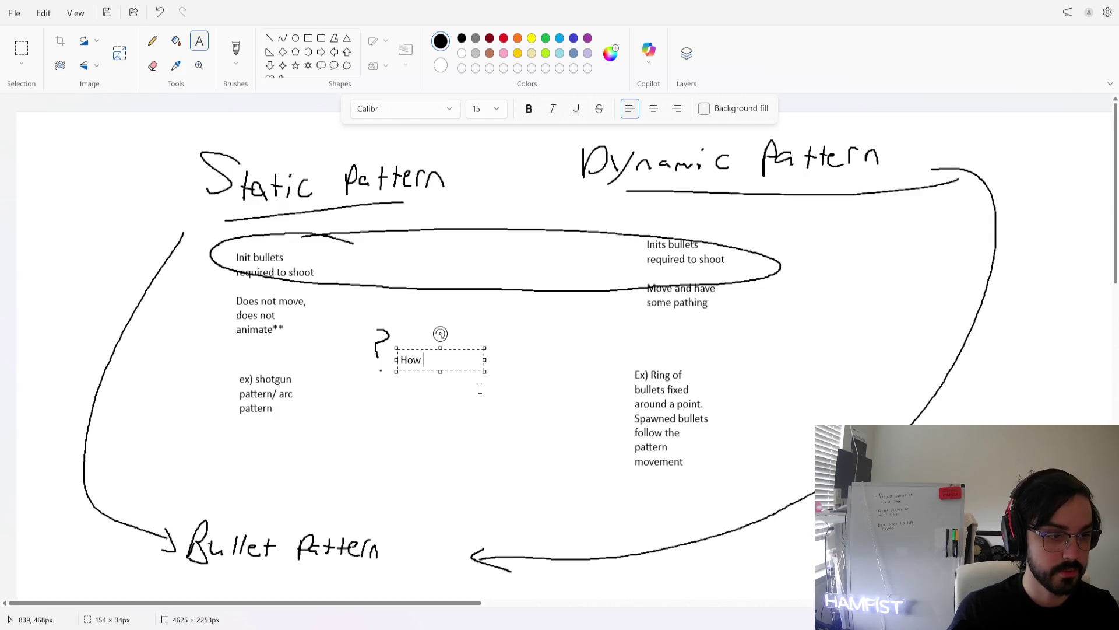
type("different bullets c")
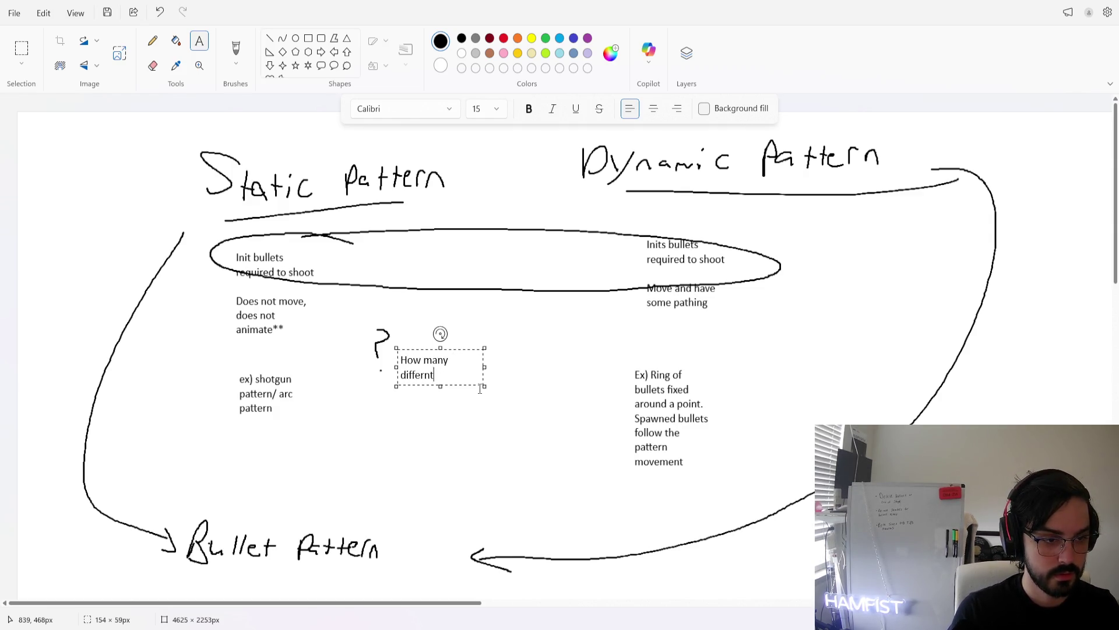
type("an be shot?")
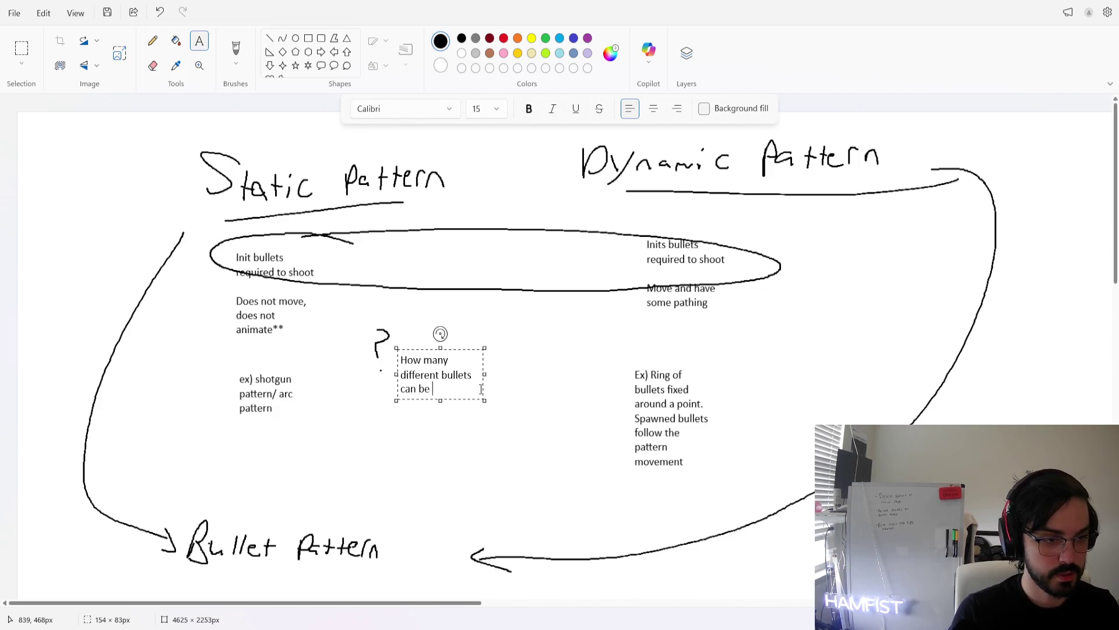
left_click_drag(484, 374, 604, 375)
left_click(368, 330)
mouse_move(367, 330)
left_mouse_down()
mouse_move(386, 333)
mouse_move(382, 370)
left_mouse_up()
left_click(236, 46)
Comment out the rotation, velocity and last_velocity reset lines with Ctrl+K
key("alt+Tab")
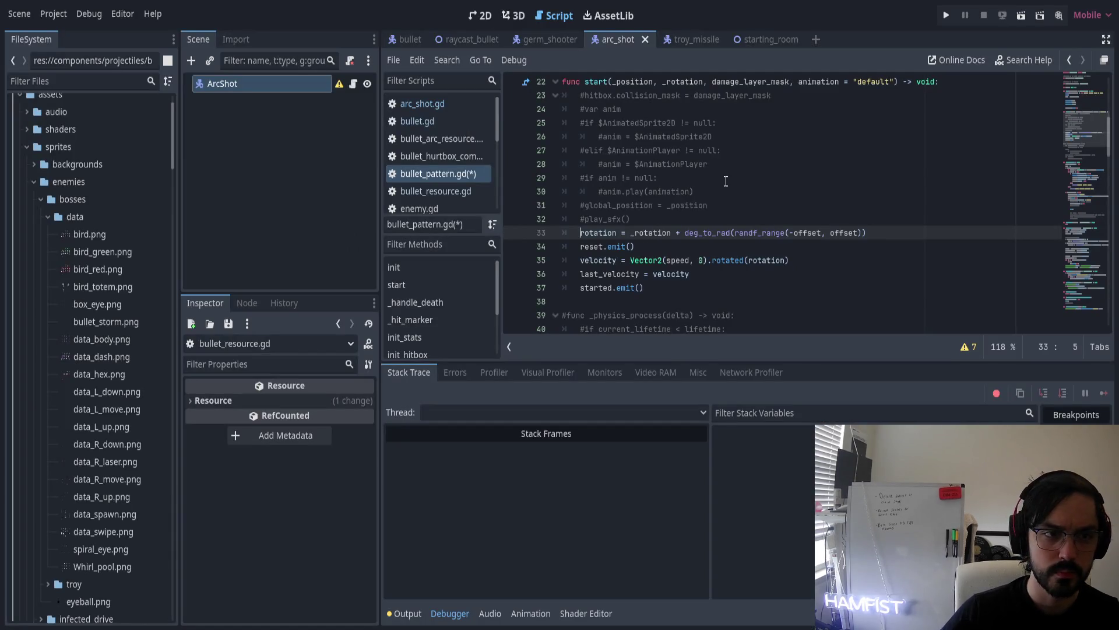
scroll(604, 237, "up", 1)
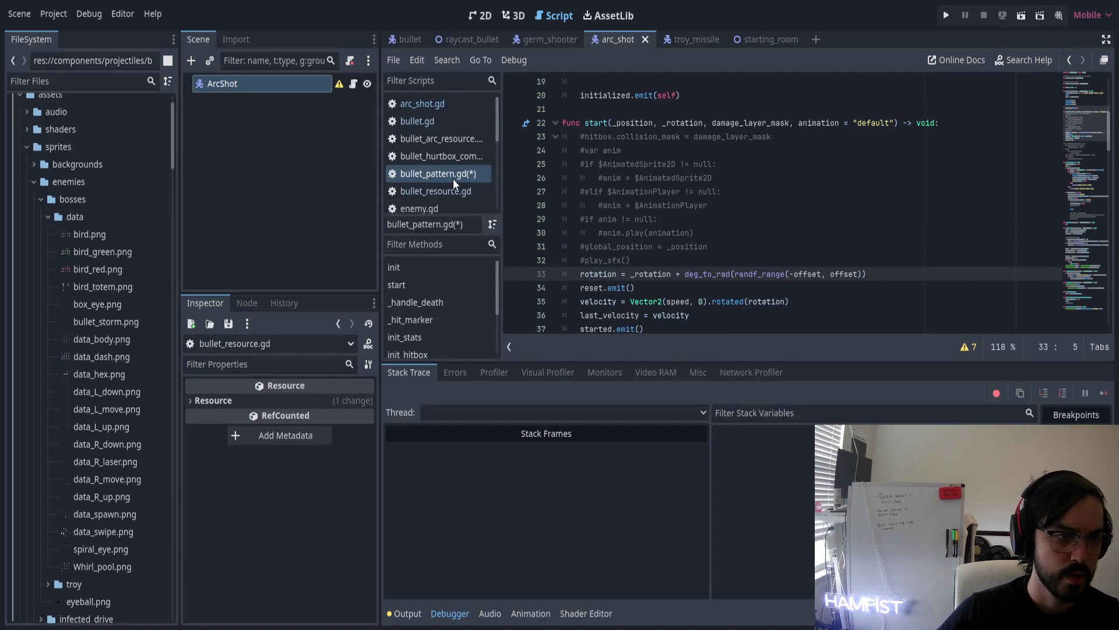
scroll(621, 222, "down", 1)
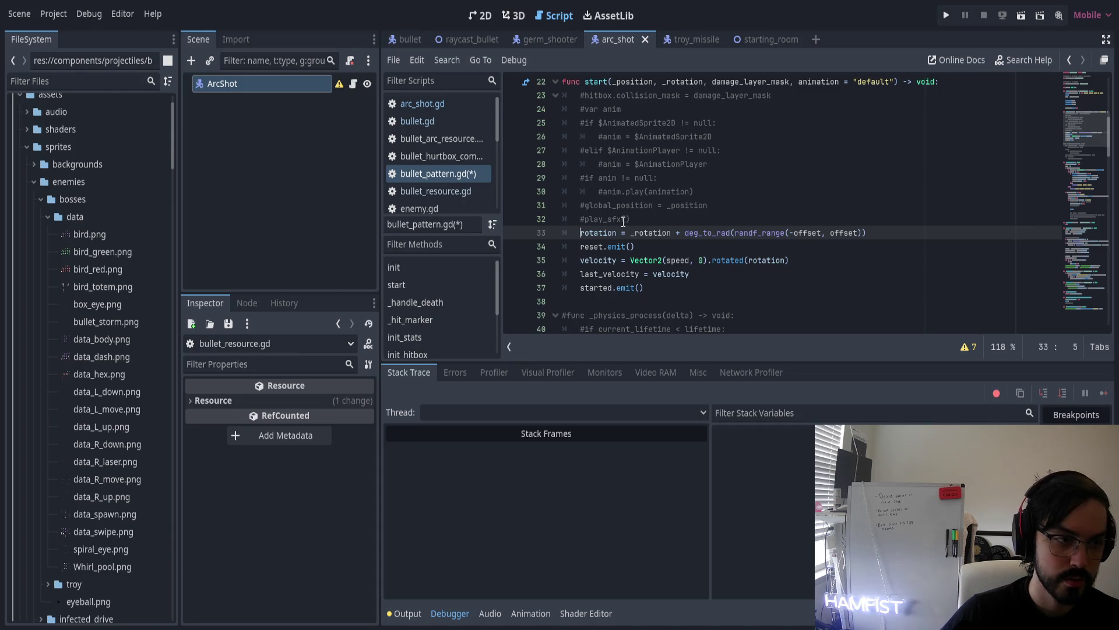
scroll(623, 221, "up", 1)
scroll(621, 210, "down", 1)
scroll(615, 175, "up", 1)
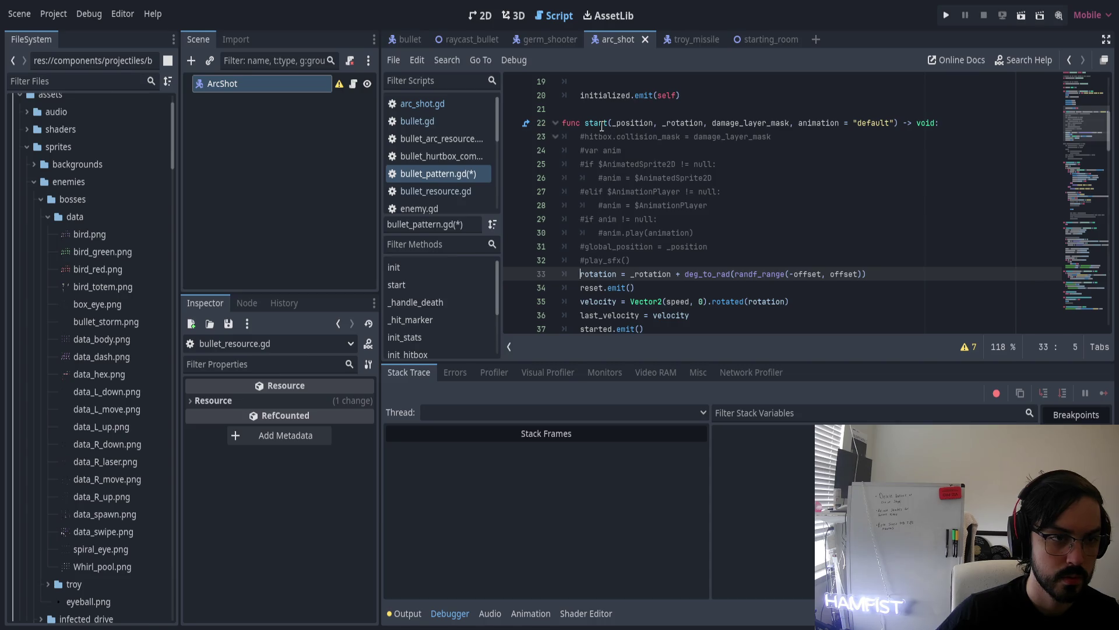
left_click(614, 274)
scroll(615, 276, "down", 3)
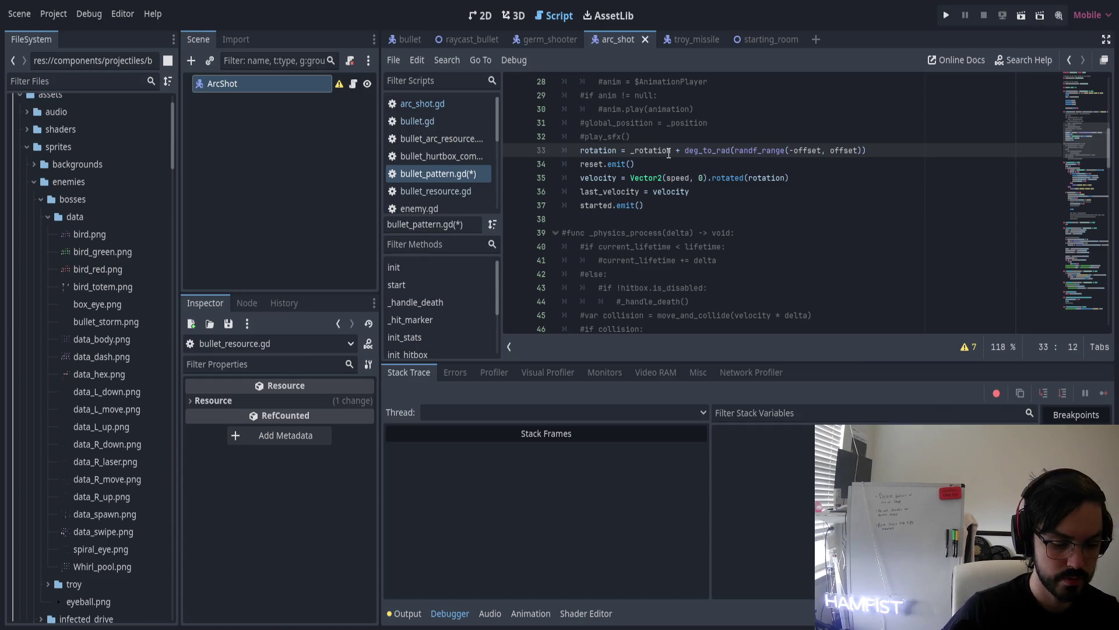
key("ctrl+k")
key("Down")
key("Down")
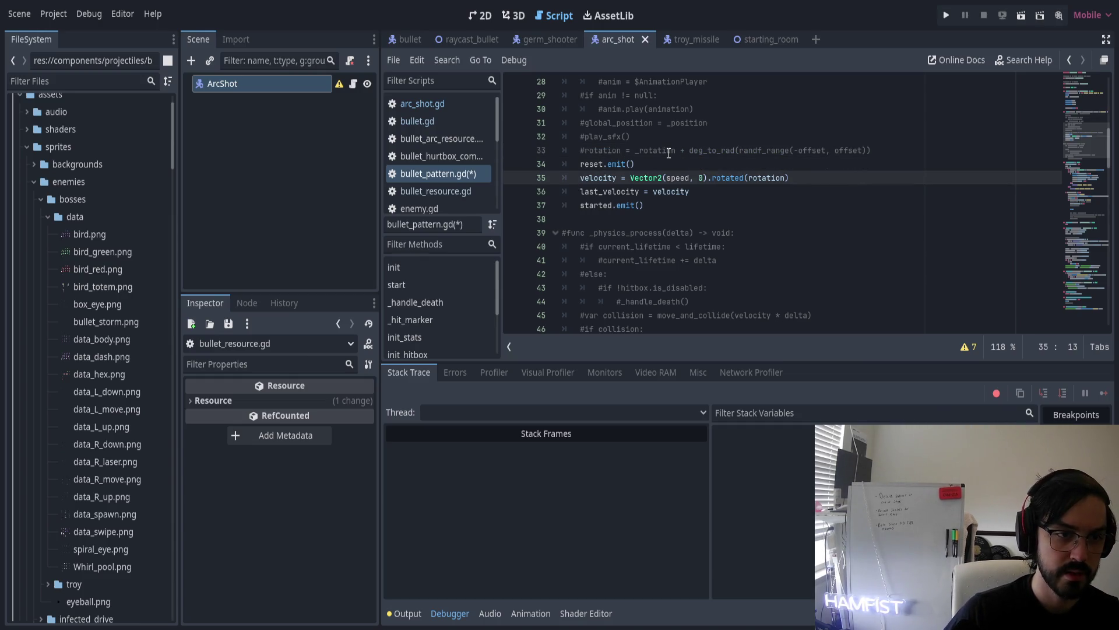
key("ctrl+k")
key("Down")
key("ctrl+k")
Move reset.emit() below the commented-out lines with Alt+Down
key("Up")
key("Up")
key("alt+Down")
key("alt+Down")
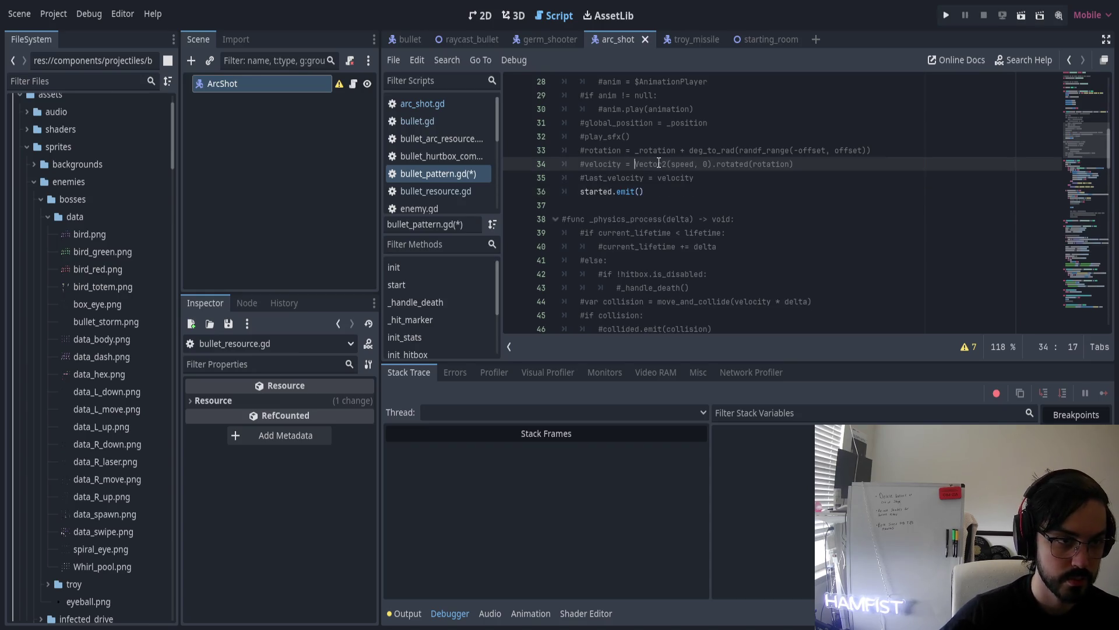
key("Down")
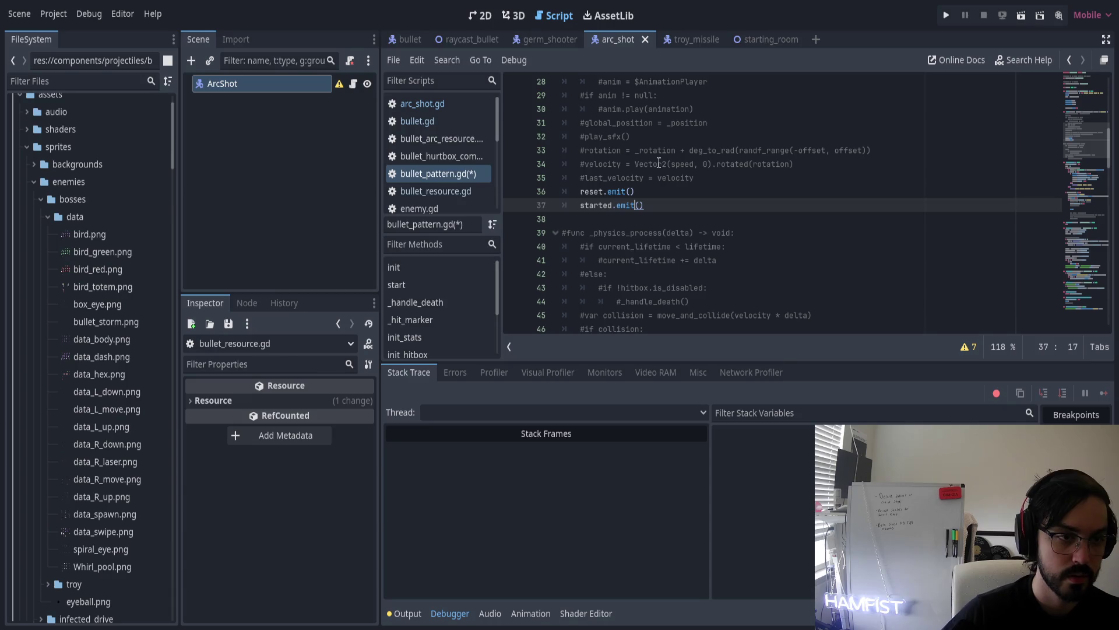
scroll(721, 251, "up", 4)
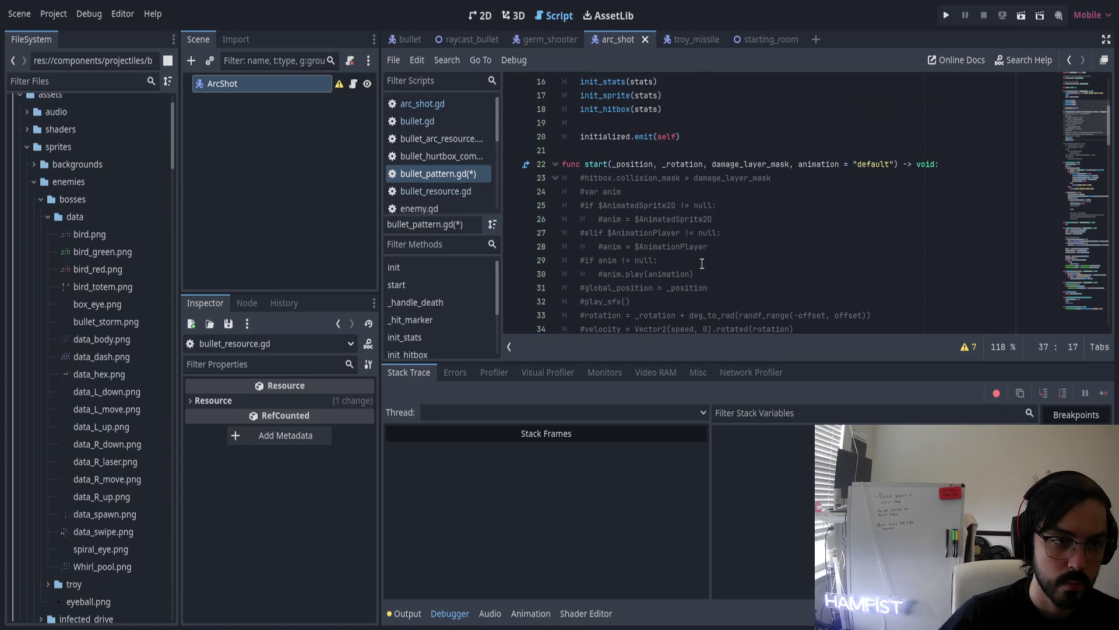
scroll(702, 263, "down", 6)
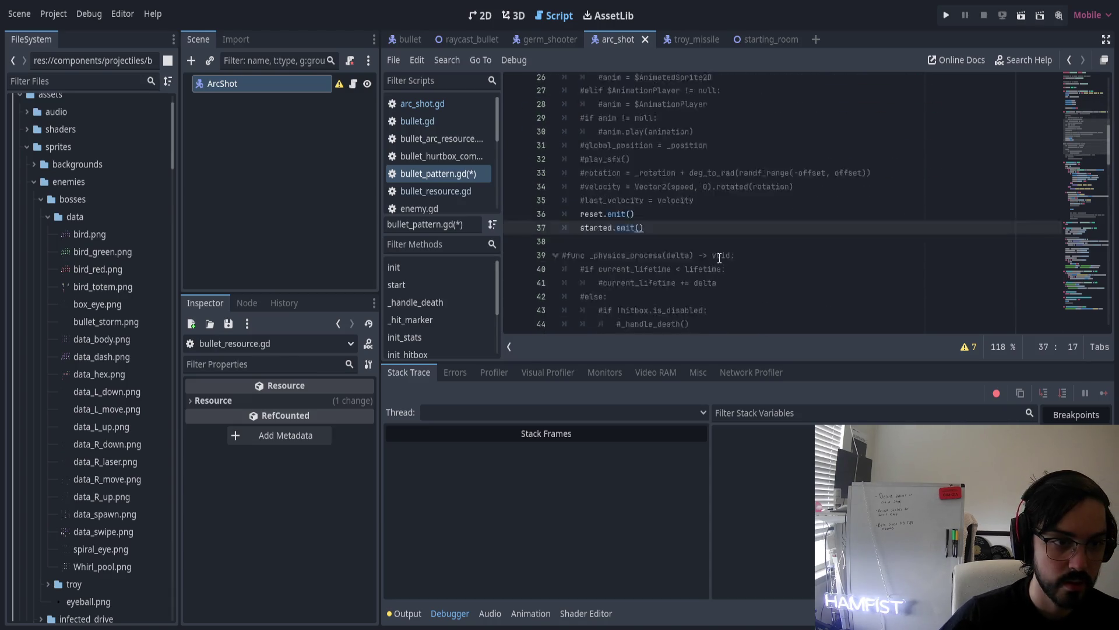
left_click_drag(599, 152, 728, 197)
left_click(736, 258)
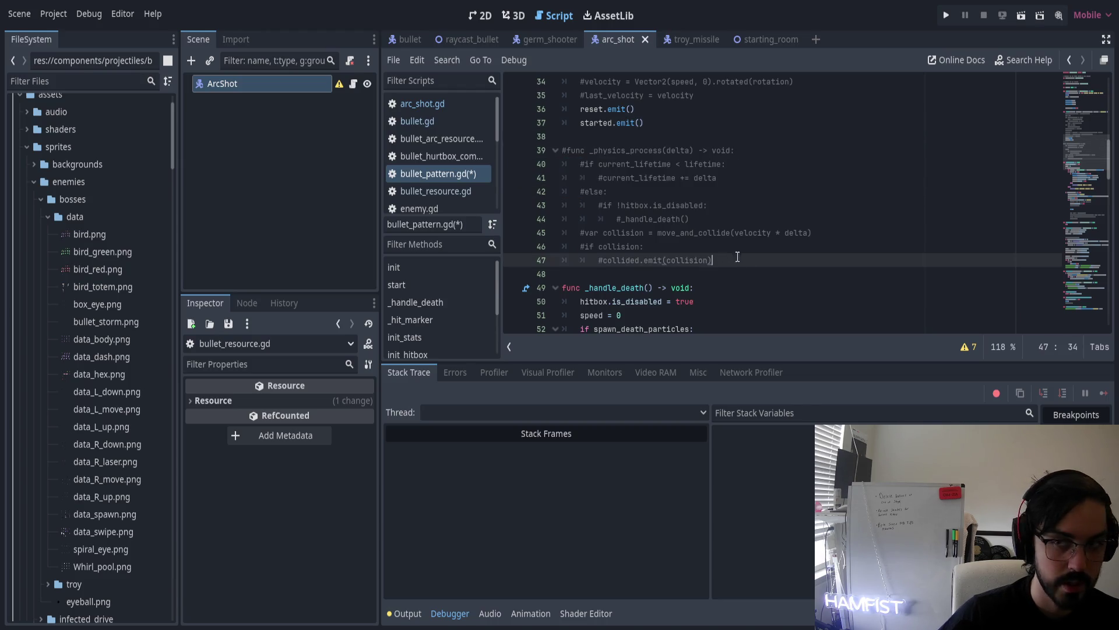
scroll(702, 246, "down", 3)
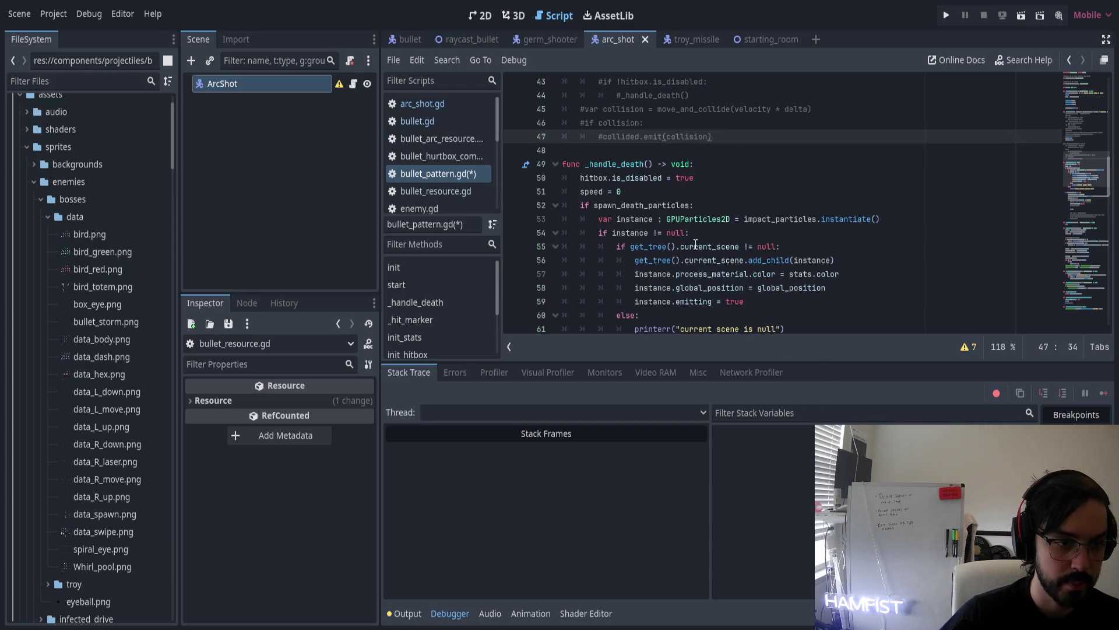
left_click(586, 164)
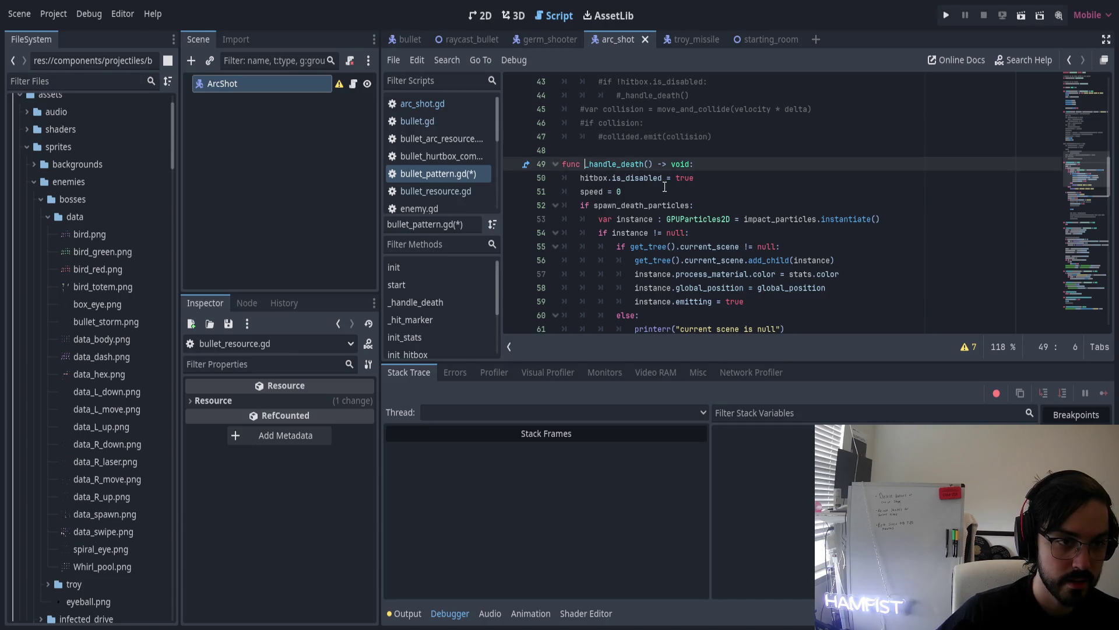
Delete 'hitbox.is_disabled = true' and 'speed = 0' from _handle_death and select the death-particle block
triple_click(585, 177)
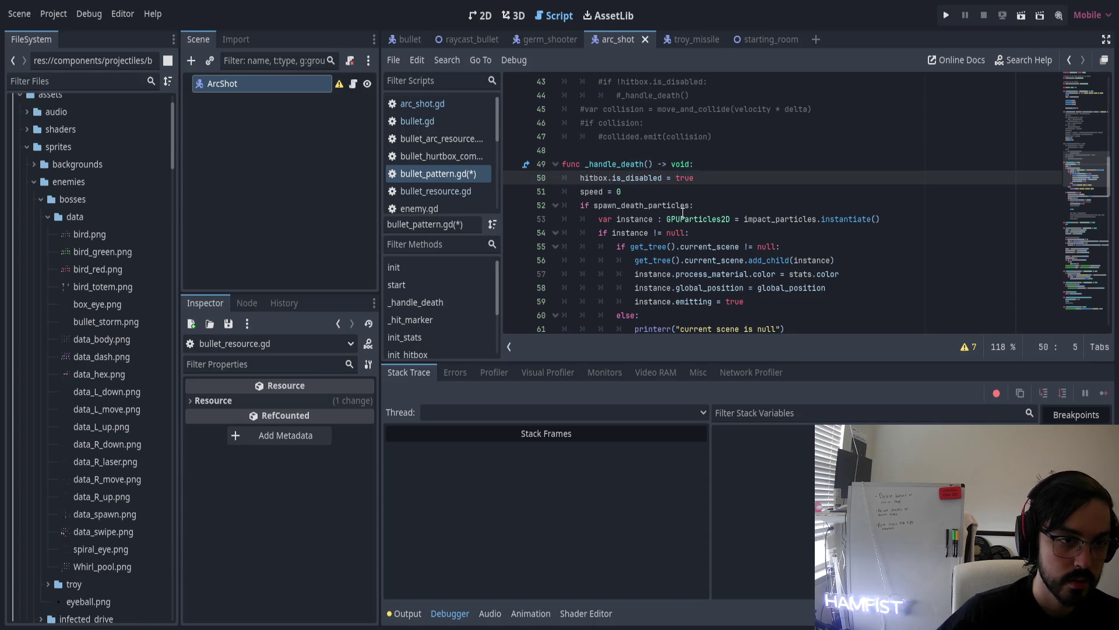
key("BackSpace")
key("ctrl+shift+k")
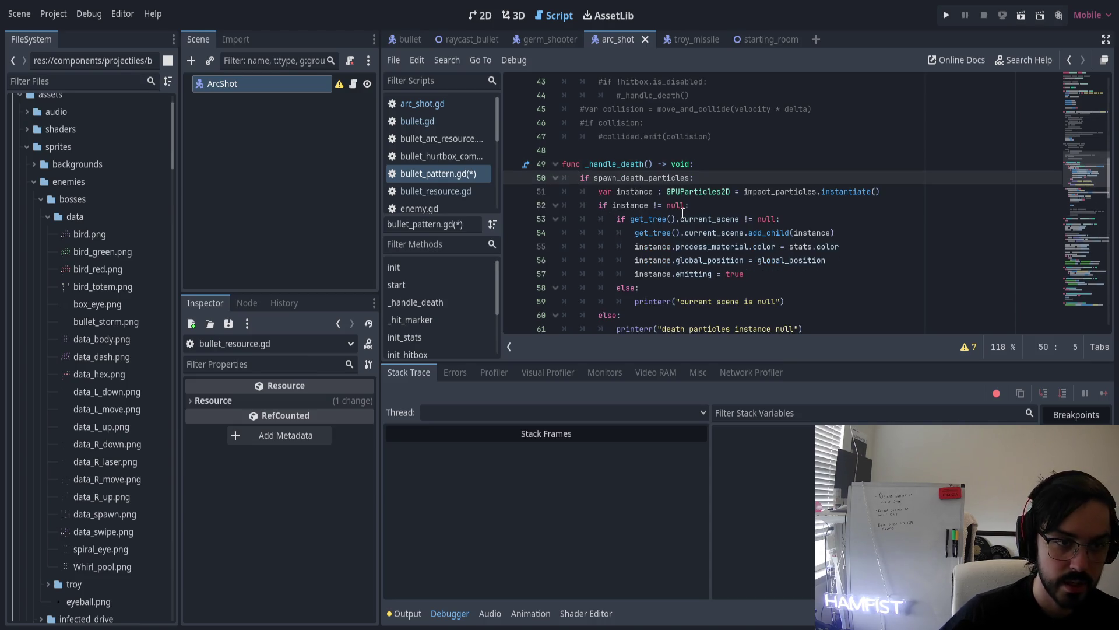
left_click(620, 178)
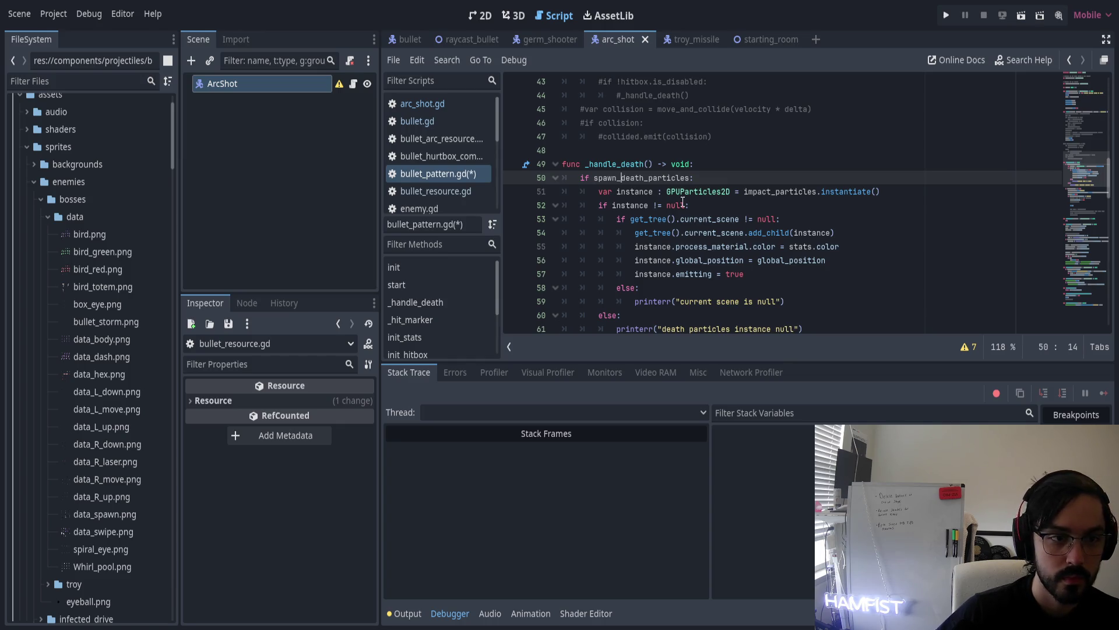
scroll(758, 227, "down", 2)
left_click(822, 241, "shift")
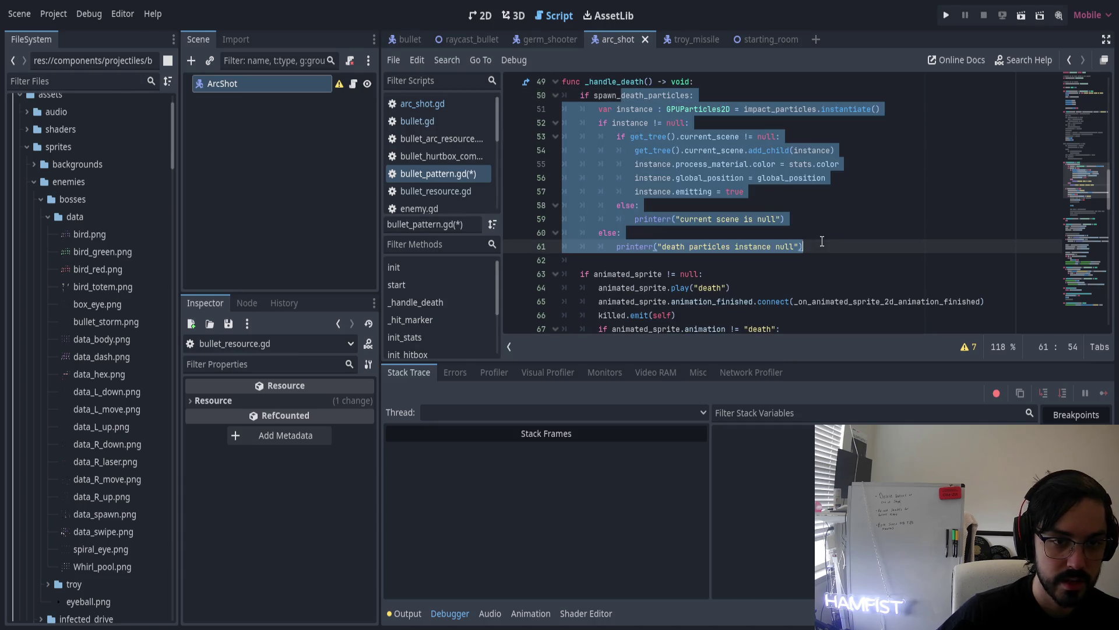
Delete the spawn_death_particles block and its leftover empty lines
key("BackSpace")
key("ctrl+BackSpace")
key("ctrl+BackSpace")
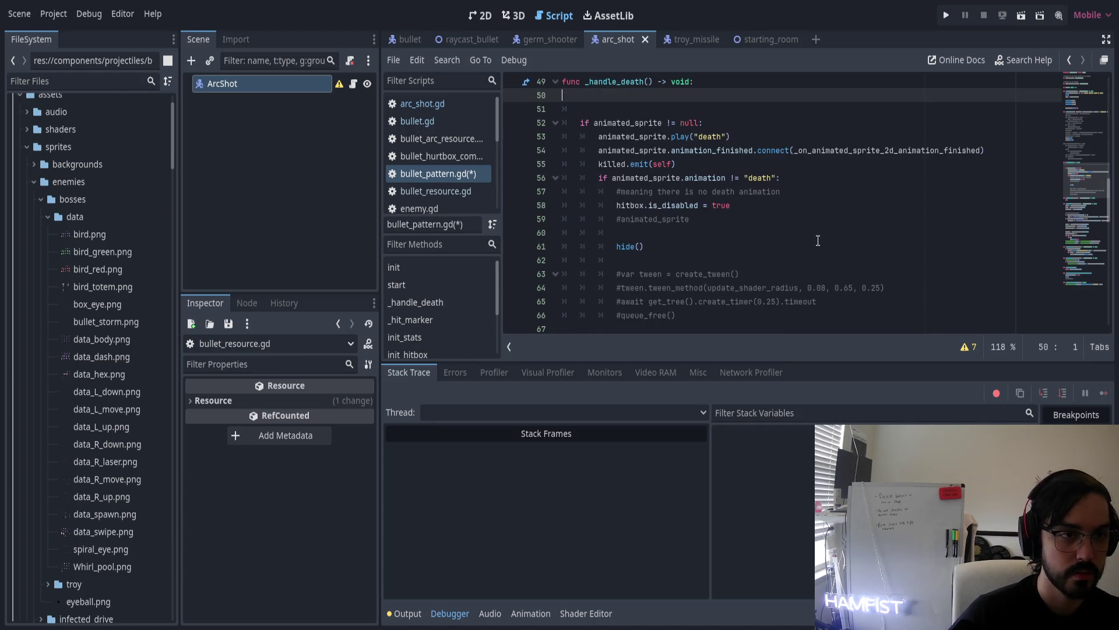
key("Delete")
key("End")
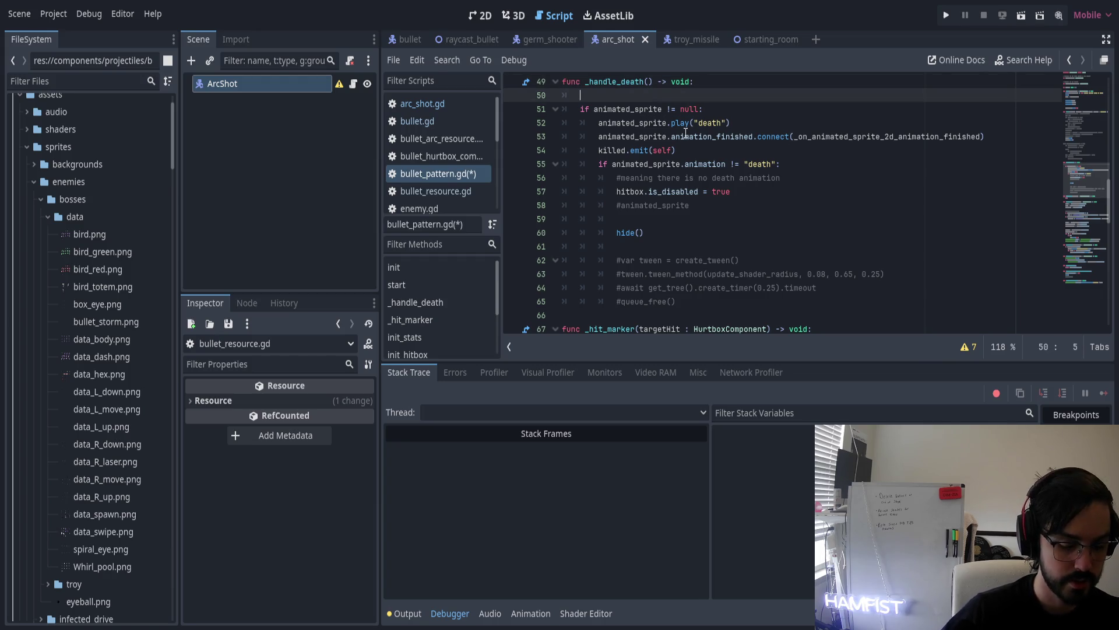
key("BackSpace")
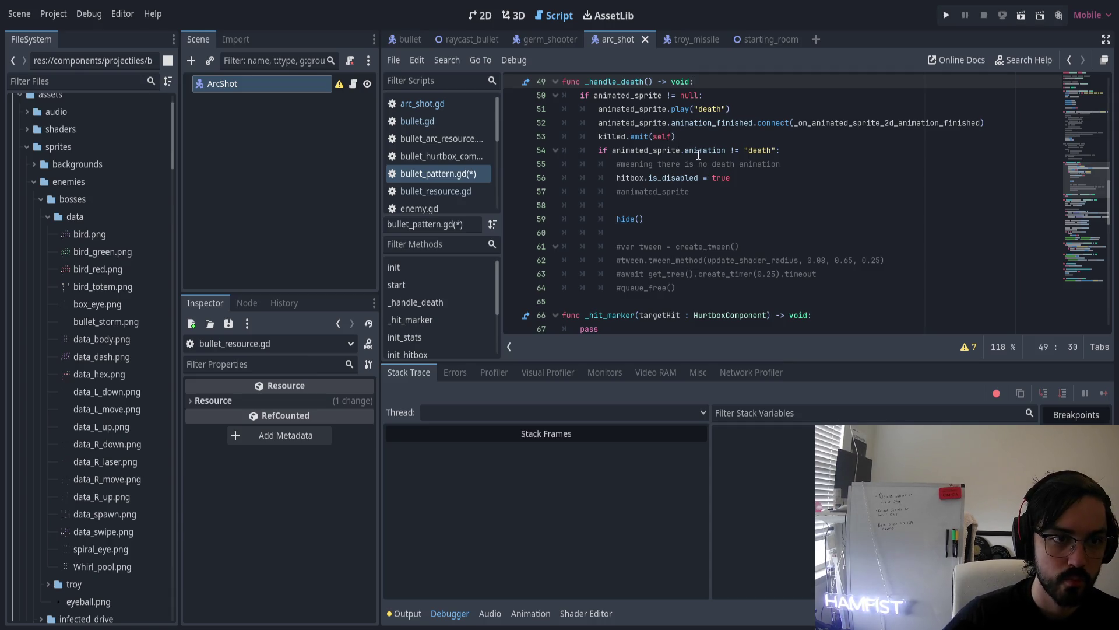
Delete the animated_sprite death-animation block through #queue_free(), leaving only a comment
left_click(579, 98)
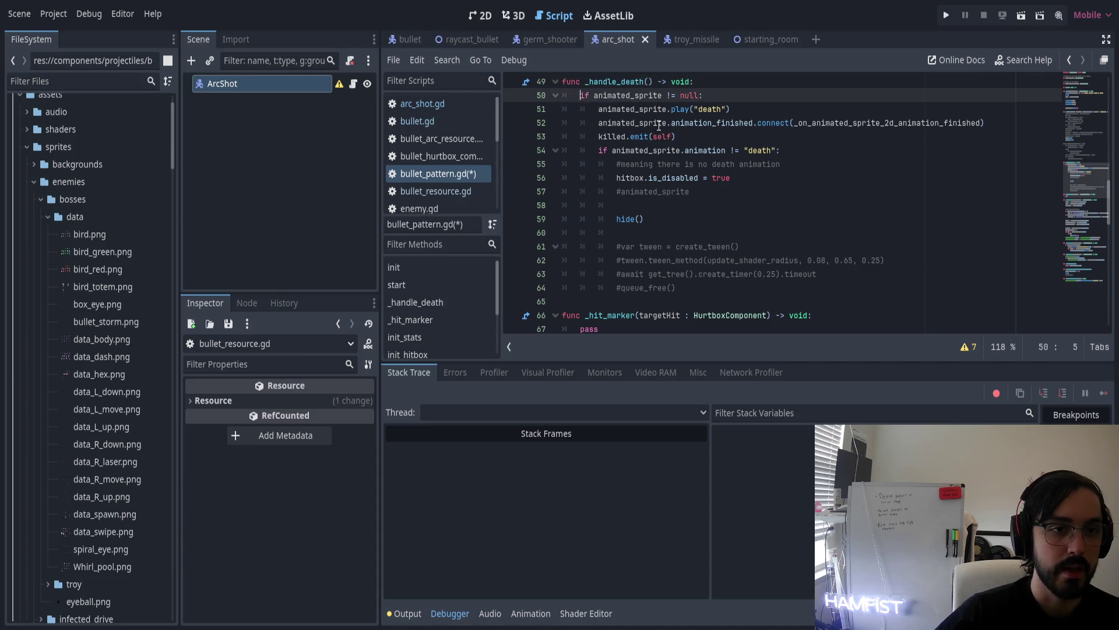
left_click(691, 287, "shift")
key("BackSpace")
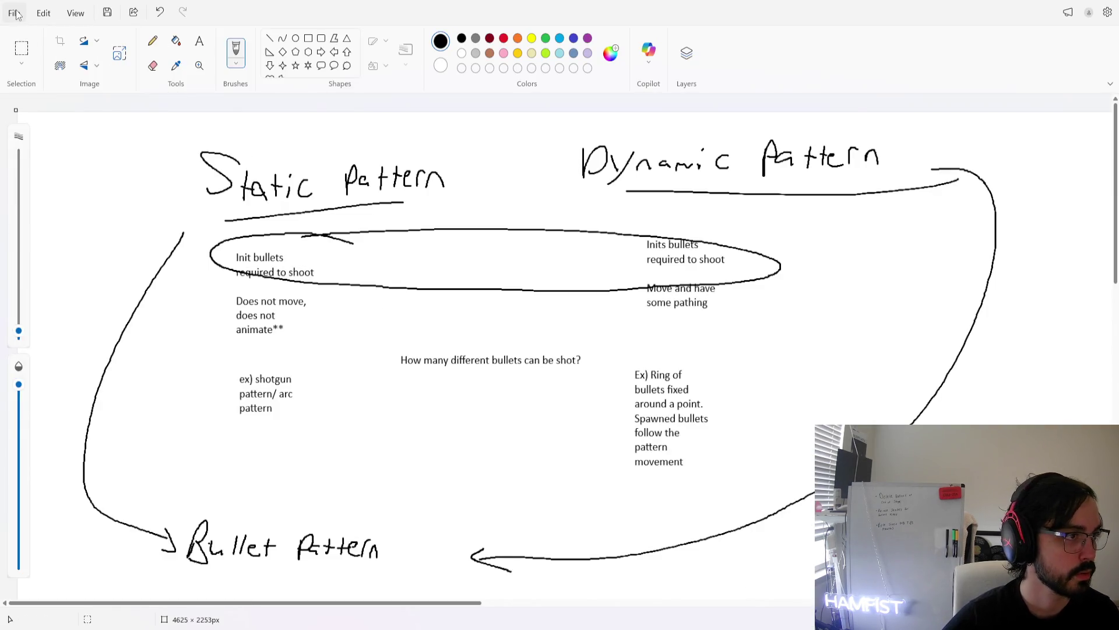
left_click(14, 13)
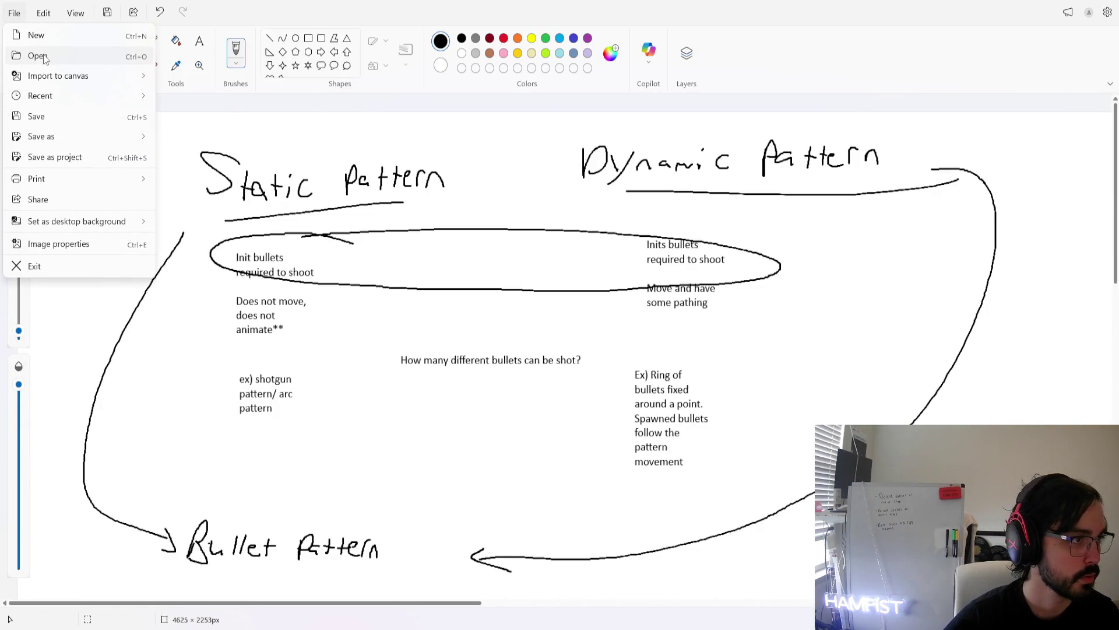
On a blank Paint canvas, draw a black ellipse and write BR above it
left_click(49, 38)
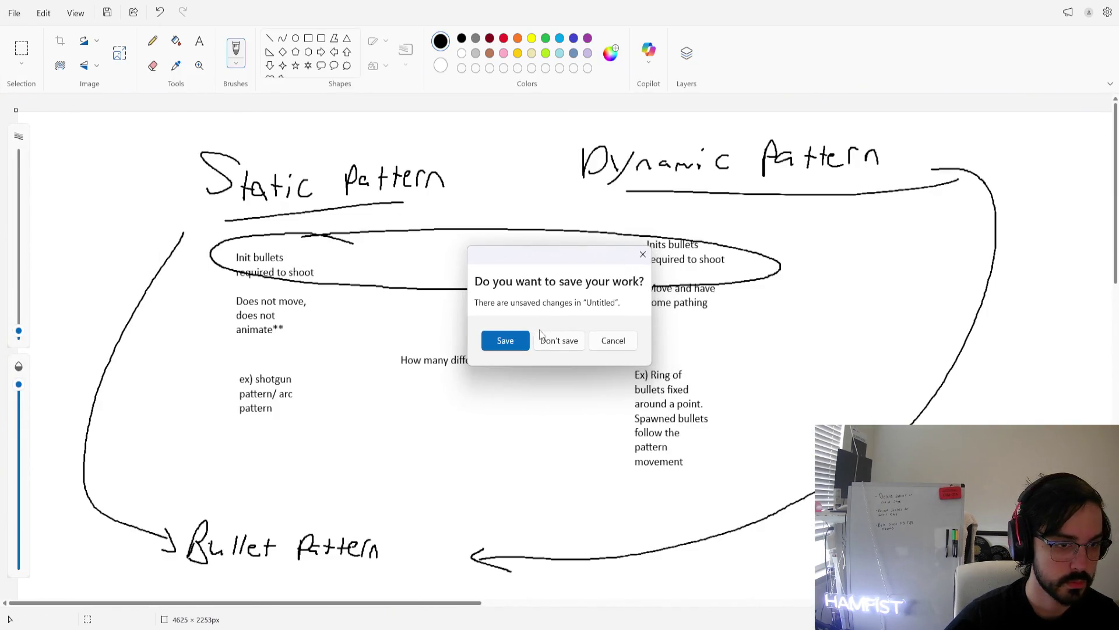
left_click(616, 342)
scroll(248, 250, "down", 10)
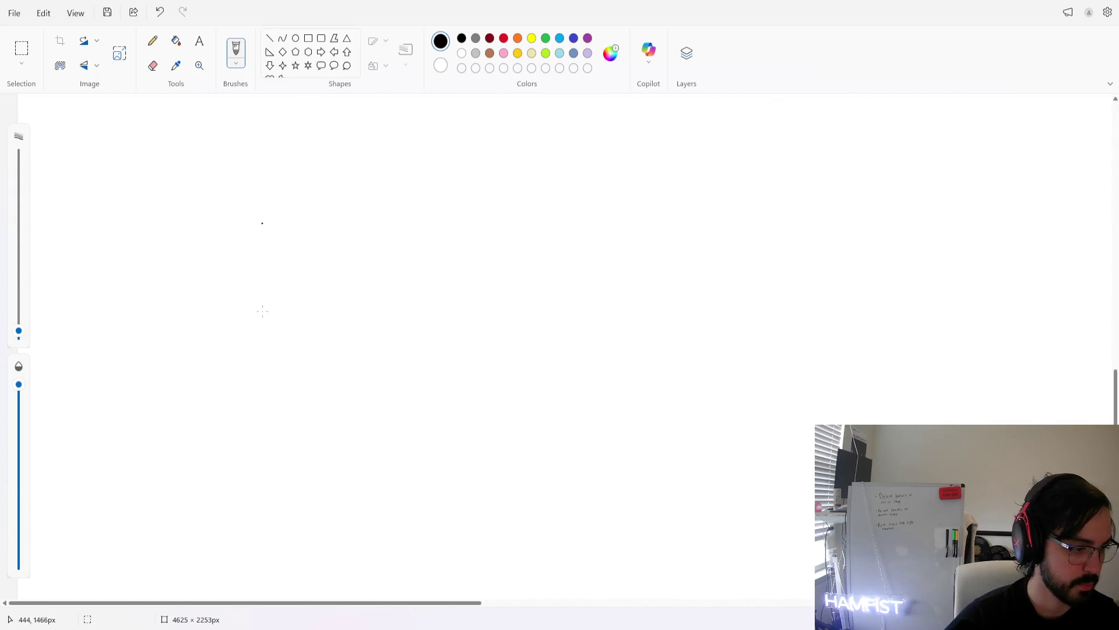
mouse_move(246, 170)
left_mouse_down()
mouse_move(310, 257)
mouse_move(217, 164)
left_mouse_up()
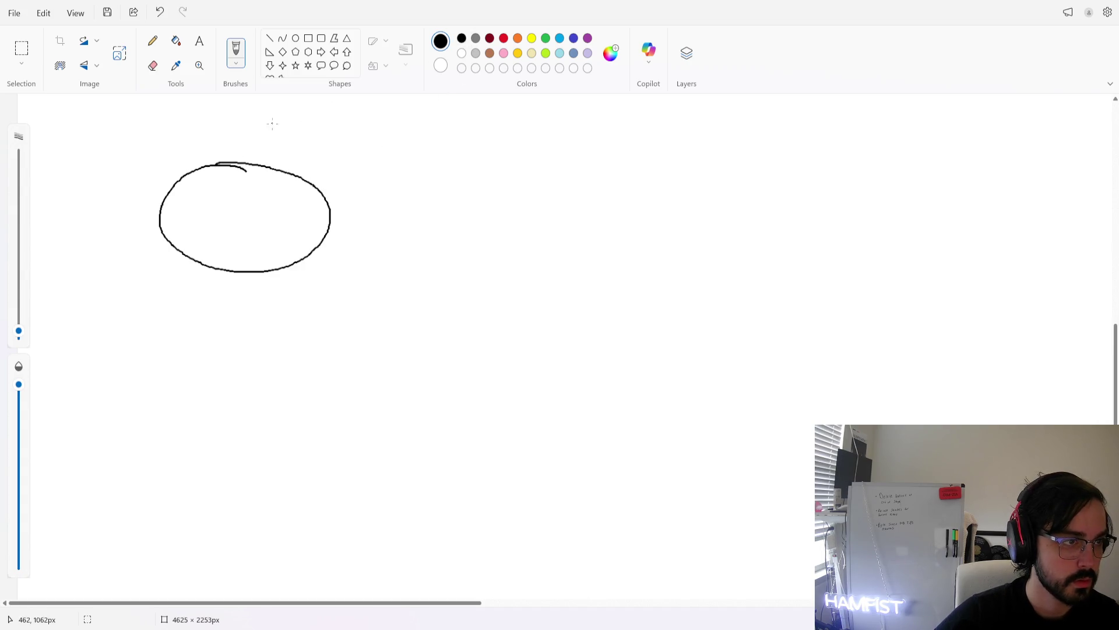
left_click_drag(198, 123, 196, 152)
left_click_drag(197, 122, 191, 153)
mouse_move(211, 151)
left_mouse_down()
mouse_move(210, 136)
mouse_move(220, 151)
left_mouse_up()
Add a red ellipse labelled BR, and relabel the black ellipse PR
left_click(505, 39)
mouse_move(577, 158)
left_mouse_down()
mouse_move(585, 237)
mouse_move(557, 146)
left_mouse_up()
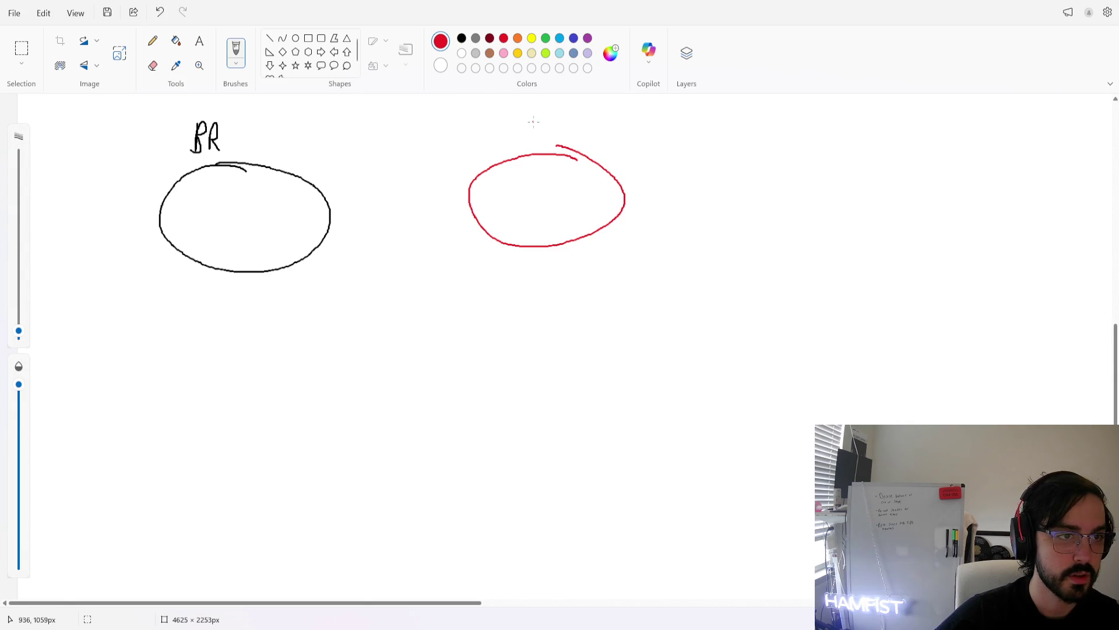
left_click(153, 66)
mouse_move(207, 146)
left_mouse_down()
mouse_move(195, 124)
mouse_move(198, 151)
left_mouse_up()
left_click(461, 38)
left_click(236, 50)
mouse_move(181, 125)
left_mouse_down()
mouse_move(180, 157)
mouse_move(194, 151)
left_mouse_up()
left_click(503, 38)
mouse_move(500, 137)
left_mouse_down()
mouse_move(522, 113)
mouse_move(532, 136)
left_mouse_up()
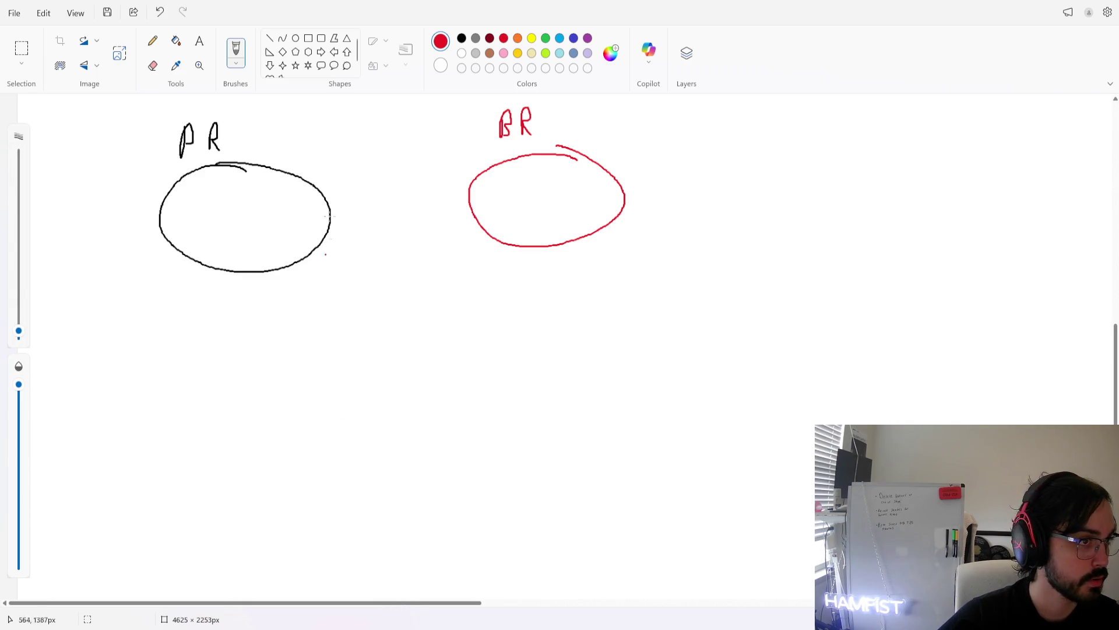
Write a grey 'Shooter' label below PR with an arrow pointing to it
left_click(476, 38)
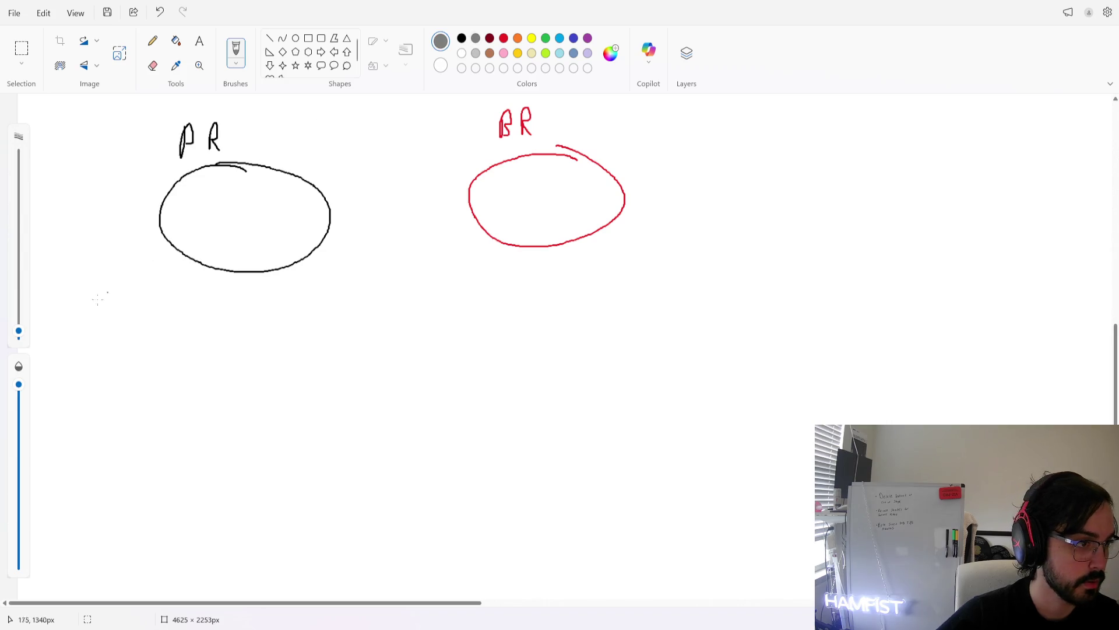
left_click_drag(85, 294, 65, 320)
mouse_move(92, 295)
left_mouse_down()
mouse_move(102, 325)
mouse_move(143, 320)
left_mouse_up()
mouse_move(147, 321)
left_mouse_down()
mouse_move(157, 329)
mouse_move(181, 313)
mouse_move(151, 267)
mouse_move(156, 278)
left_mouse_up()
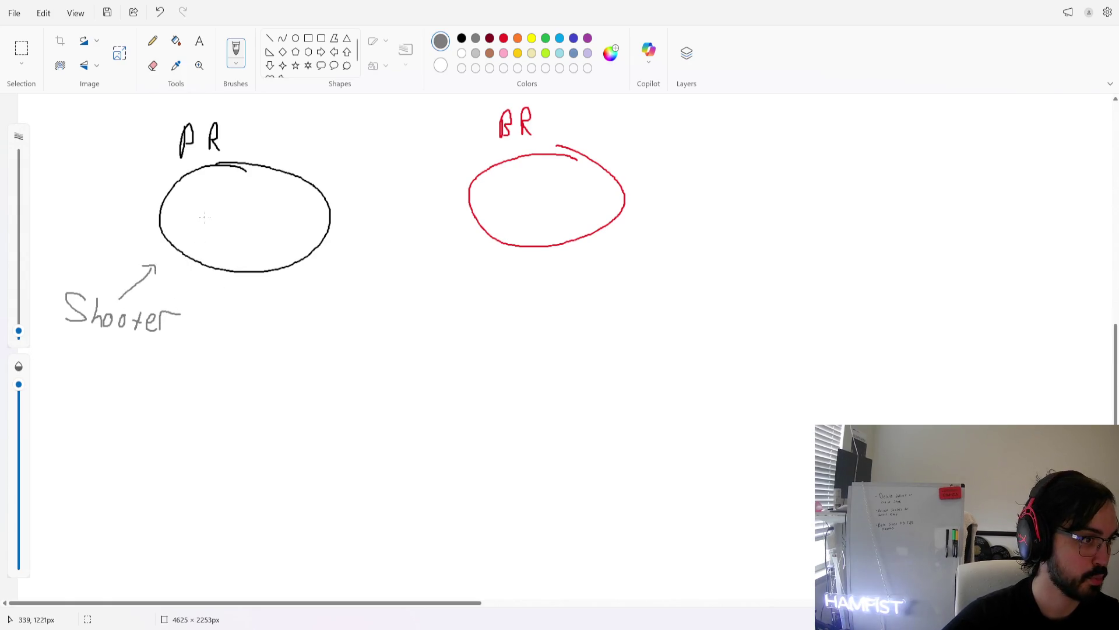
Draw small black circles inside the PR ellipse, replacing an undone grey attempt
mouse_move(198, 203)
left_mouse_down()
mouse_move(229, 204)
mouse_move(236, 191)
left_mouse_up()
mouse_move(244, 222)
left_mouse_down()
mouse_move(231, 229)
mouse_move(241, 229)
left_mouse_up()
key("ctrl+z")
key("ctrl+z")
key("ctrl+z")
left_click(462, 38)
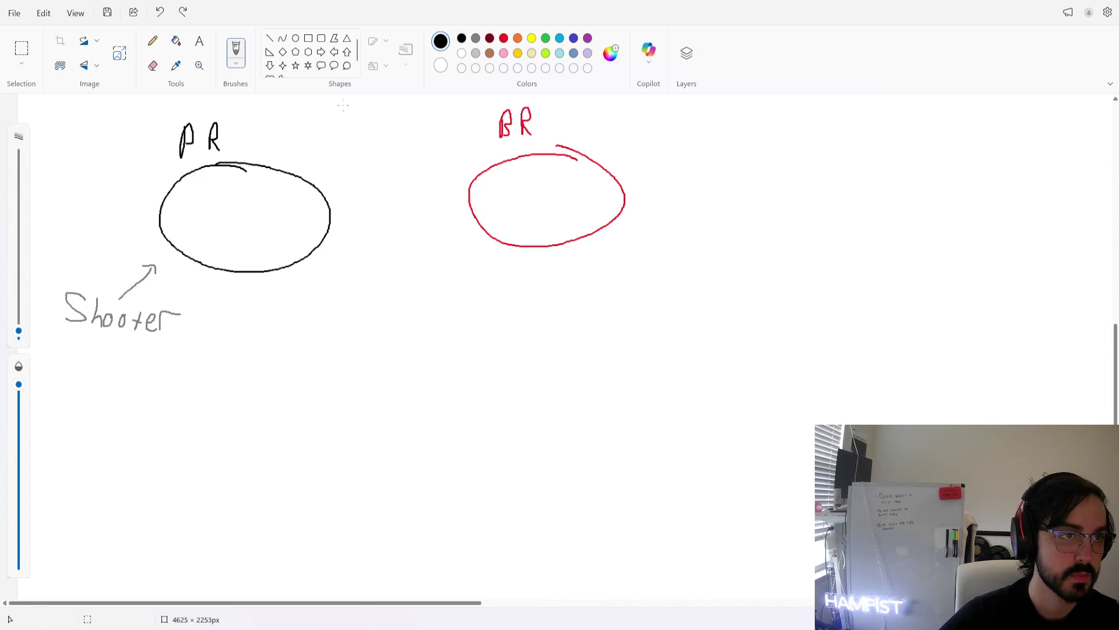
mouse_move(195, 185)
left_mouse_down()
mouse_move(199, 215)
mouse_move(231, 226)
mouse_move(241, 190)
left_mouse_up()
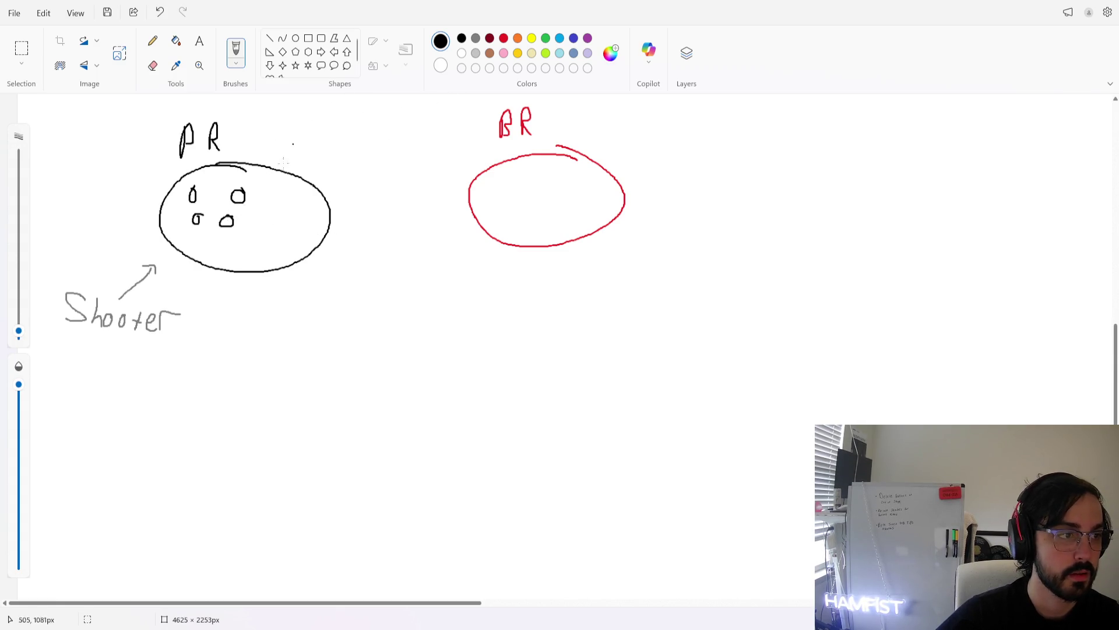
Draw an arrow from a small circle into the red ellipse and relabel the ellipses PP and BP
mouse_move(238, 196)
left_mouse_down()
mouse_move(427, 181)
mouse_move(455, 192)
mouse_move(496, 178)
mouse_move(501, 211)
mouse_move(536, 200)
mouse_move(531, 175)
mouse_move(564, 170)
left_mouse_up()
left_click(503, 38)
left_click(152, 65)
mouse_move(215, 133)
left_mouse_down()
mouse_move(217, 143)
mouse_move(206, 135)
mouse_move(228, 129)
left_mouse_up()
mouse_move(516, 128)
left_mouse_down()
mouse_move(527, 114)
mouse_move(524, 138)
left_mouse_up()
left_click(236, 51)
left_click(462, 38)
mouse_move(203, 149)
left_mouse_down()
mouse_move(214, 127)
mouse_move(205, 140)
left_mouse_up()
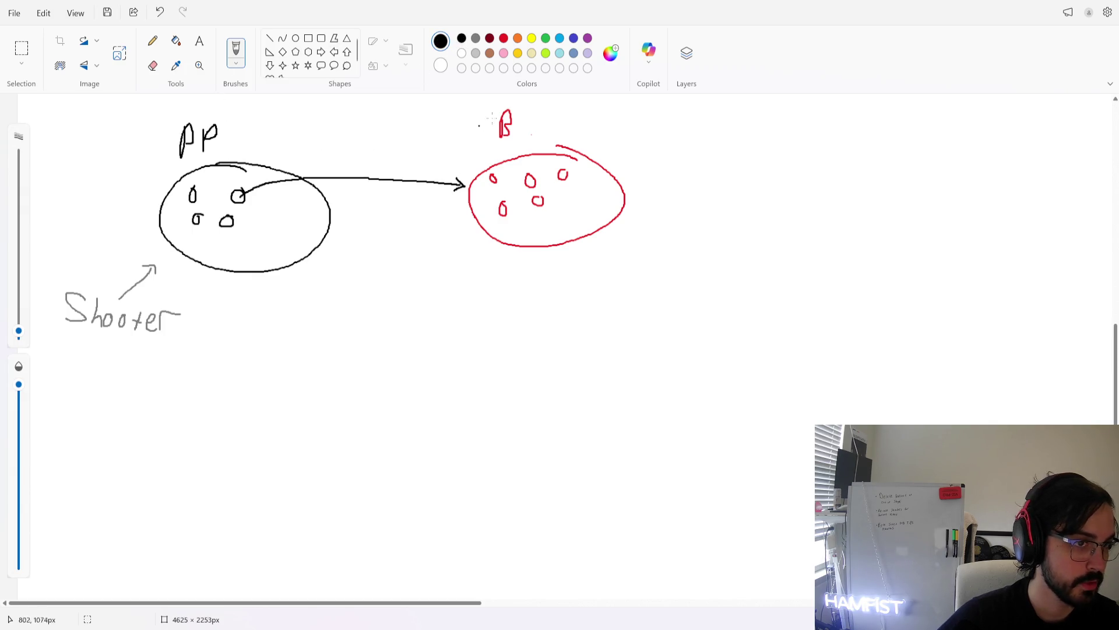
left_click(504, 39)
mouse_move(519, 112)
left_mouse_down()
mouse_move(518, 136)
mouse_move(520, 124)
left_mouse_up()
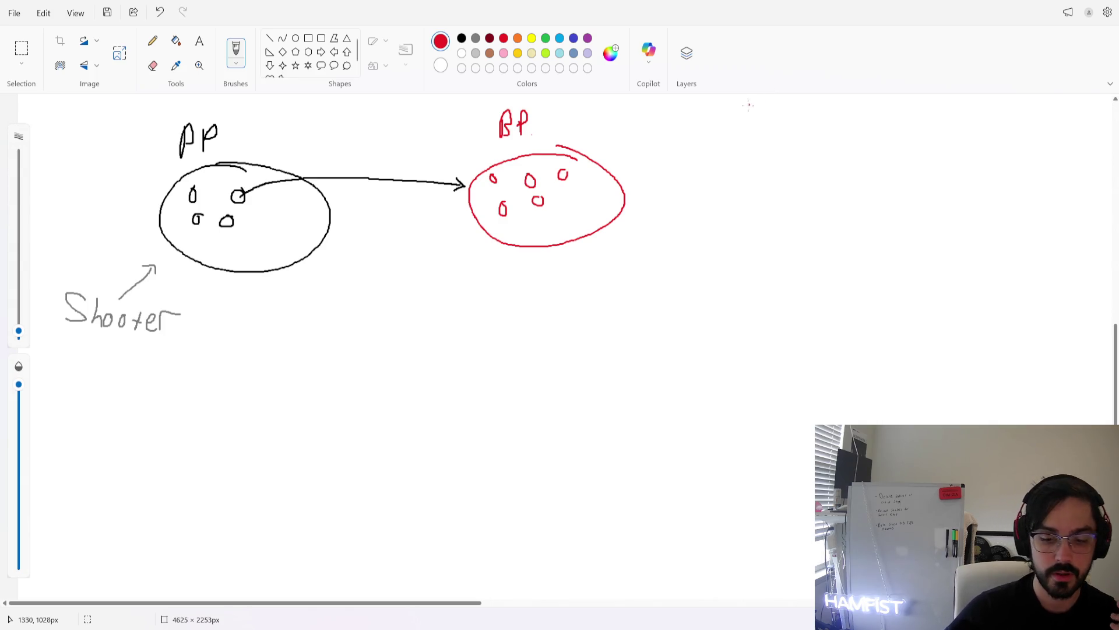
Try red loops around both ellipses, undo them, and return to the Godot editor
left_click_drag(239, 111, 338, 137)
key("ctrl+z")
mouse_move(585, 104)
left_mouse_down()
mouse_move(588, 256)
mouse_move(583, 103)
left_mouse_up()
key("ctrl+z")
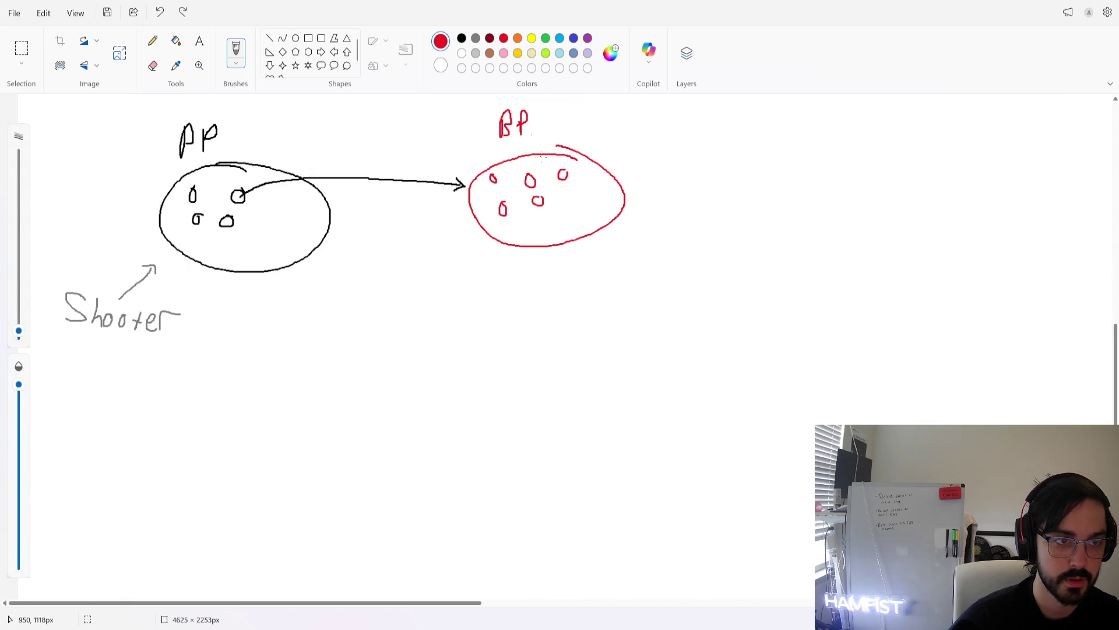
key("alt+Tab")
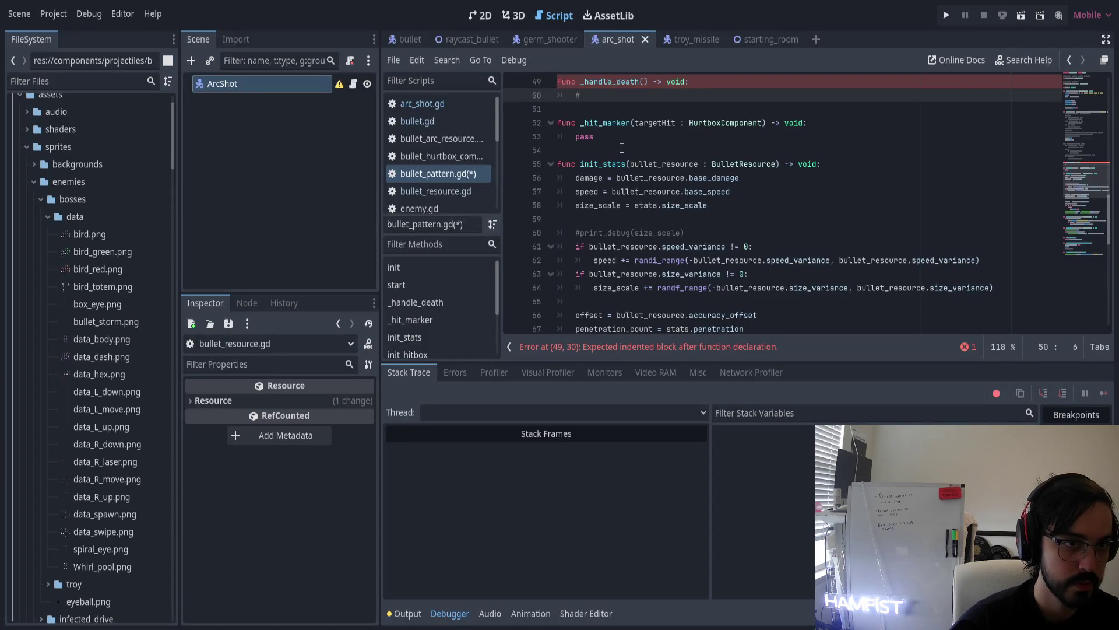
Add a 'don't queue free' comment in _handle_death with a commented line below it
scroll(636, 144, "up", 2)
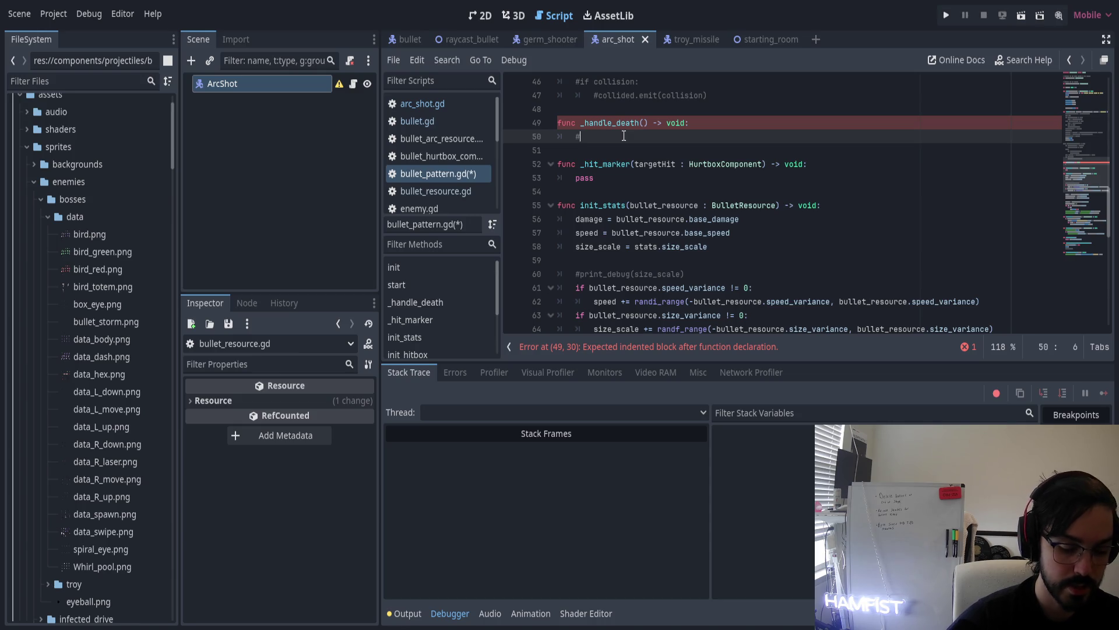
type(" Dont queue free")
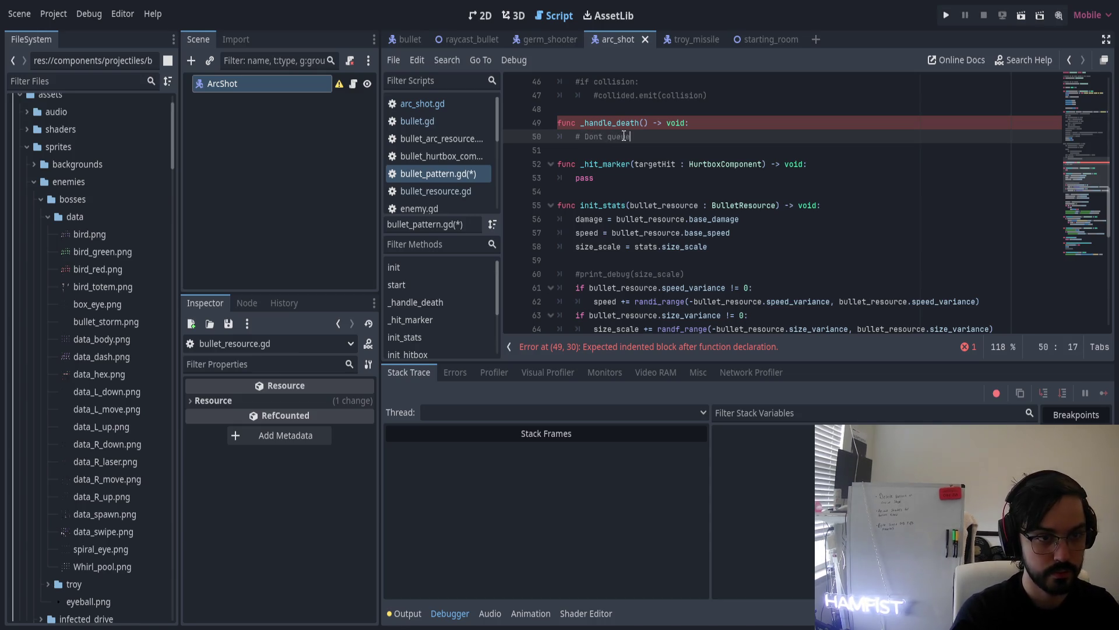
key("Return")
type("#")
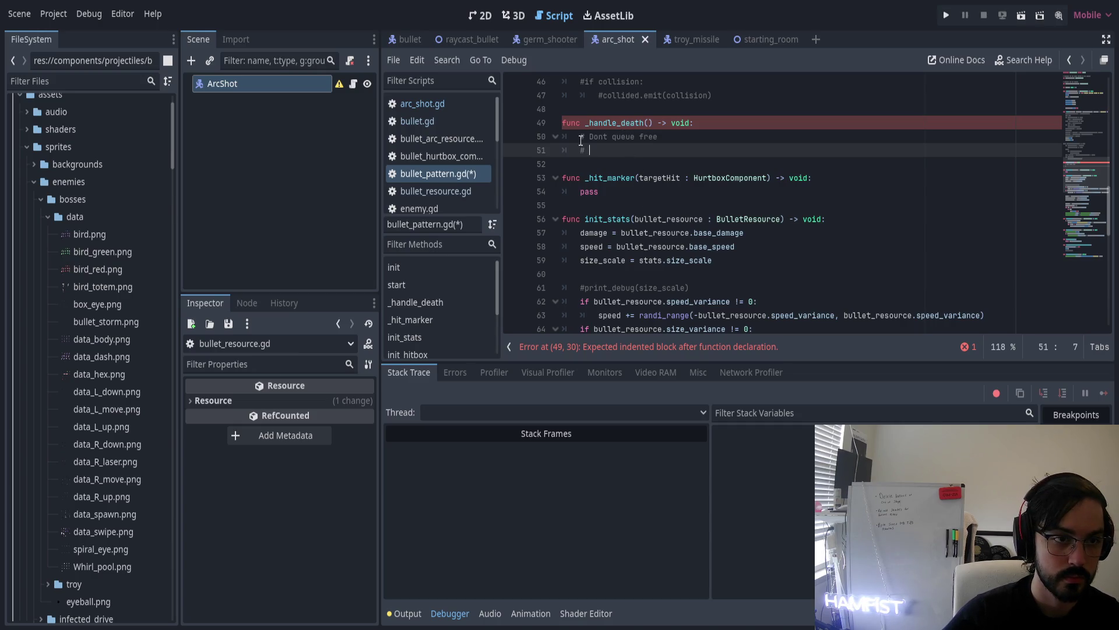
key("shift+Up")
key("shift+Up")
key("shift+Home")
scroll(633, 193, "up", 4)
scroll(633, 192, "up", 10)
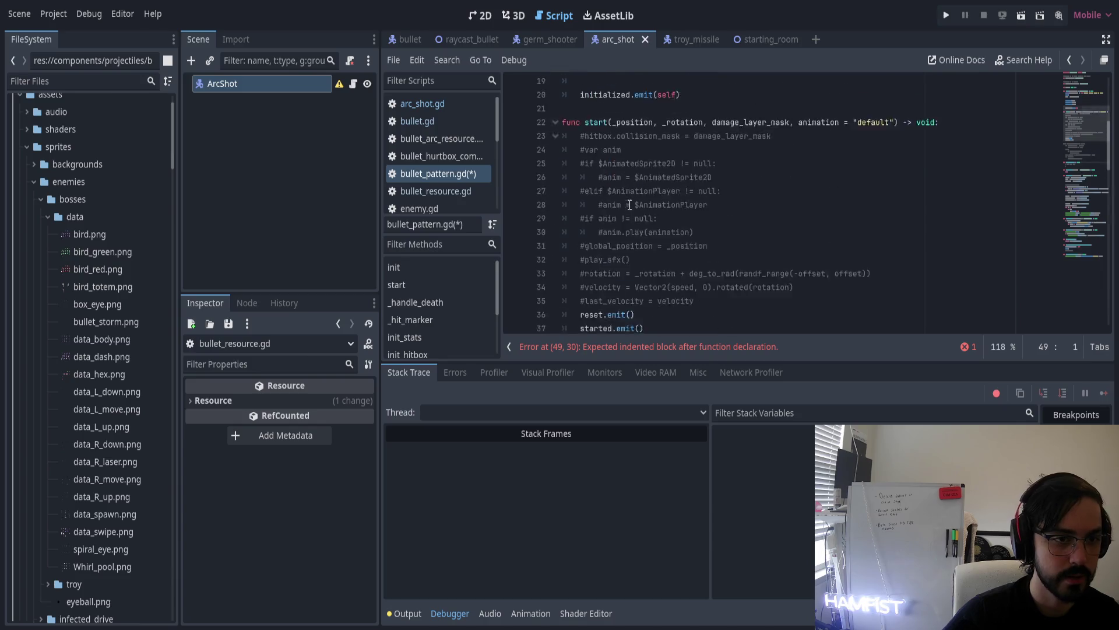
Change the bullets declaration on line 9 to Array[Bullet]
left_click(600, 192)
double_click(600, 193)
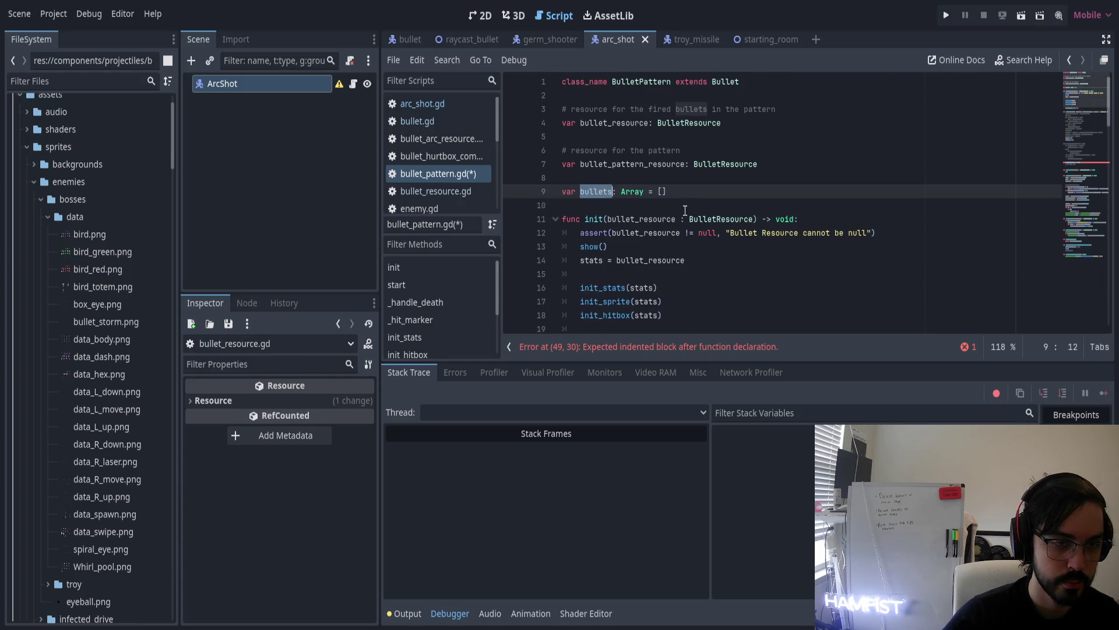
left_click(645, 192)
type("[")
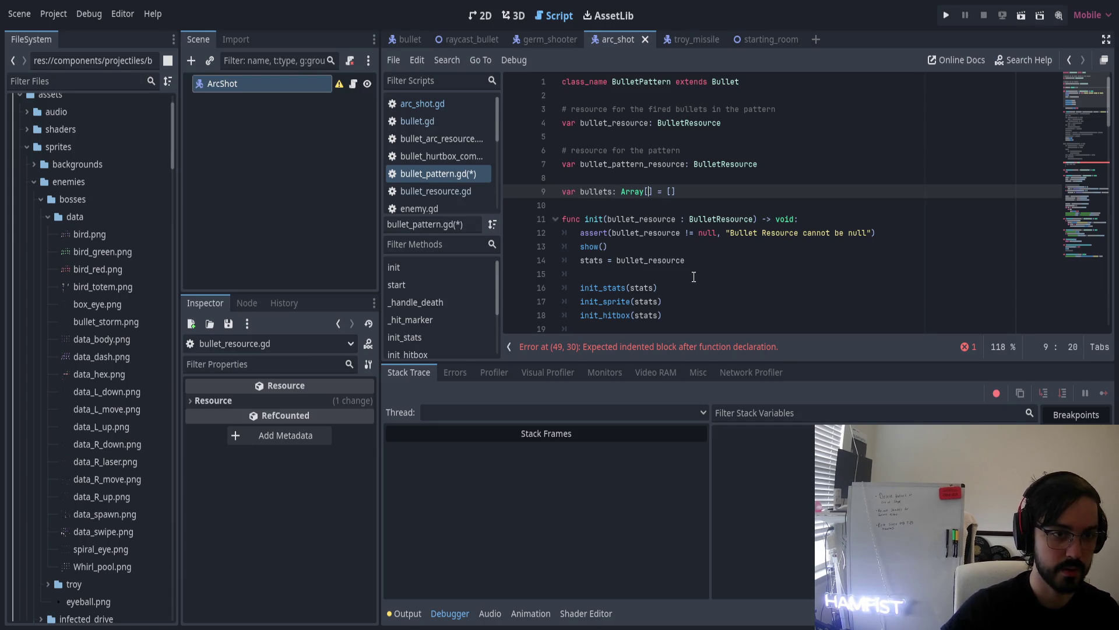
type("Bullet")
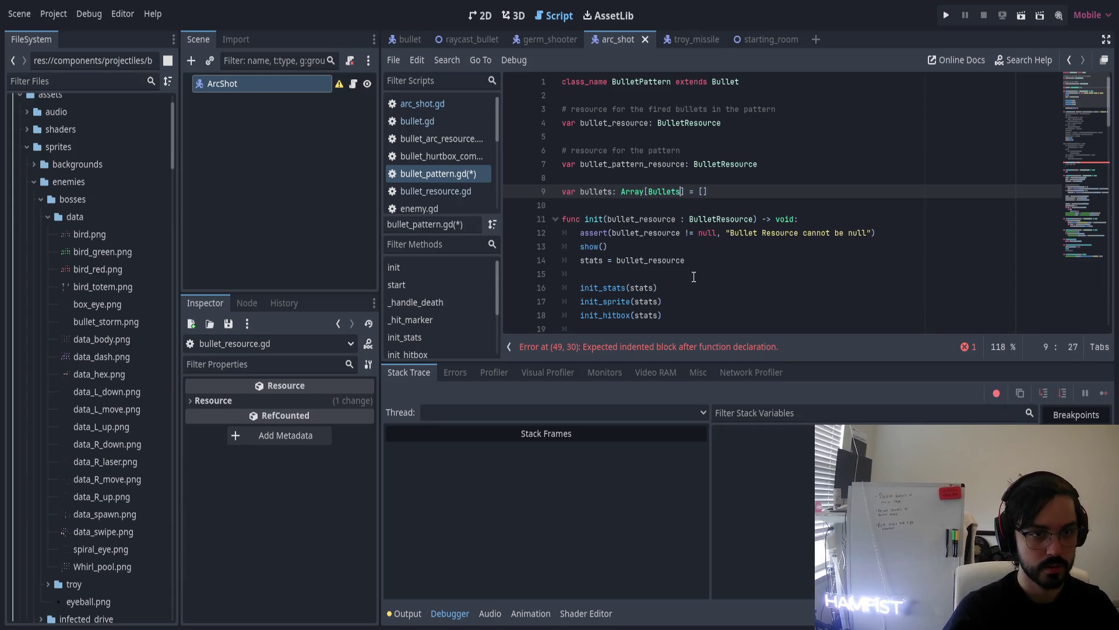
Review line 51 in _handle_death, then open arc_shot.gd
scroll(682, 207, "down", 10)
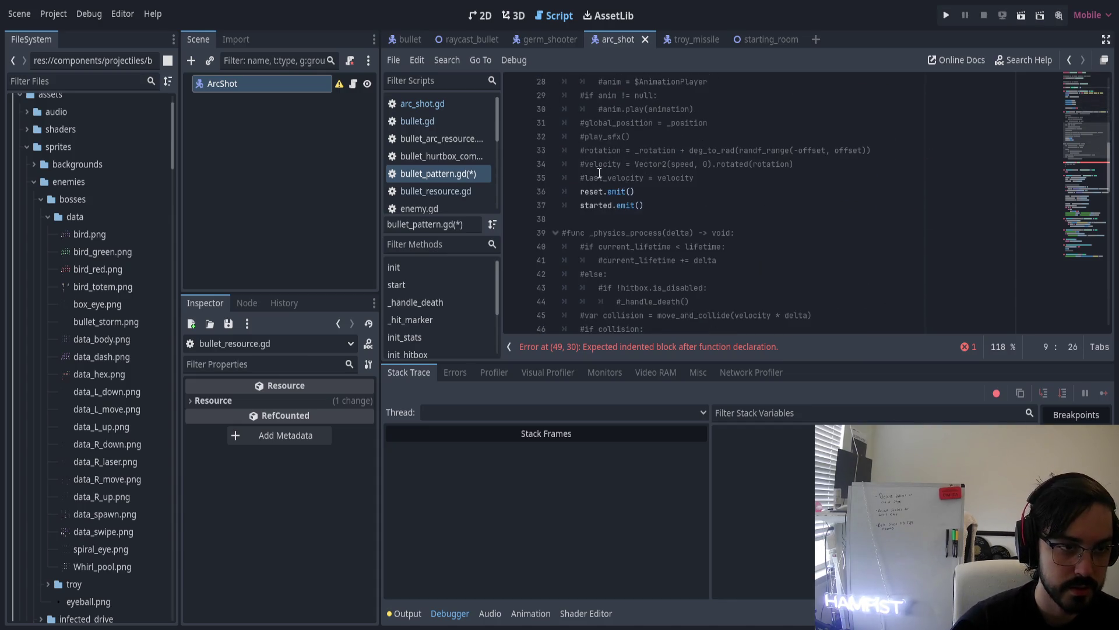
scroll(614, 183, "down", 1)
left_click(602, 261)
key("Down")
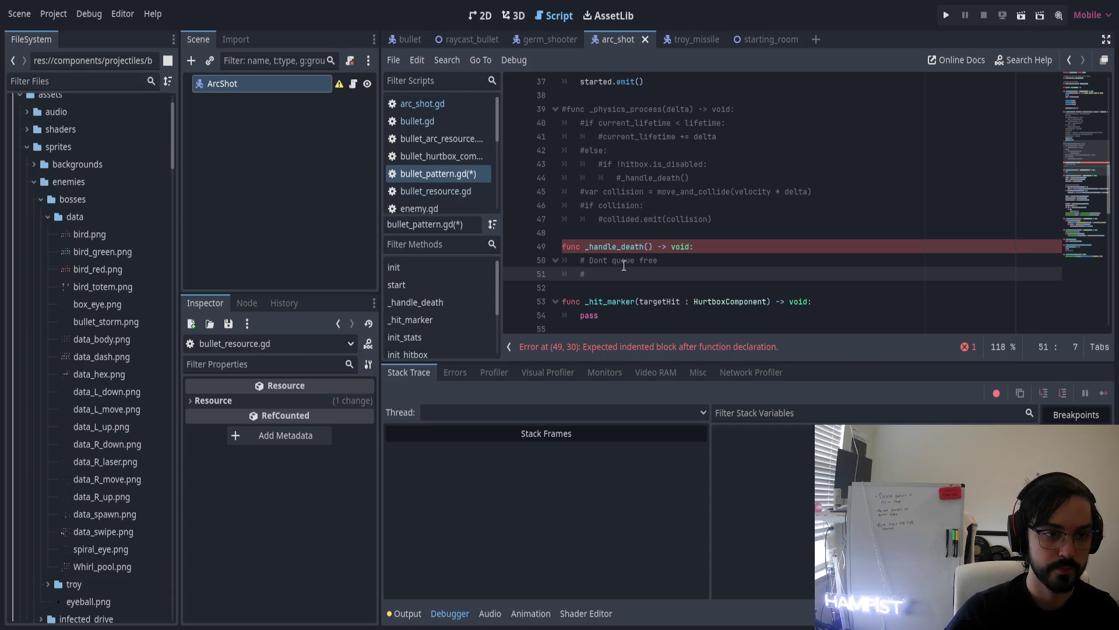
scroll(624, 265, "up", 7)
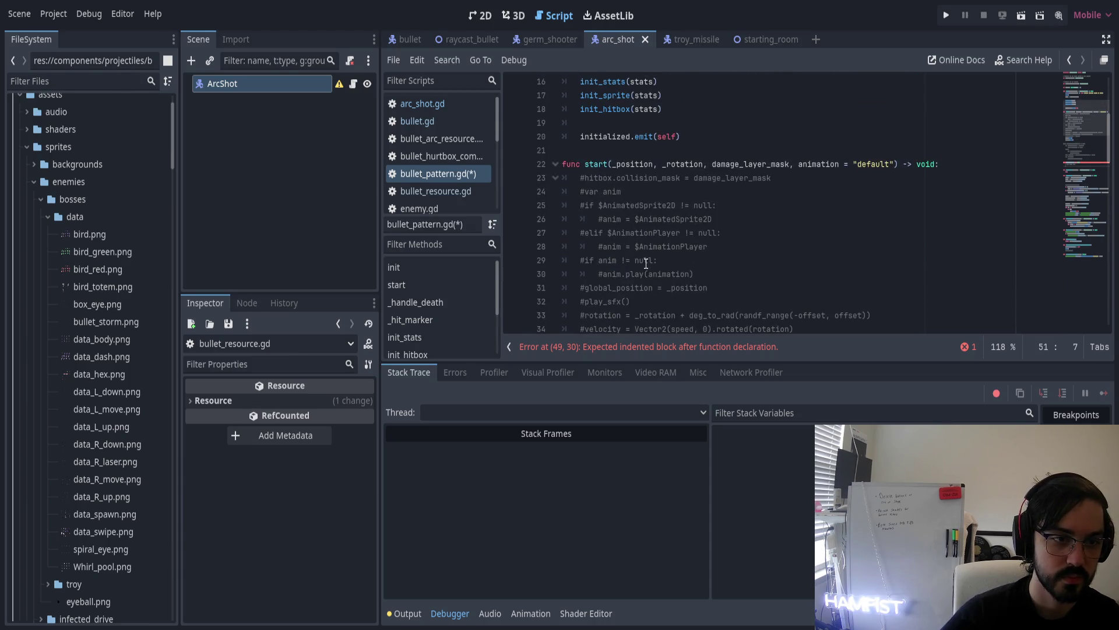
scroll(647, 263, "up", 5)
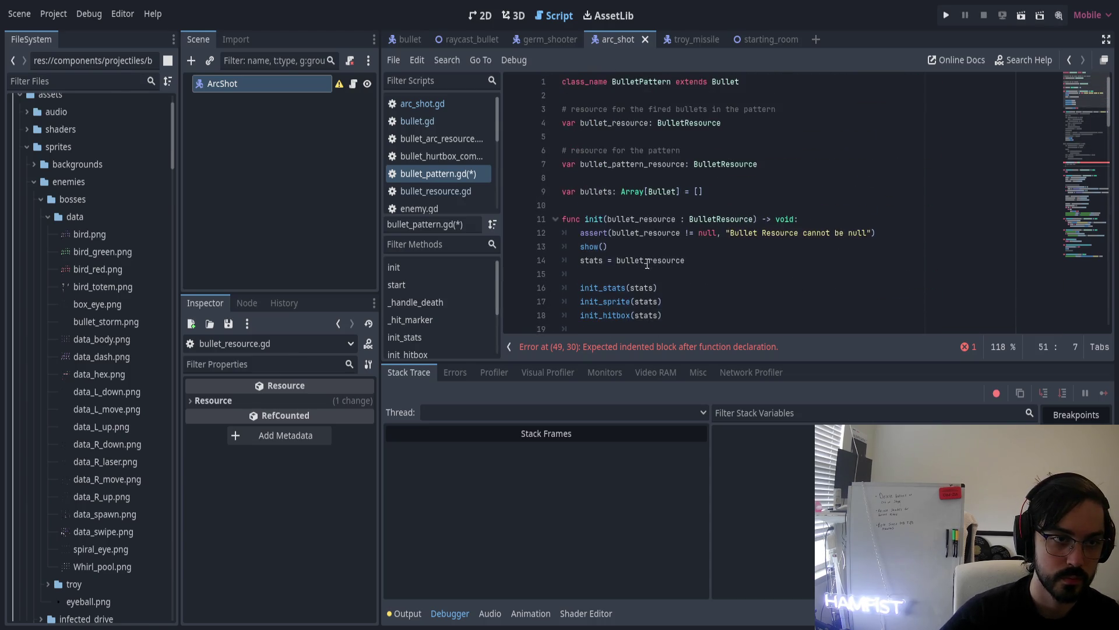
left_click(473, 104)
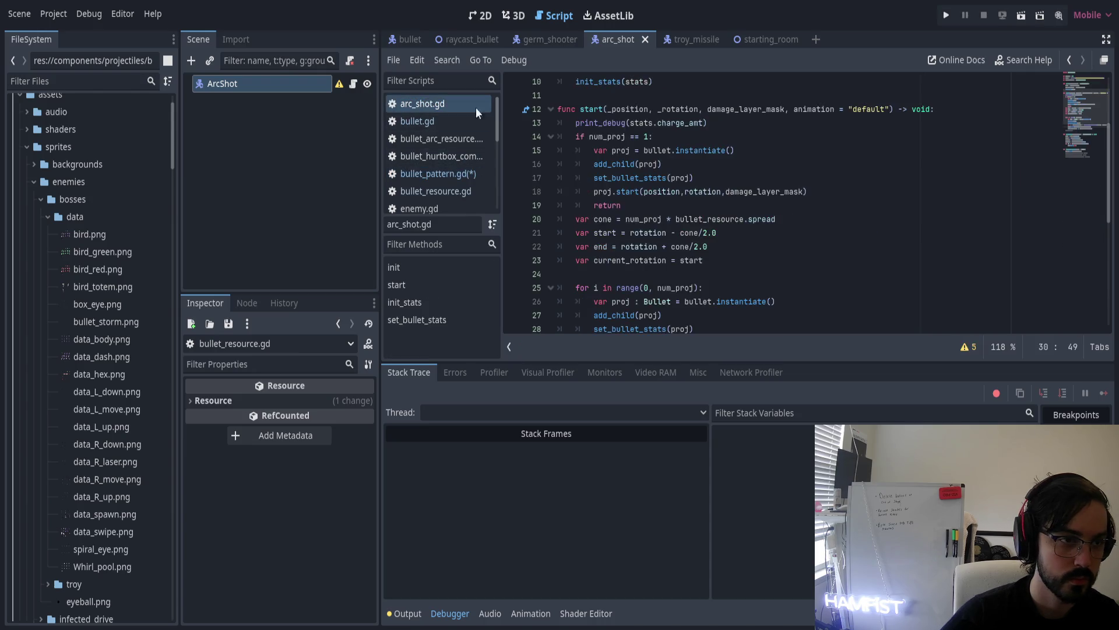
Copy 'var num_proj : int' from arc_shot.gd onto line 9 of bullet_pattern.gd
left_click_drag(650, 109, 547, 109)
key("ctrl+c")
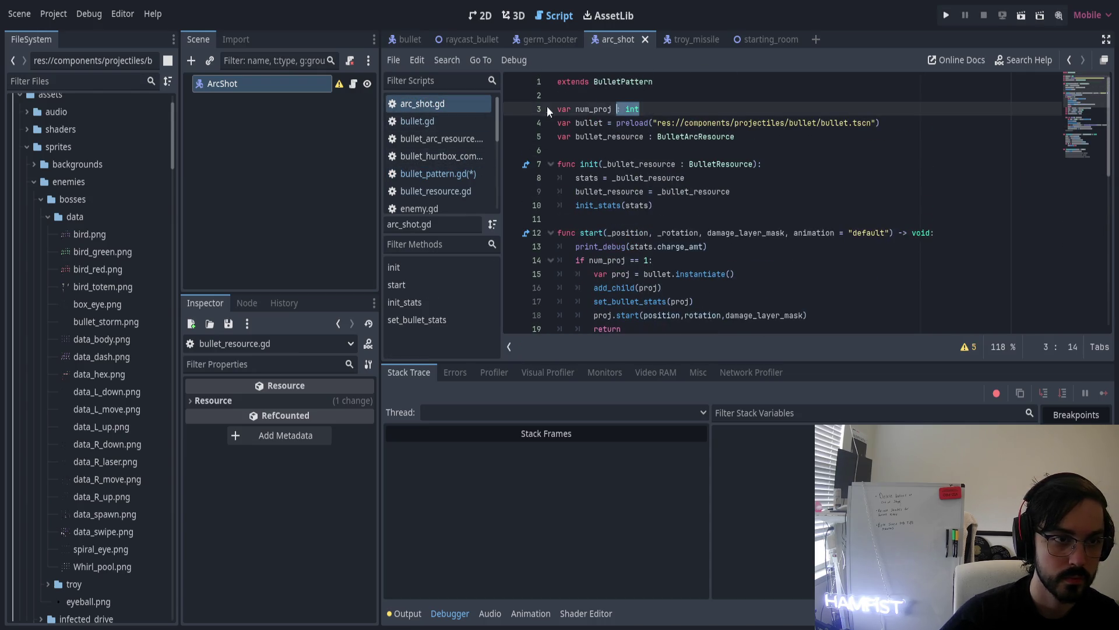
left_click(438, 174)
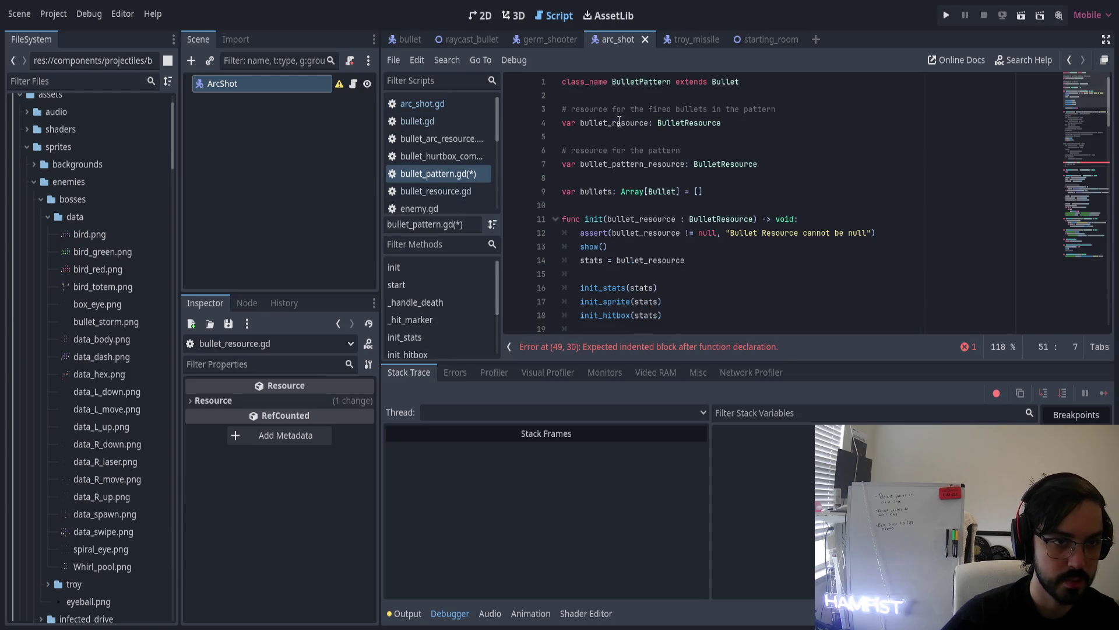
left_click(632, 177)
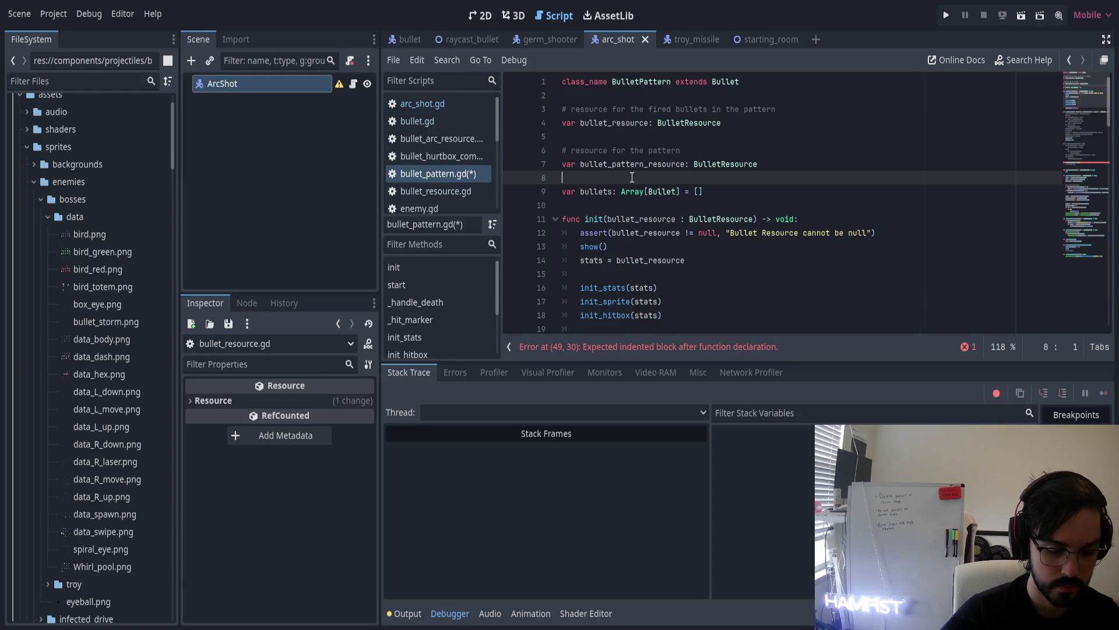
key("Return")
key("ctrl+v")
key("Left")
key("Left")
key("Left")
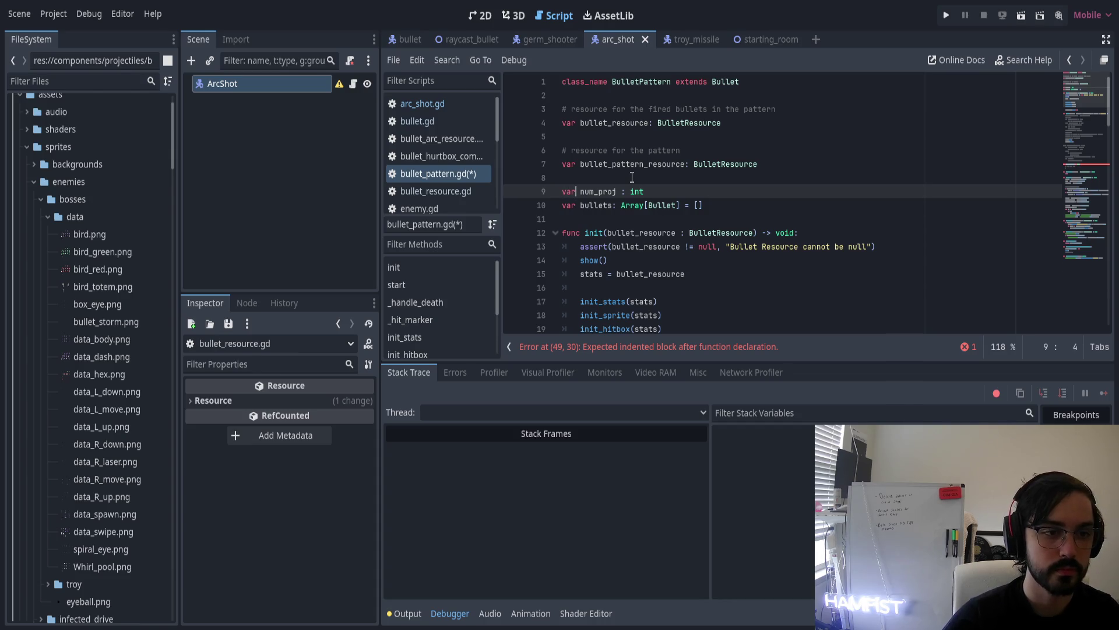
key("ctrl+shift+Right")
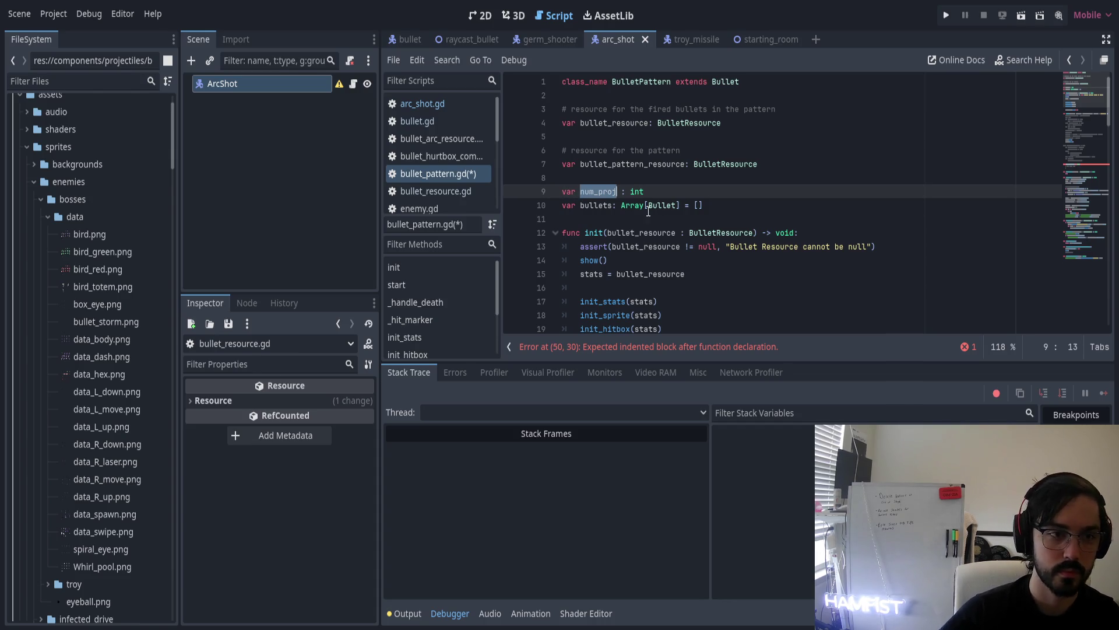
Look up the num_proj uses on lines 20 and 14 of arc_shot.gd
scroll(648, 212, "down", 4)
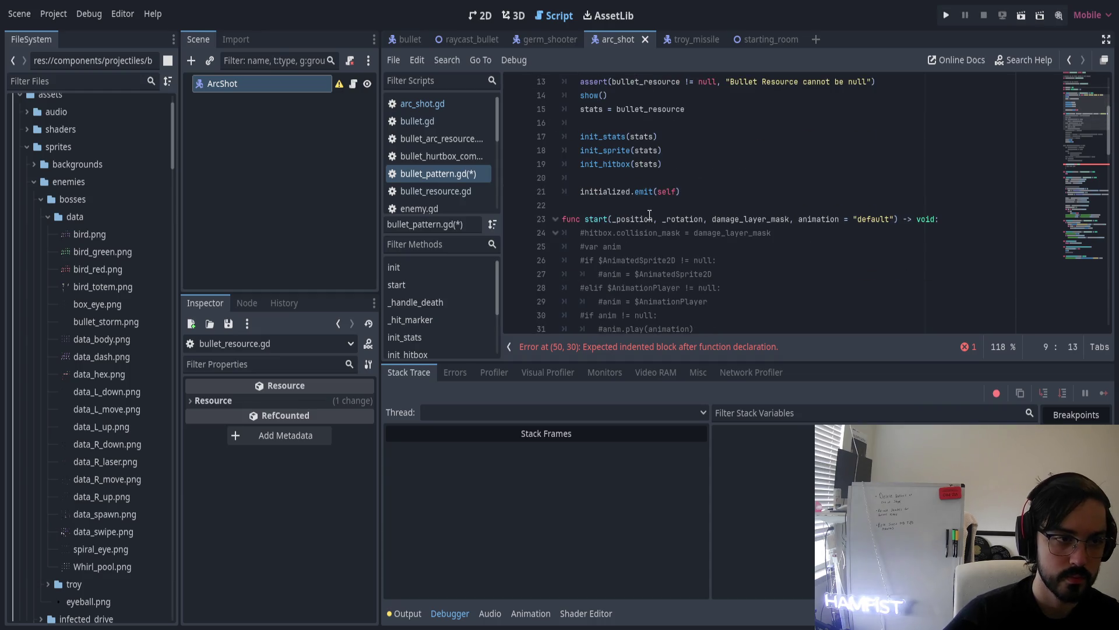
left_click(434, 106)
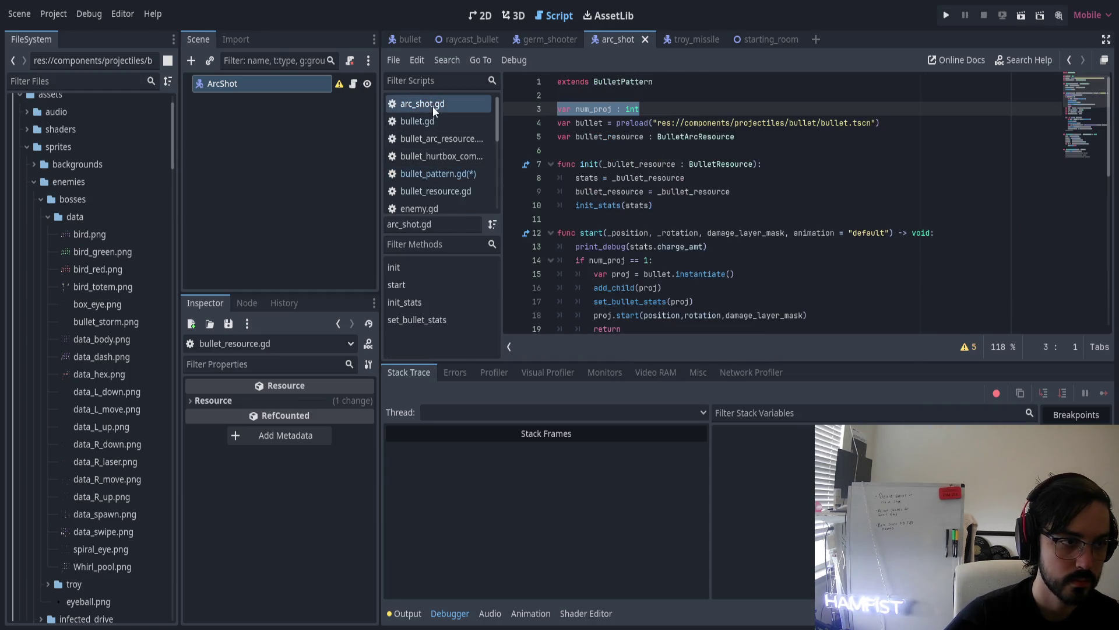
scroll(640, 203, "down", 2)
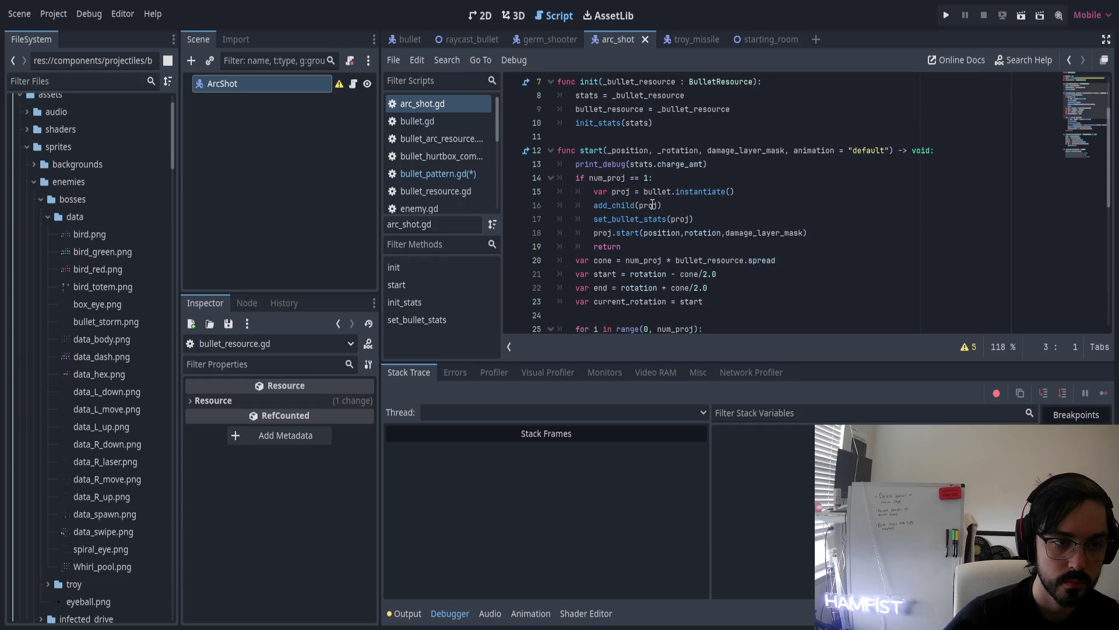
double_click(644, 260)
key("shift+F3")
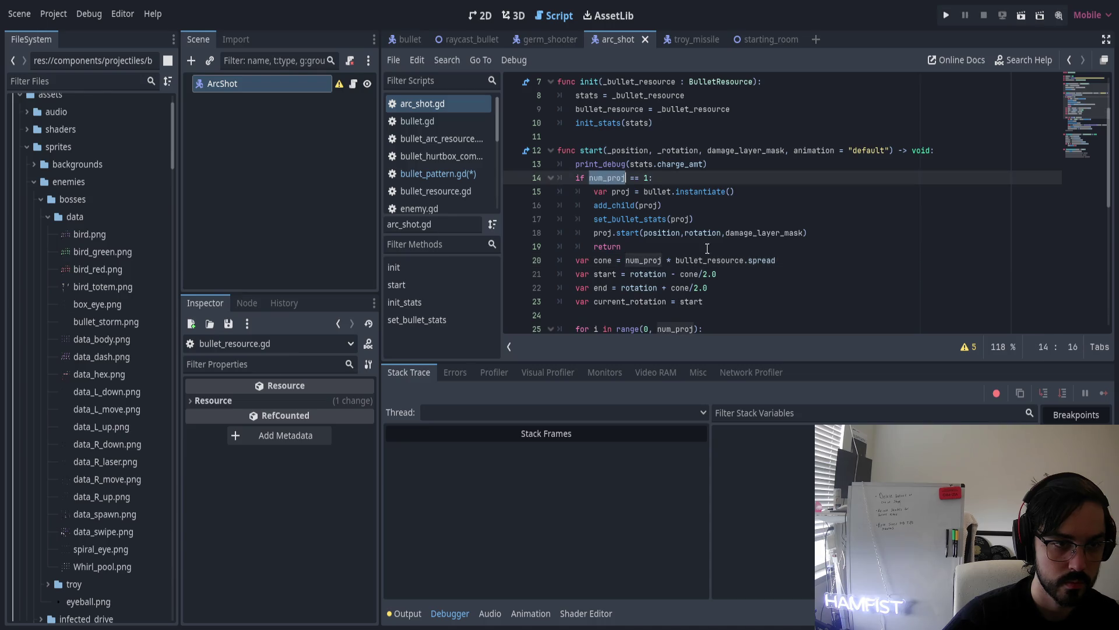
scroll(684, 260, "up", 2)
Filter the FileSystem by 'arc' and select arc_shot.tscn
left_click(82, 81)
type("arc")
left_click(93, 207)
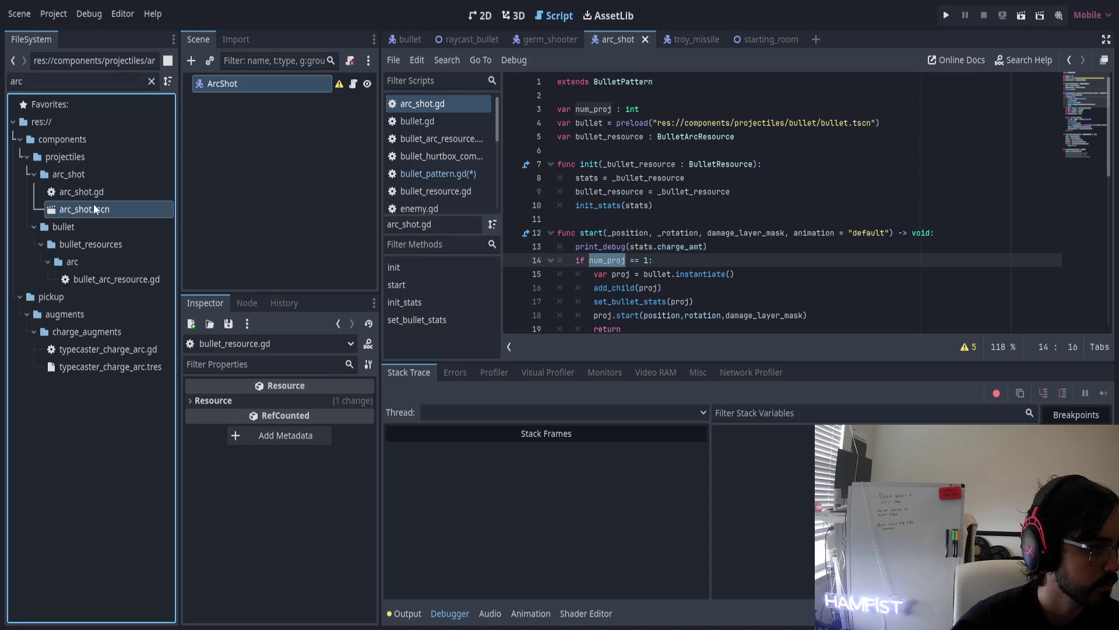
Inspect the ArcShot node, open bullet_arc_resource.gd, and clear the file filter
left_click(240, 87)
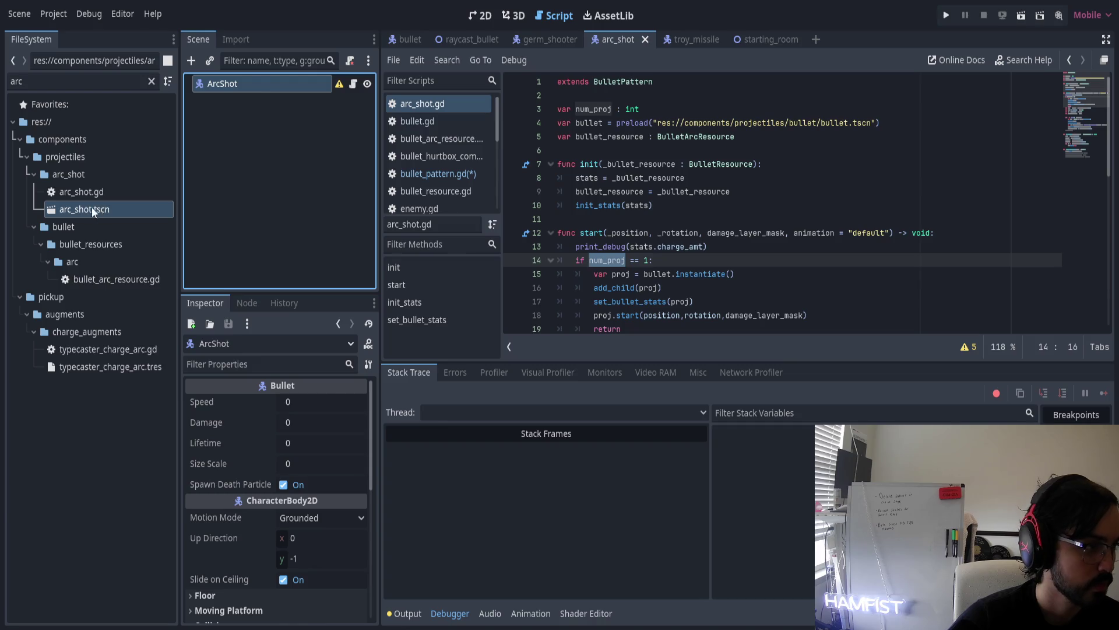
double_click(102, 278)
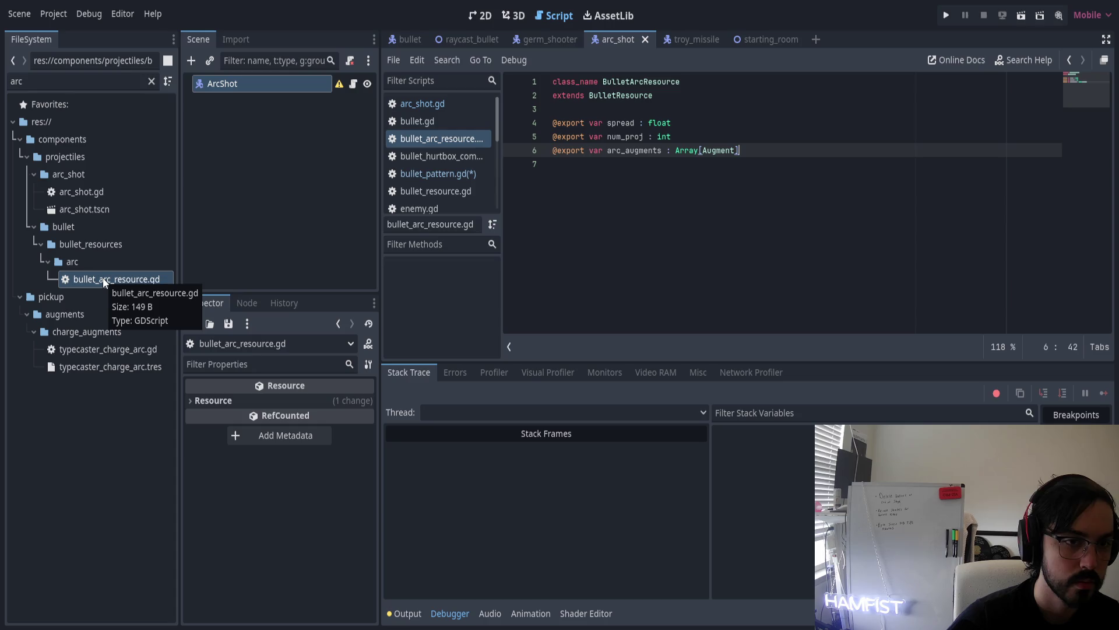
left_click(152, 81)
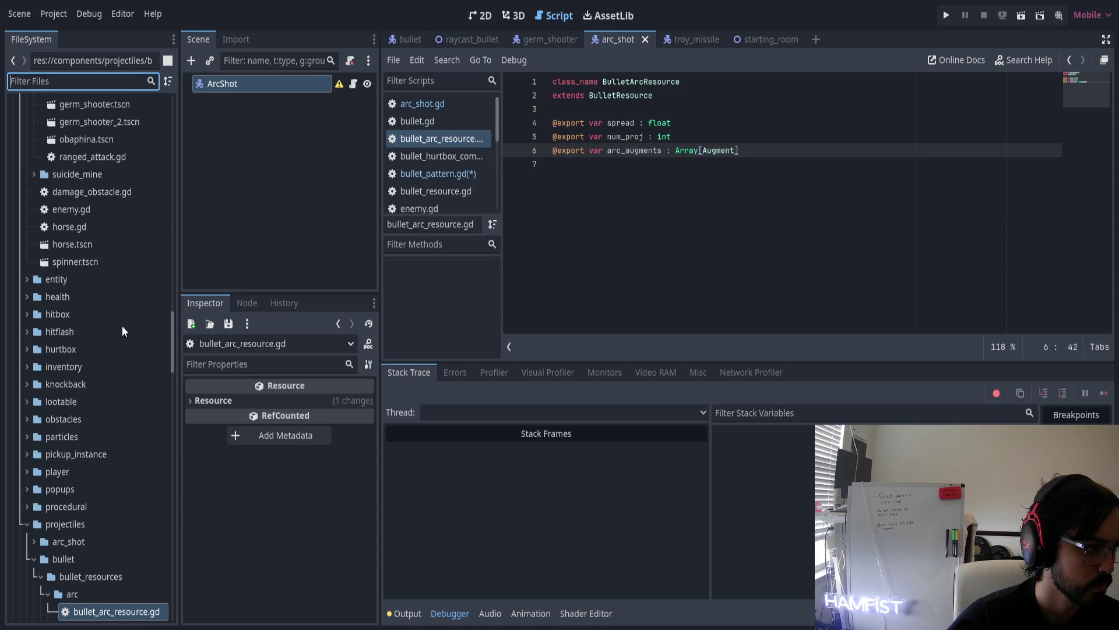
Search arc_shot.gd for num_proj, step through the matches, then return to bullet_pattern.gd
left_click(409, 105)
left_click(605, 110)
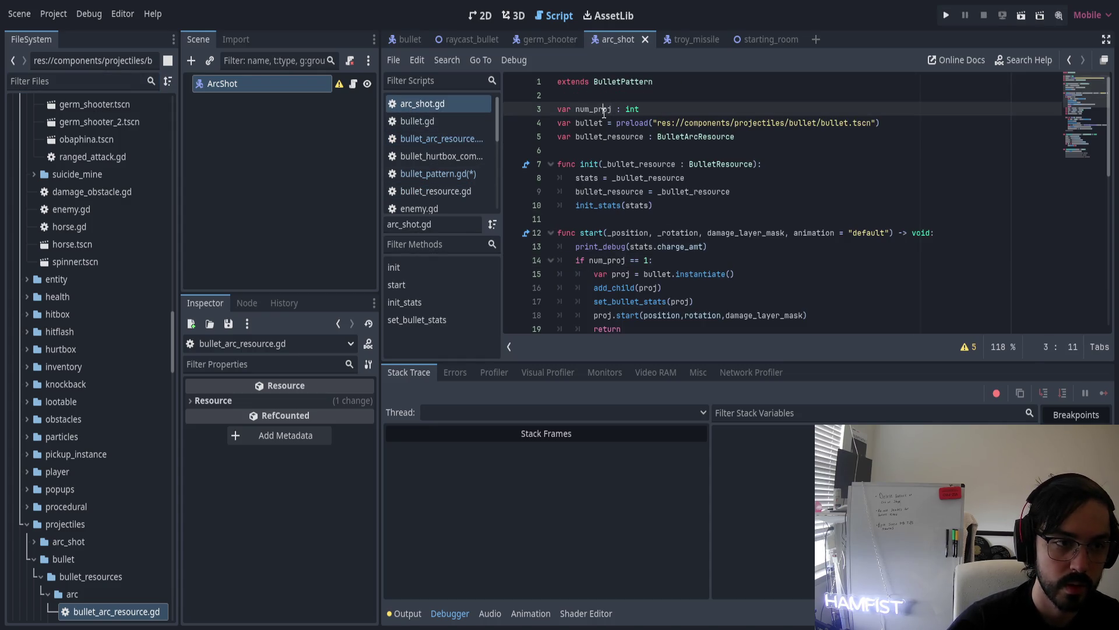
double_click(605, 110)
scroll(704, 217, "down", 7)
key("ctrl+f")
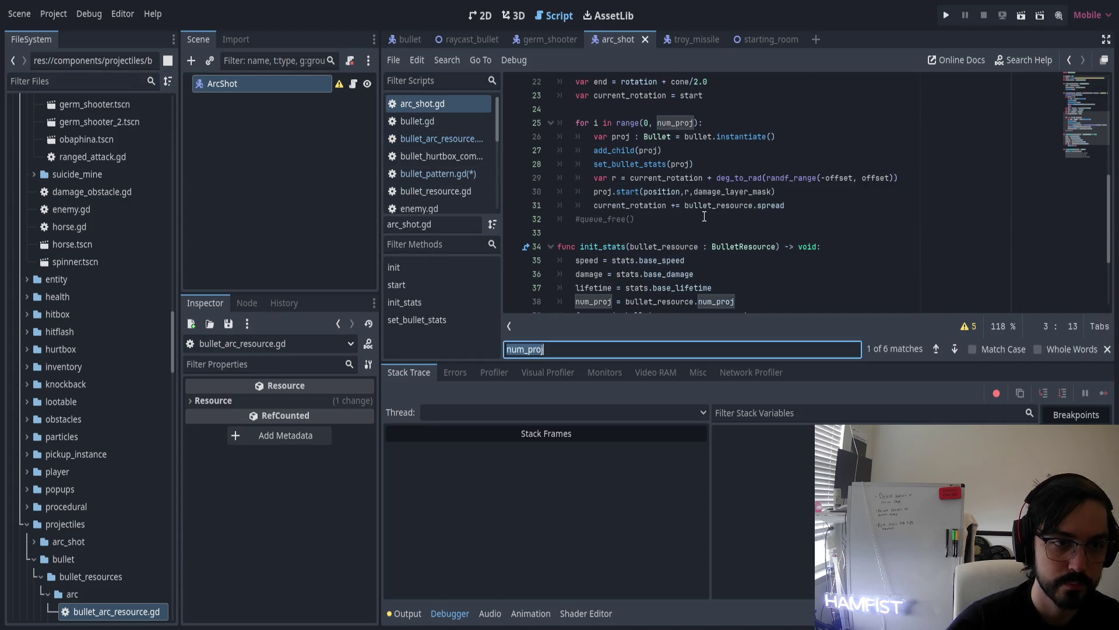
key("Return")
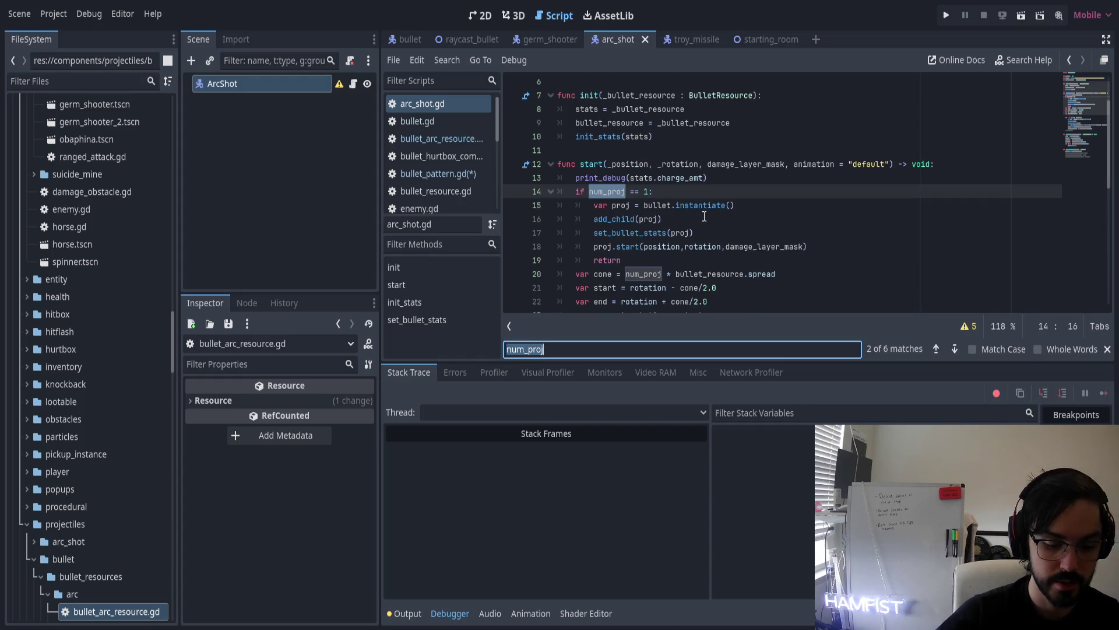
key("Return")
key("Return")
scroll(704, 216, "up", 5)
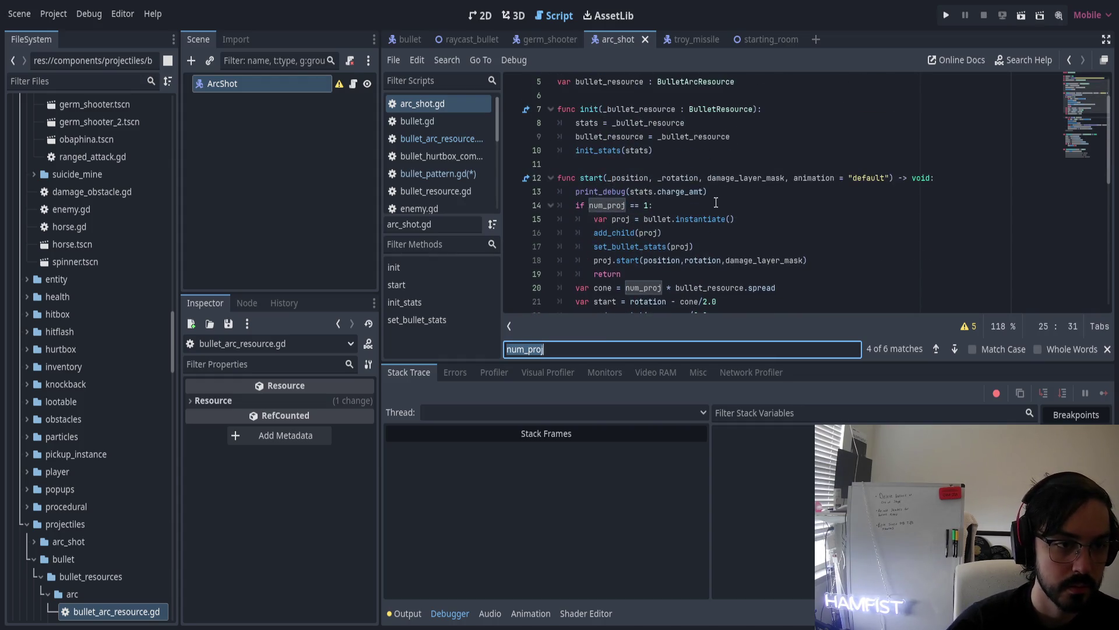
left_click(442, 173)
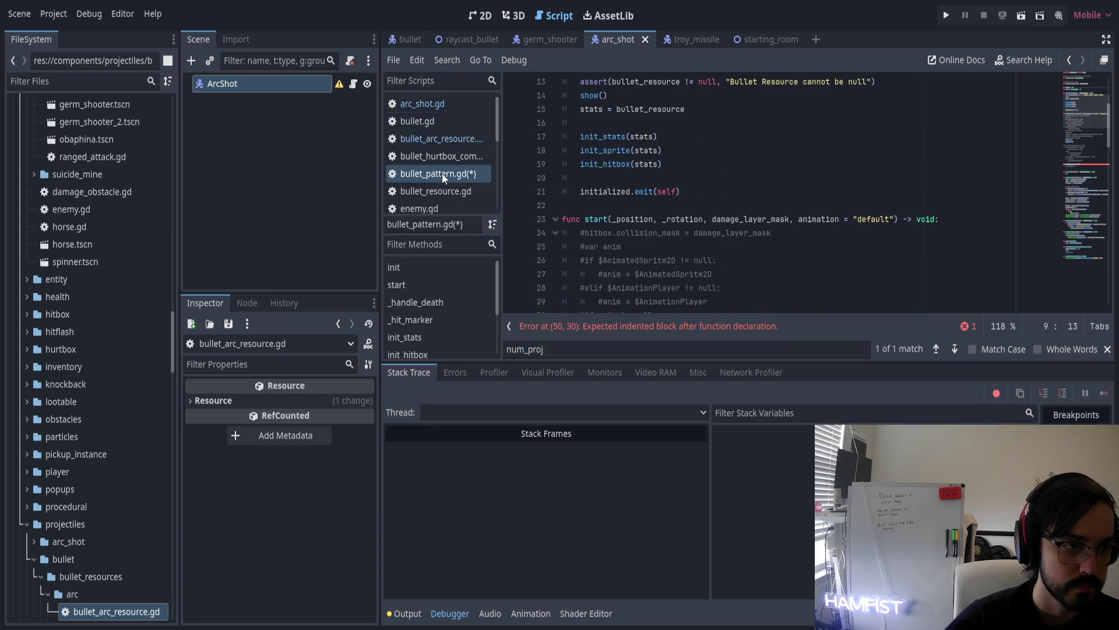
scroll(622, 204, "down", 5)
scroll(622, 204, "up", 5)
scroll(610, 225, "down", 5)
scroll(634, 233, "down", 10)
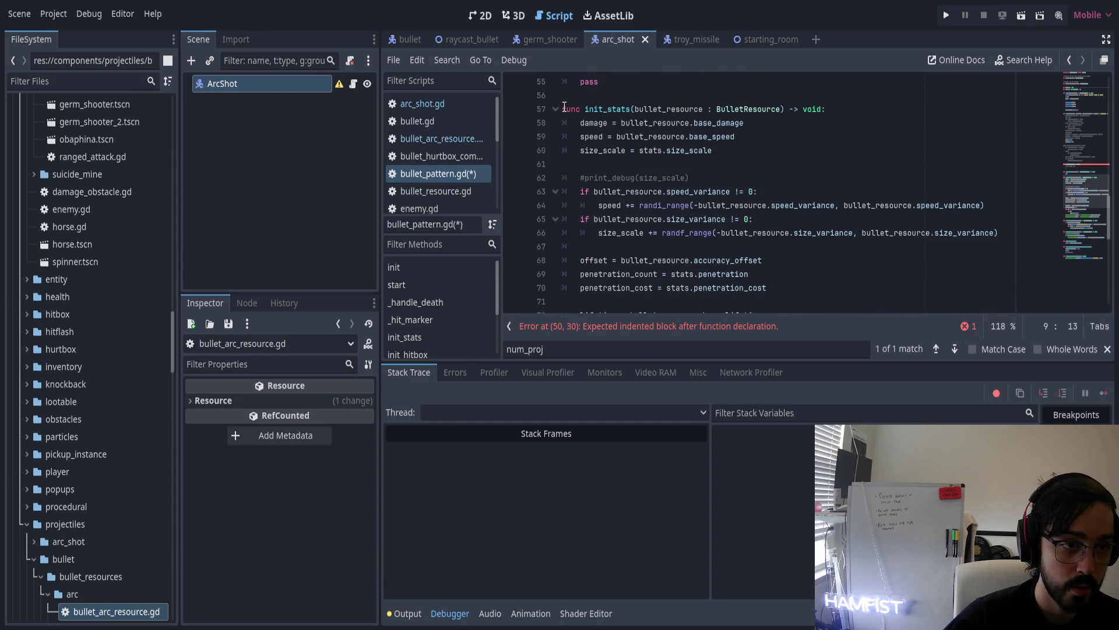
left_click(565, 109)
scroll(640, 213, "down", 7)
scroll(639, 213, "down", 5)
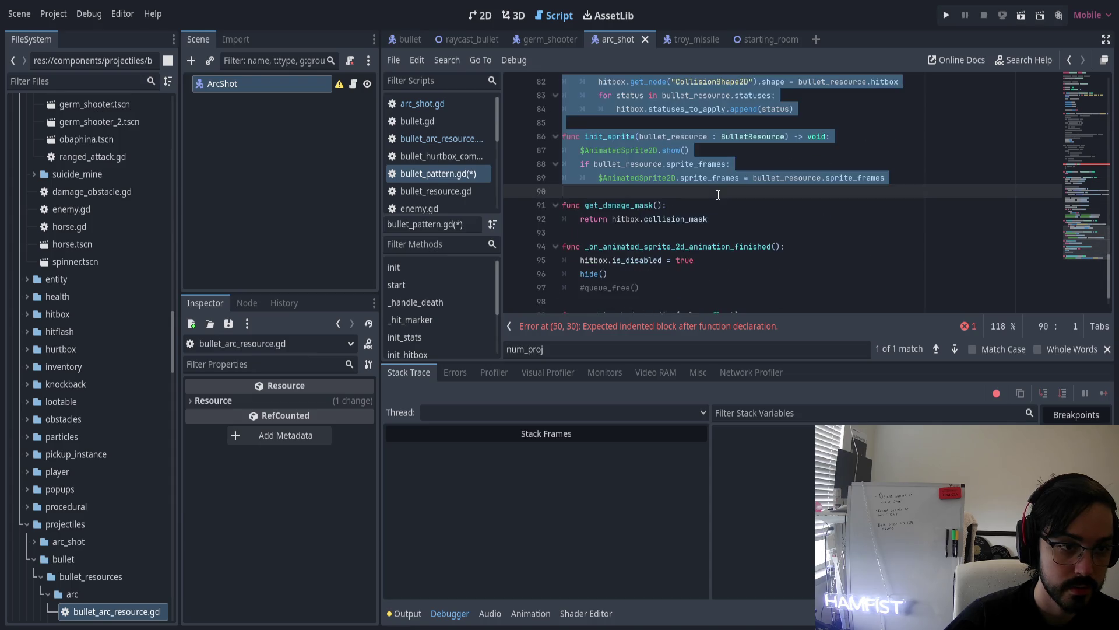
scroll(630, 212, "up", 20)
scroll(629, 213, "up", 5)
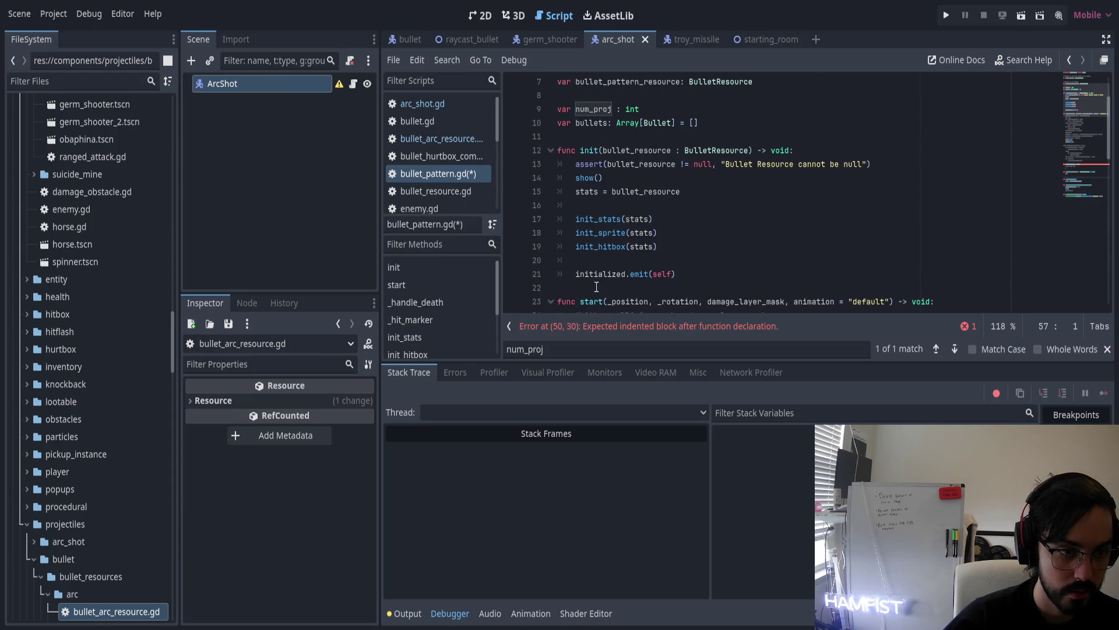
left_click(616, 285)
scroll(617, 283, "down", 11)
left_click(616, 285)
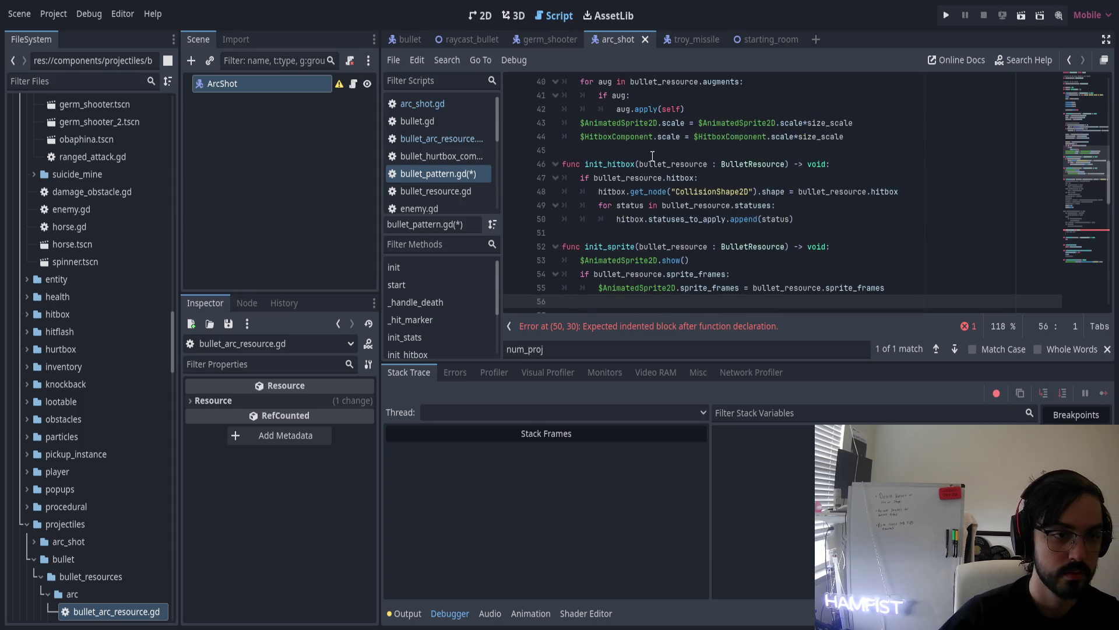
scroll(653, 156, "up", 4)
scroll(624, 188, "up", 3)
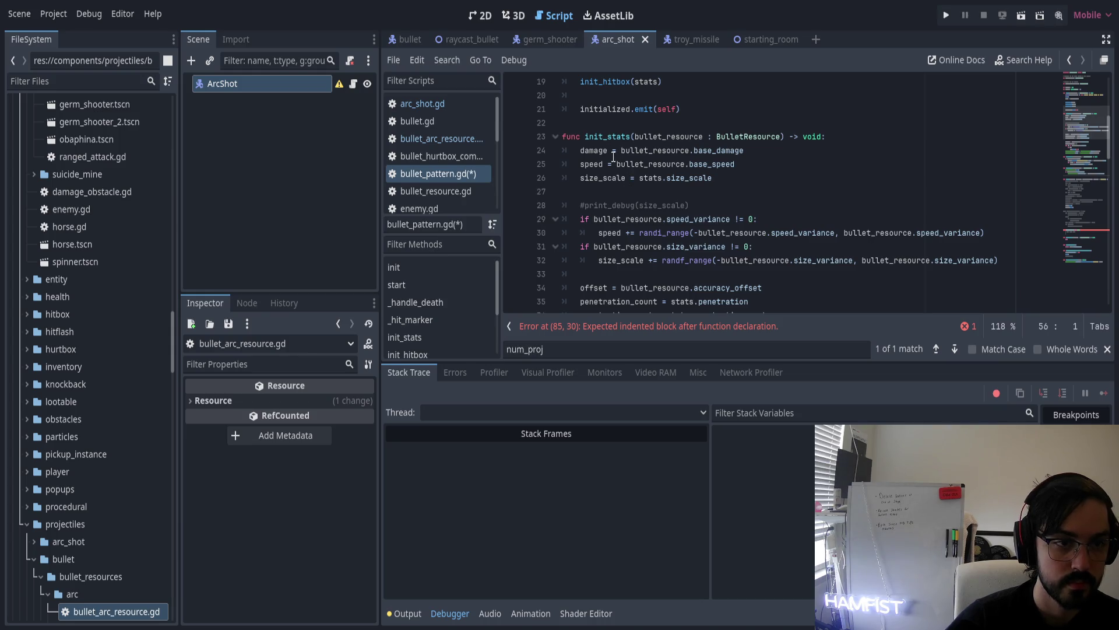
scroll(618, 159, "up", 1)
scroll(648, 170, "up", 1)
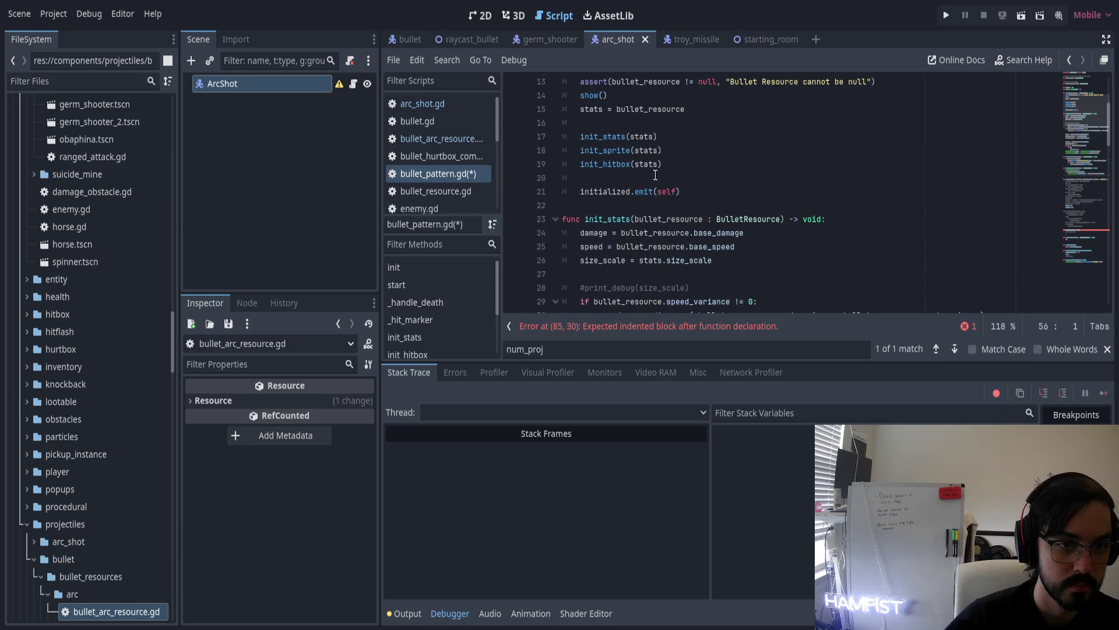
left_click(612, 218)
double_click(670, 219)
scroll(723, 231, "up", 4)
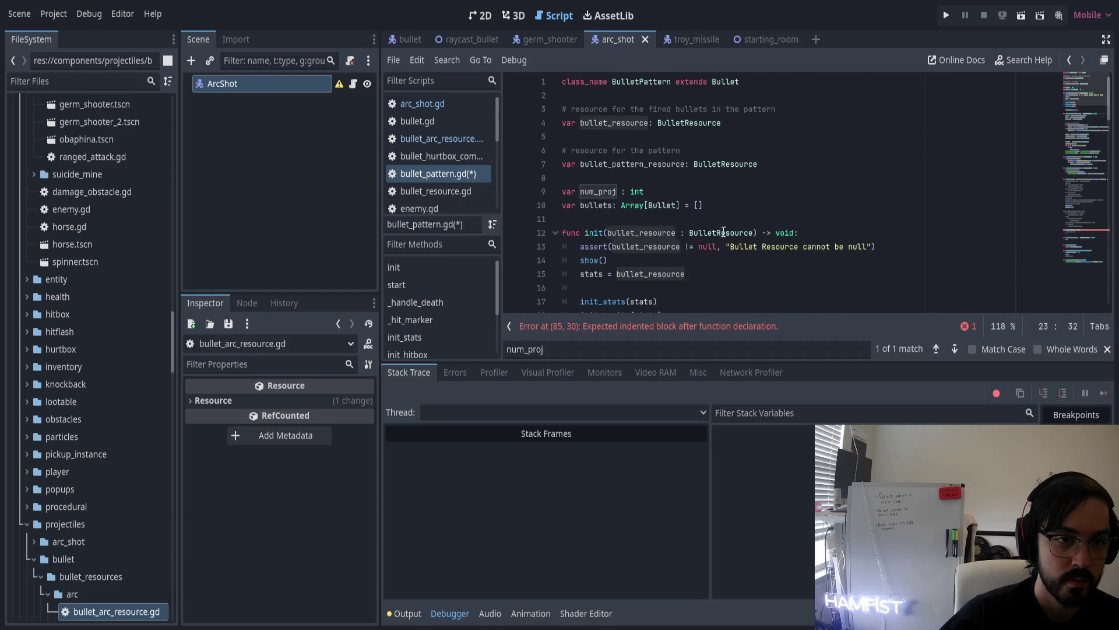
scroll(699, 205, "down", 4)
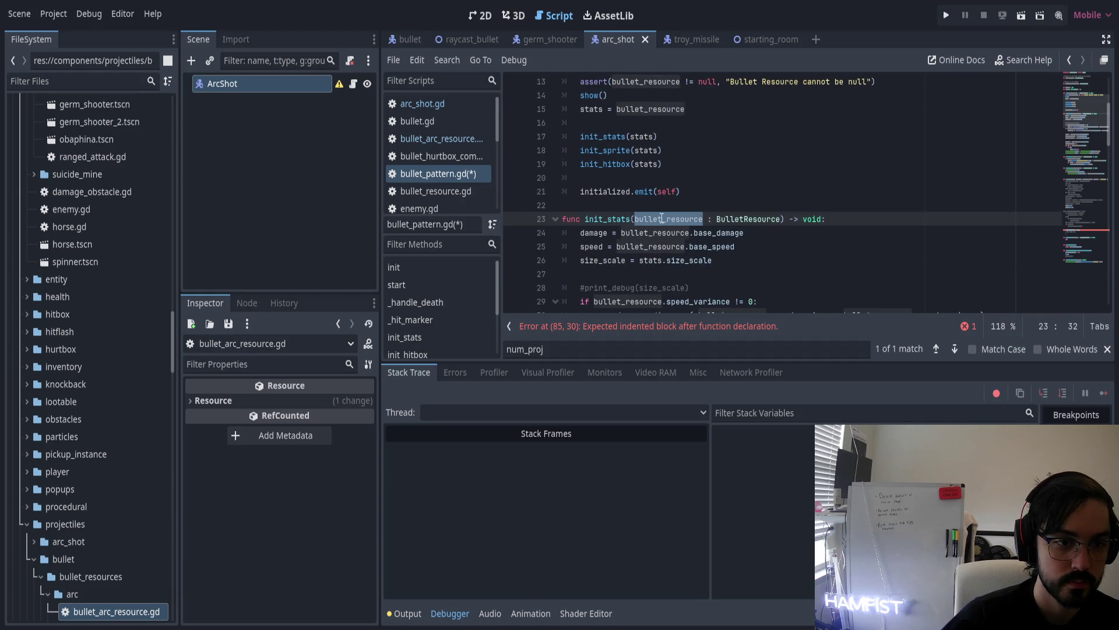
Rename the init_stats parameter to bullet_pattern_resource and update the damage and speed lines
key("Left")
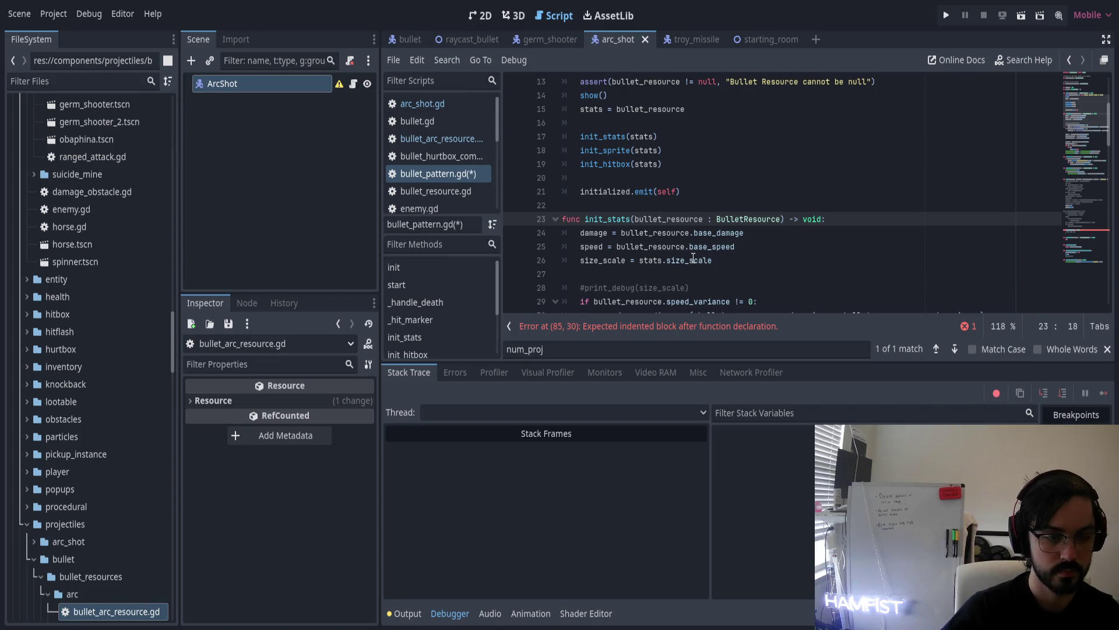
type("_pattern")
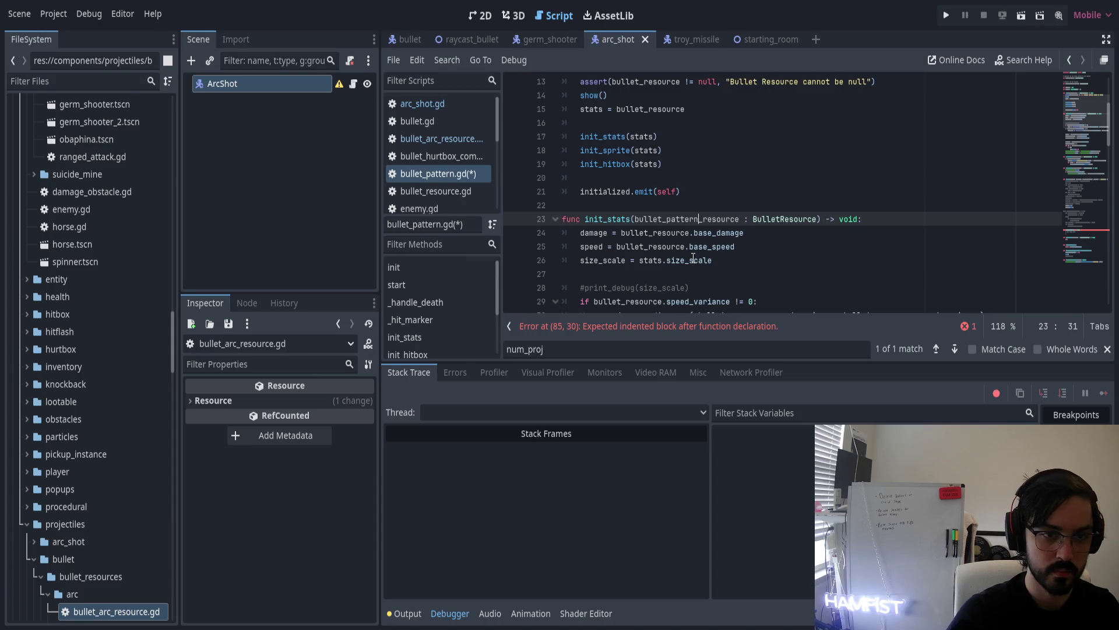
double_click(688, 219)
key("ctrl+c")
double_click(675, 233)
key("ctrl+v")
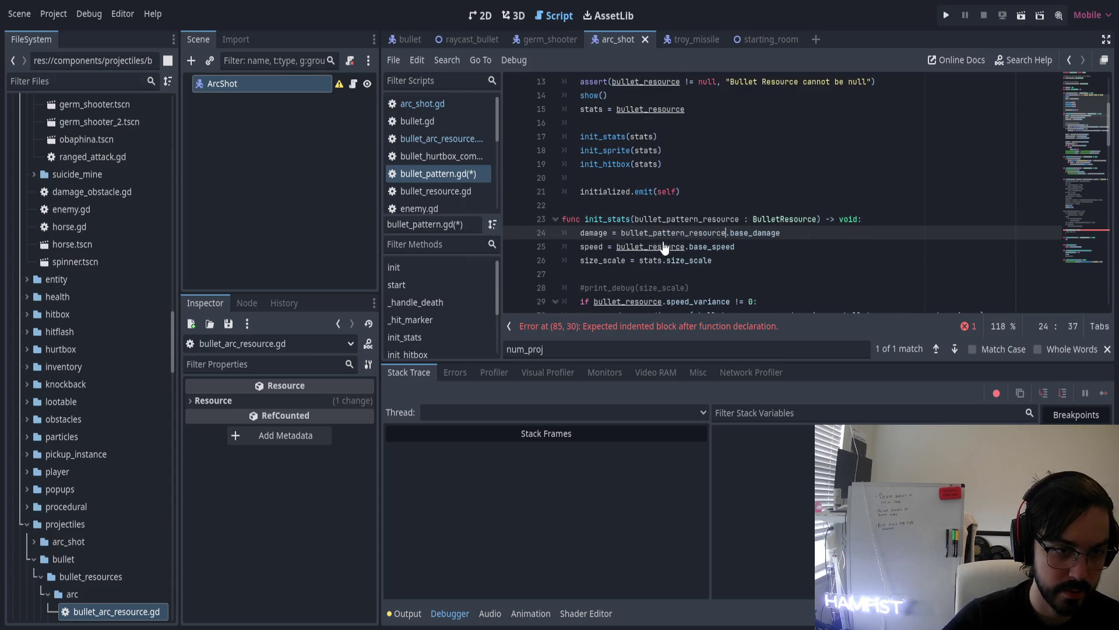
double_click(665, 247)
key("ctrl+v")
Switch the speed_variance, size_variance, lines 30 and 32, and offset references to bullet_pattern_resource
scroll(641, 234, "down", 2)
left_click(625, 219)
double_click(626, 220)
key("ctrl+v")
double_click(733, 233)
key("ctrl+v")
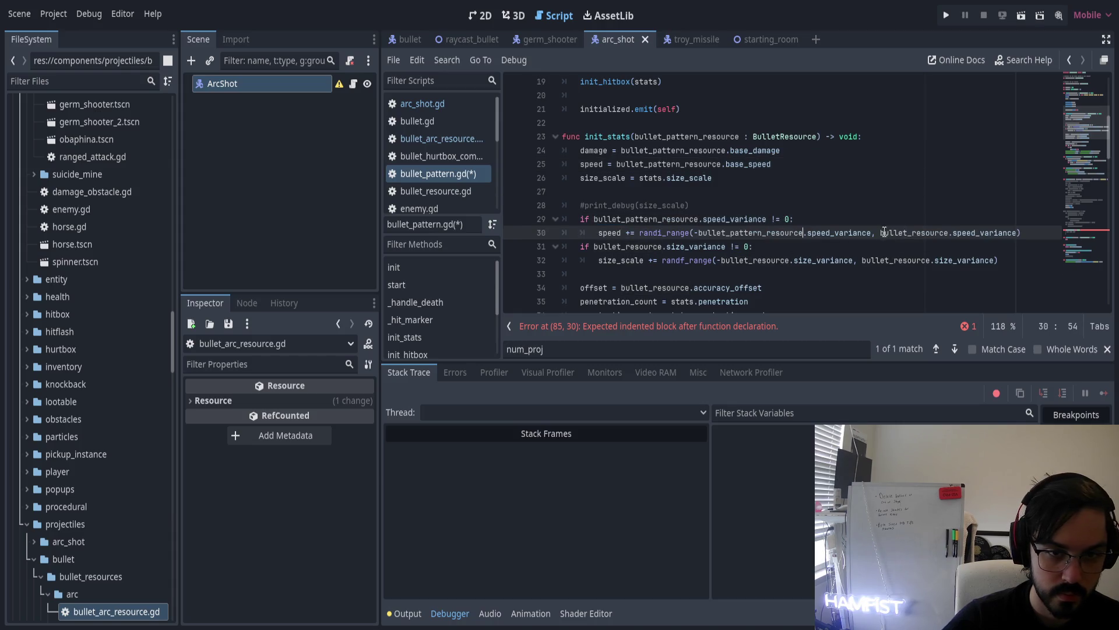
double_click(922, 233)
key("ctrl+v")
double_click(647, 247)
key("ctrl+v")
double_click(747, 260)
key("ctrl+v")
double_click(927, 261)
key("ctrl+v")
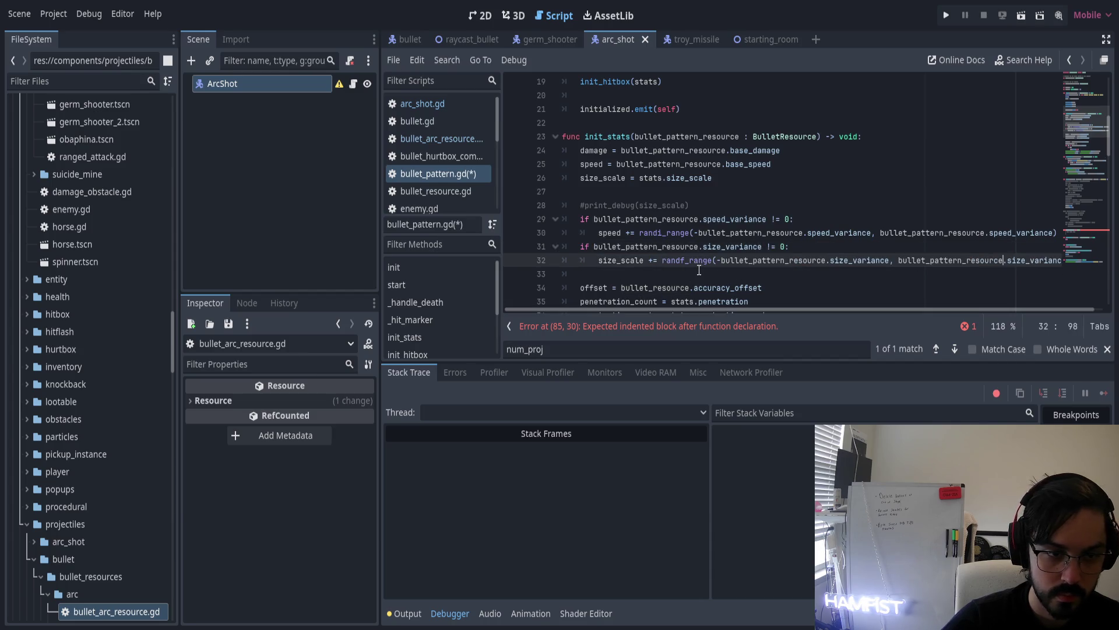
double_click(668, 287)
key("ctrl+v")
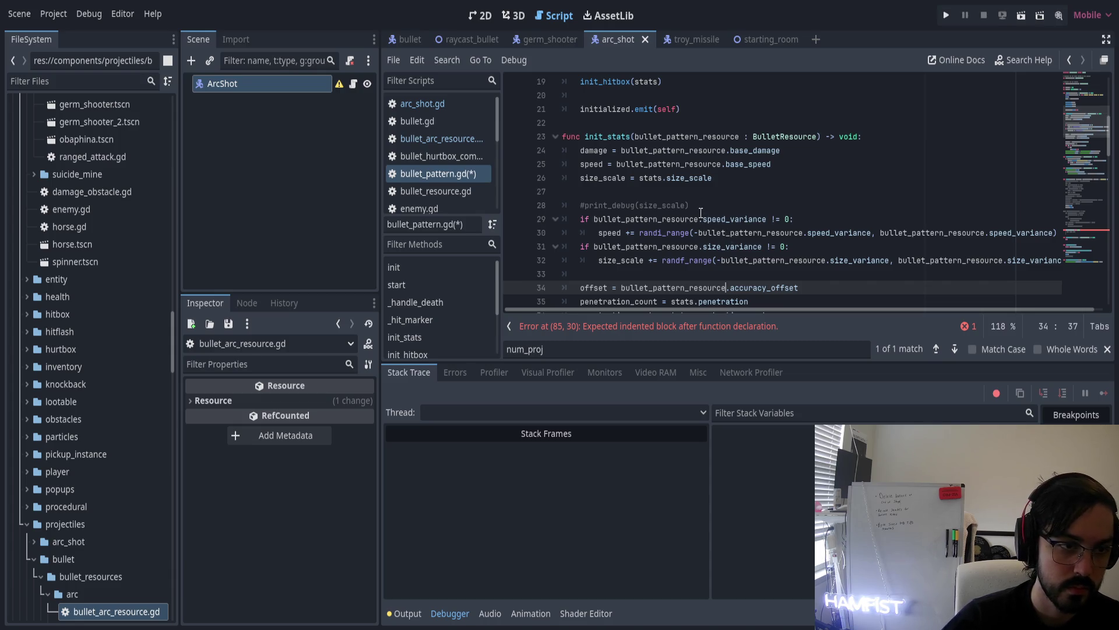
Switch the lifetime line and augments loop to bullet_pattern_resource
scroll(703, 223, "down", 2)
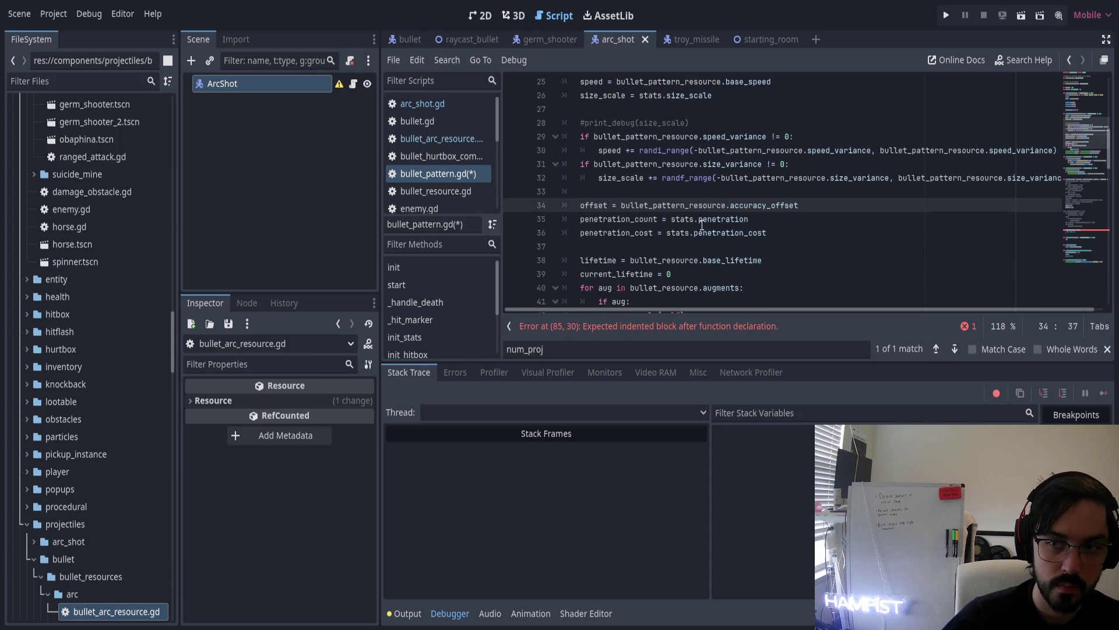
scroll(703, 224, "down", 1)
double_click(653, 219)
key("ctrl+v")
double_click(662, 247)
key("ctrl+v")
scroll(709, 239, "down", 2)
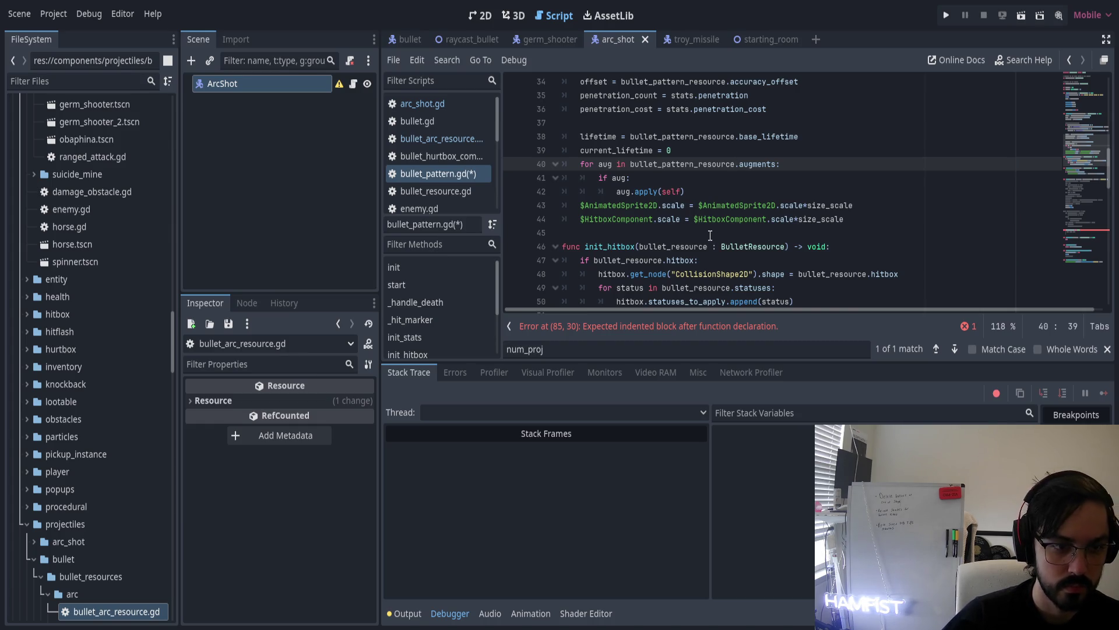
Review the empty _handle_death body and the num_proj and bullets declarations
scroll(708, 245, "down", 2)
scroll(701, 236, "down", 13)
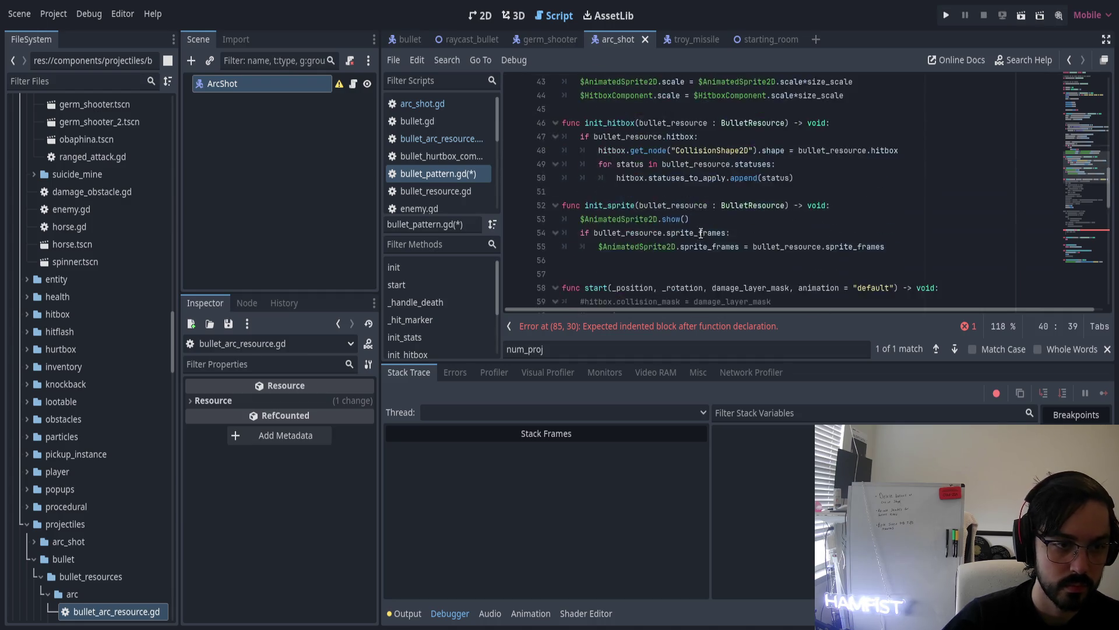
left_click(627, 189)
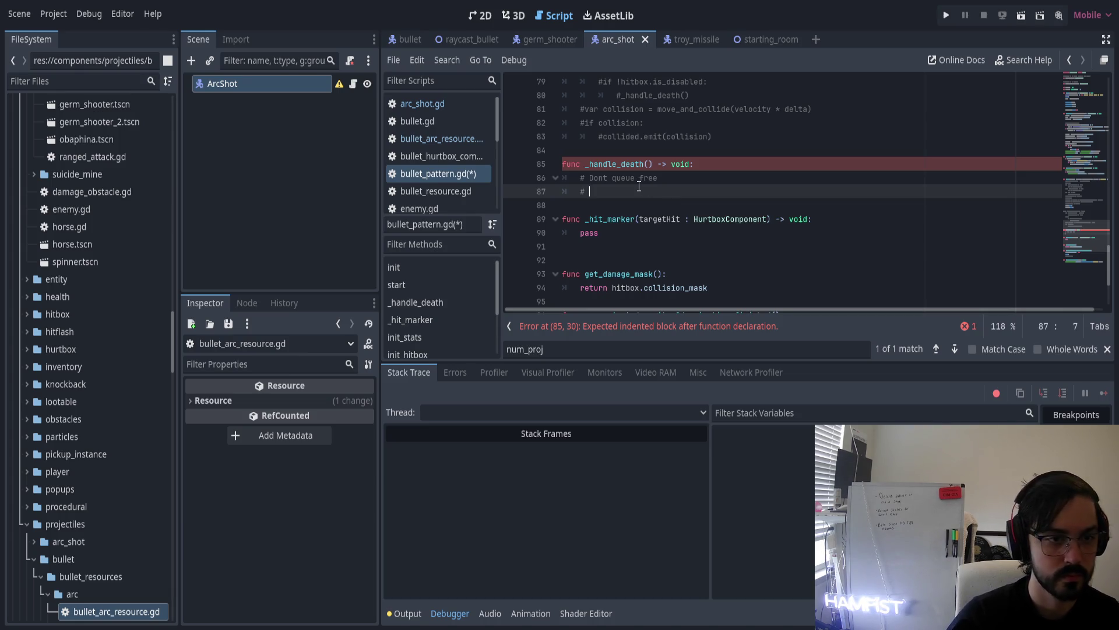
scroll(635, 175, "up", 20)
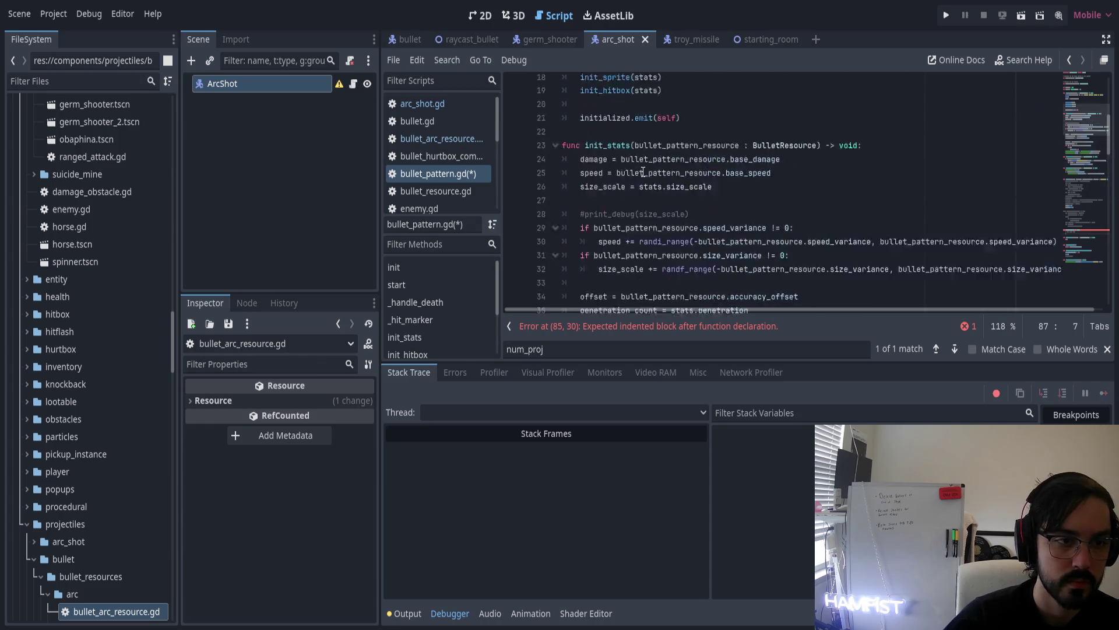
scroll(643, 171, "up", 2)
left_click(600, 191)
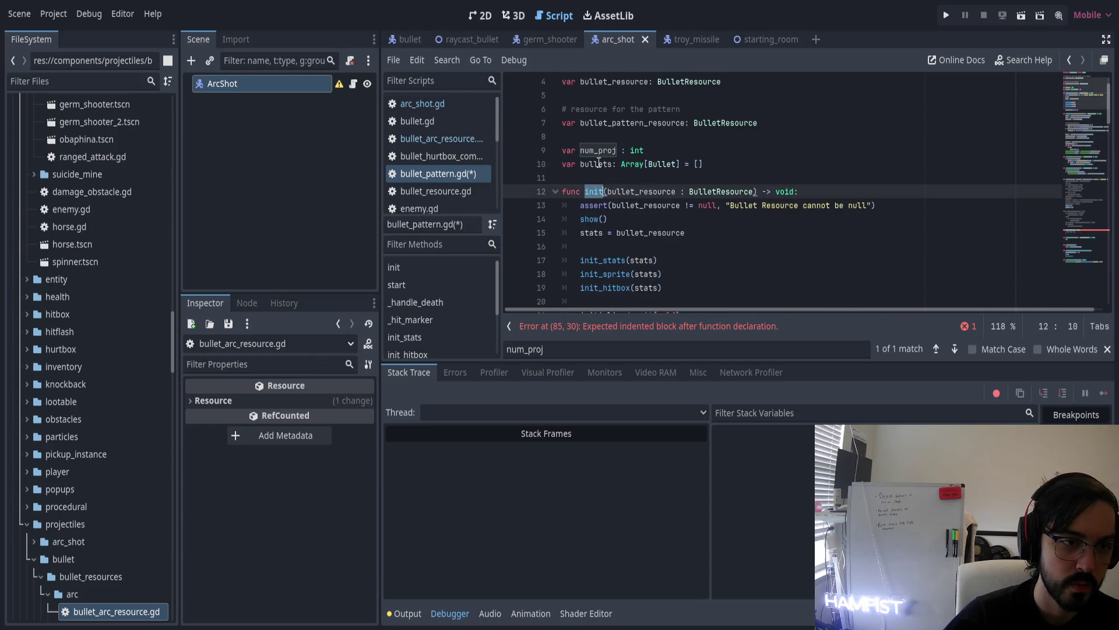
double_click(597, 150)
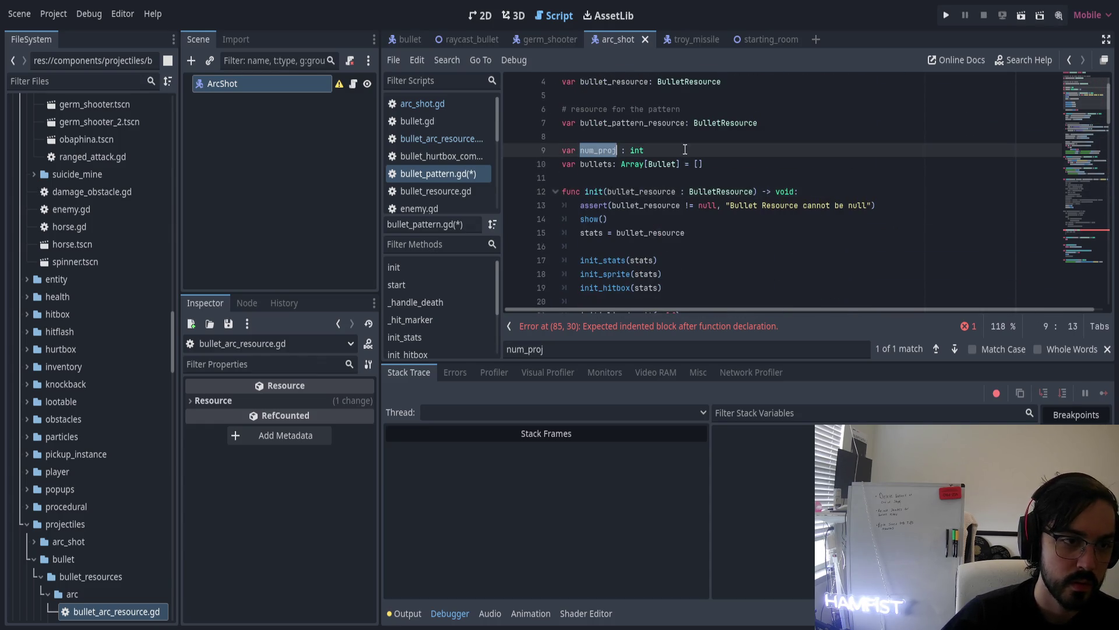
left_click(597, 164)
scroll(650, 152, "down", 12)
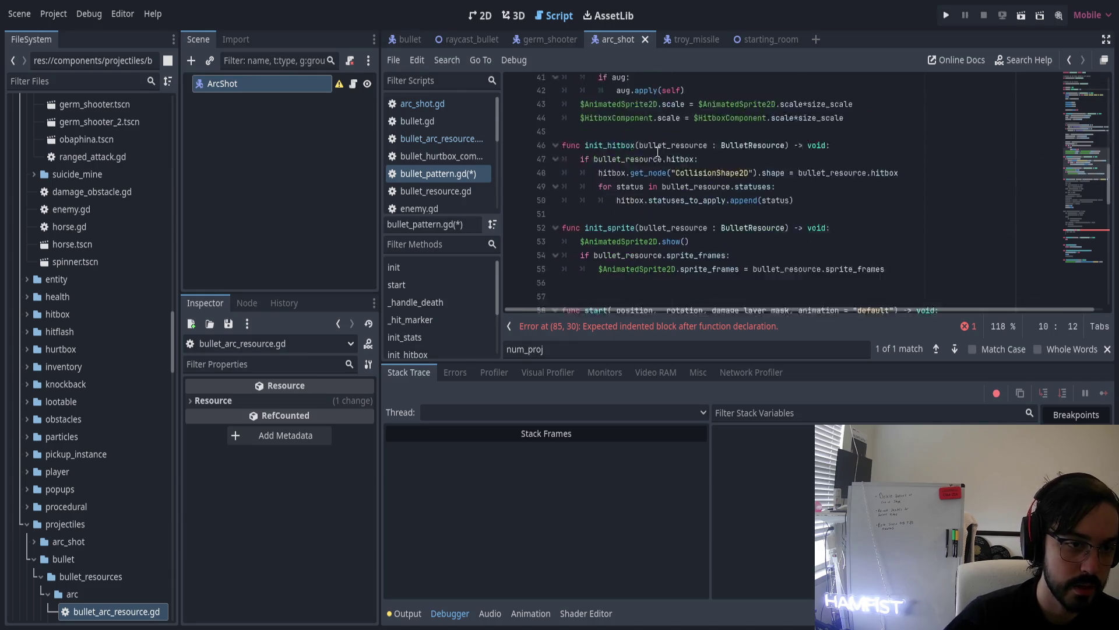
scroll(658, 151, "down", 6)
Delete the commented-out lines 59 through 71 from start()
left_click(581, 95)
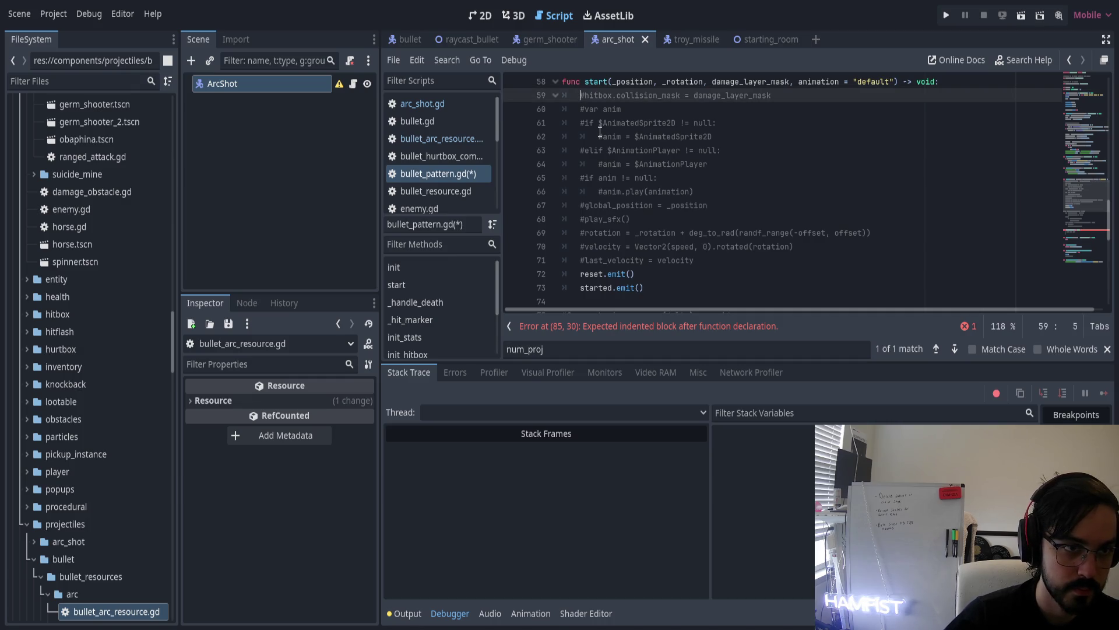
left_click(709, 261, "shift")
key("BackSpace")
key("BackSpace")
key("BackSpace")
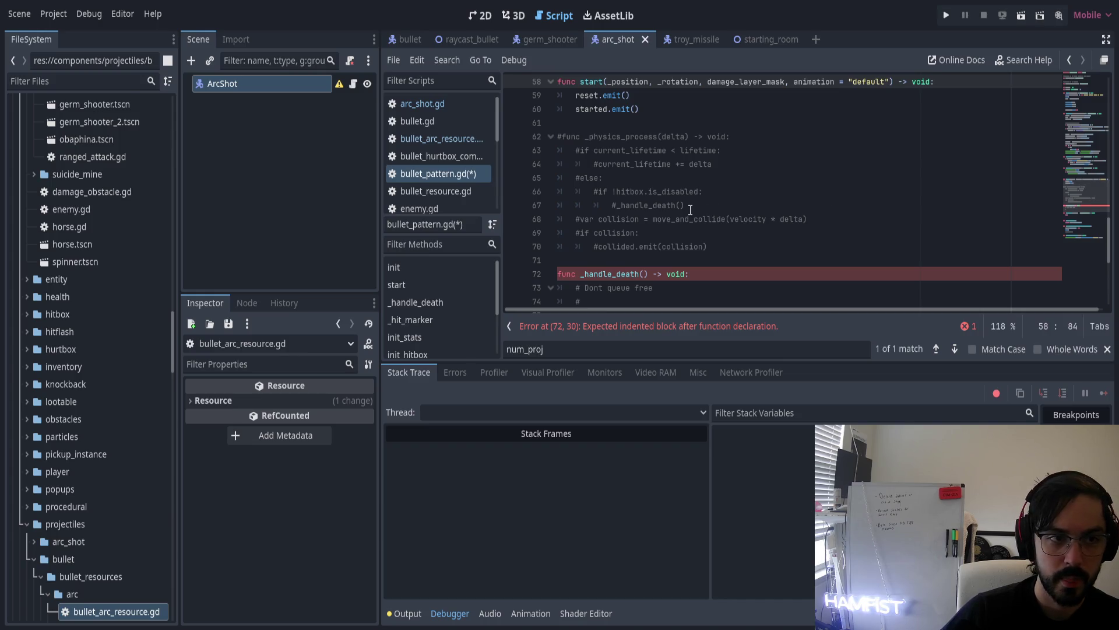
Look over _handle_death and the rest of the script below start()
double_click(611, 275)
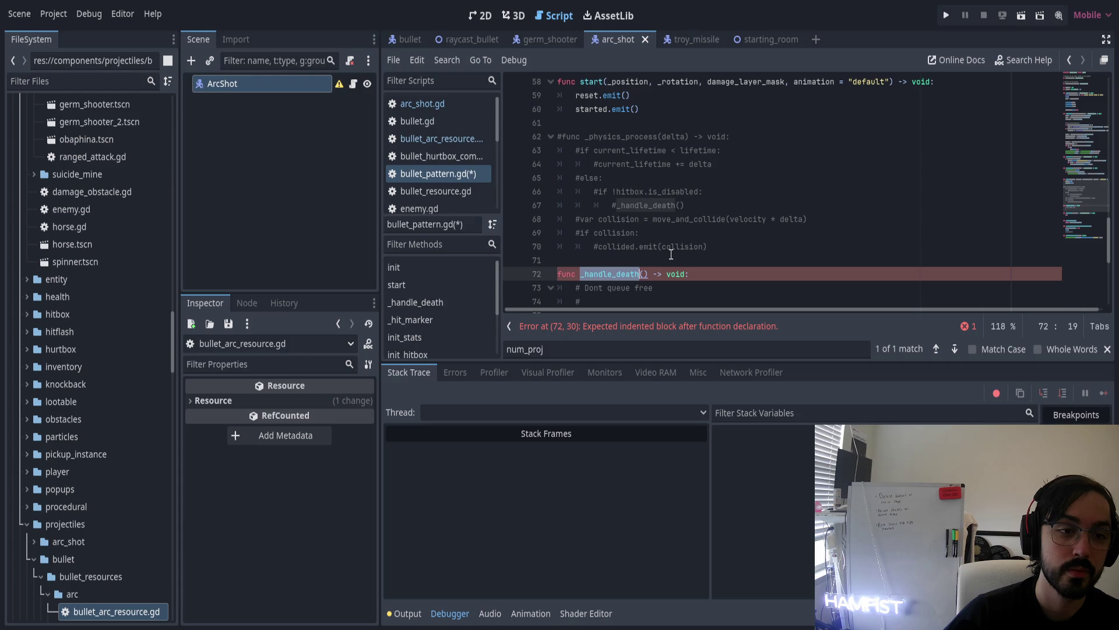
scroll(629, 236, "down", 2)
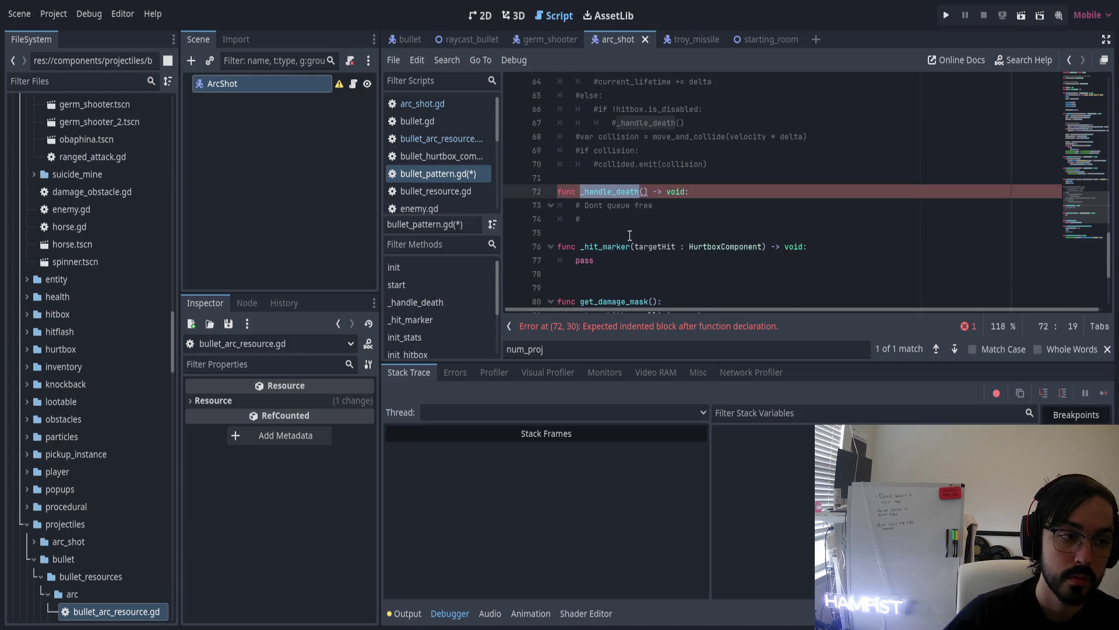
scroll(630, 235, "down", 2)
scroll(653, 239, "down", 2)
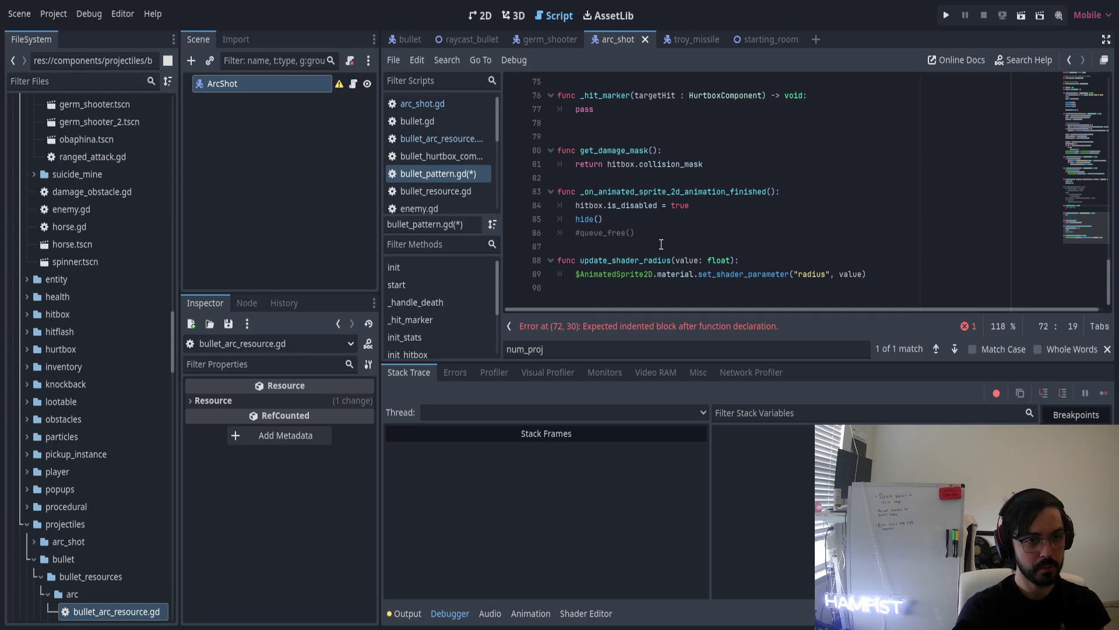
scroll(661, 244, "up", 6)
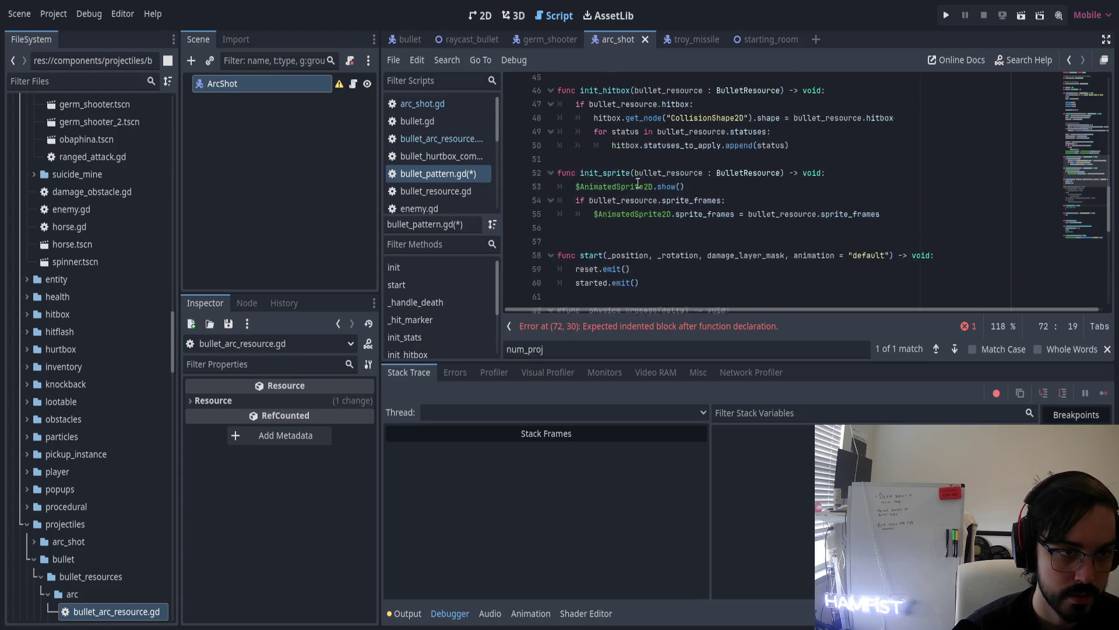
left_click(598, 138)
Declare a new function get_bullet() -> Bullet: in bullet_pattern.gd
key("Return")
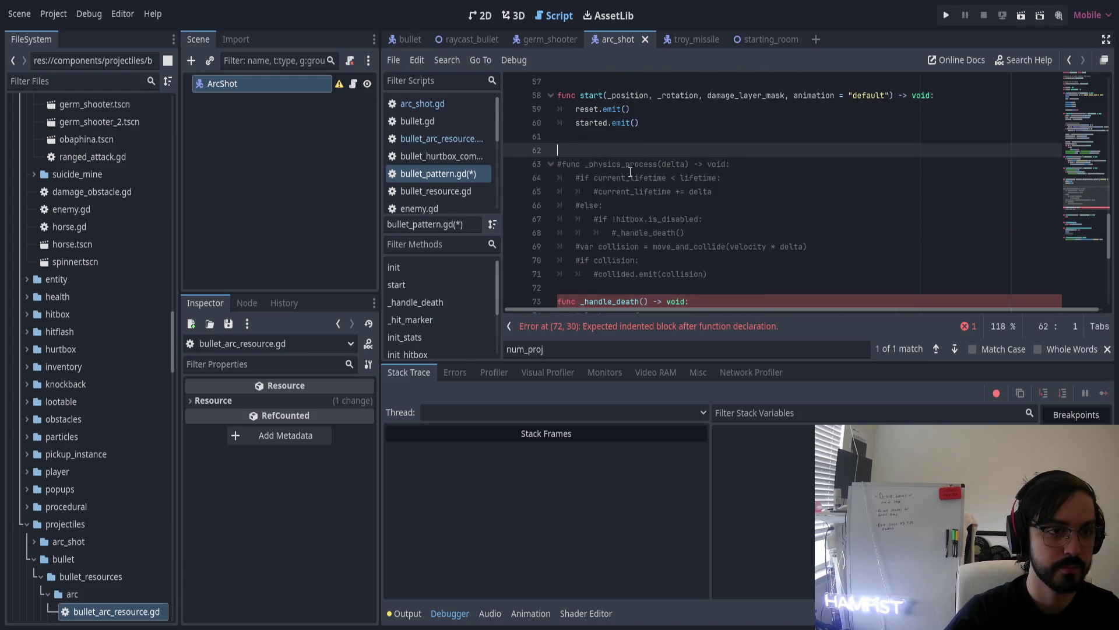
type("func ")
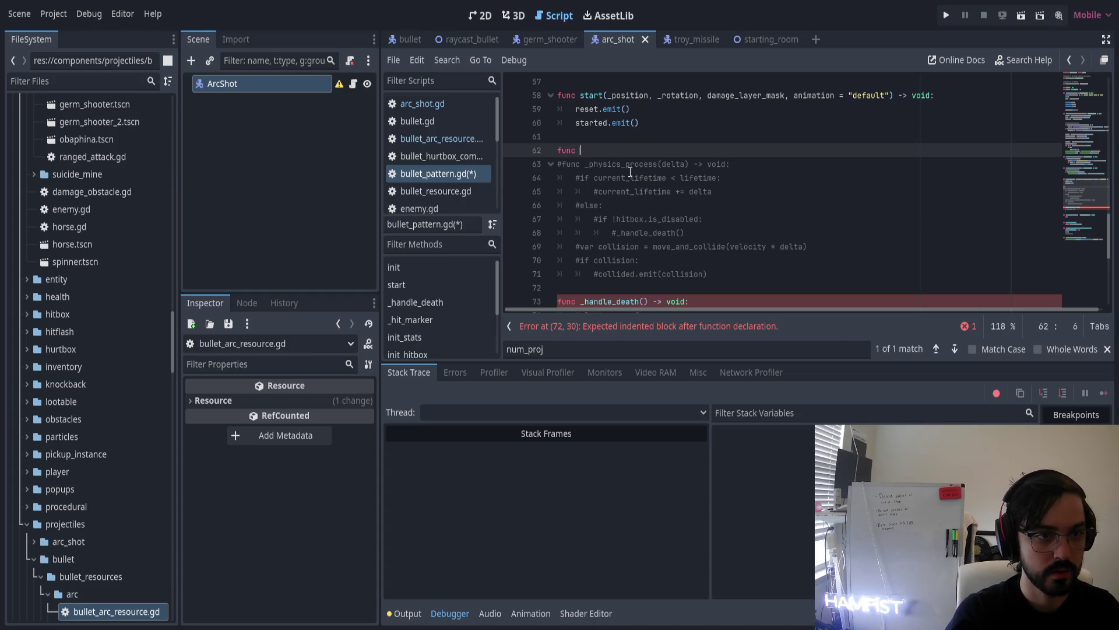
type("c")
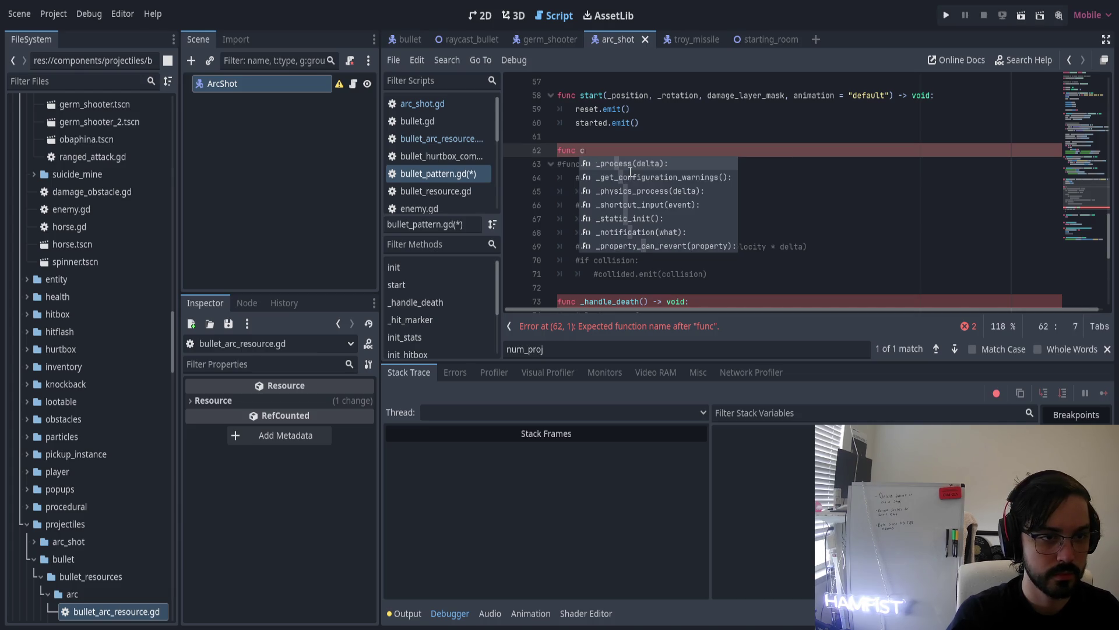
key("BackSpace")
type("get_bullet()")
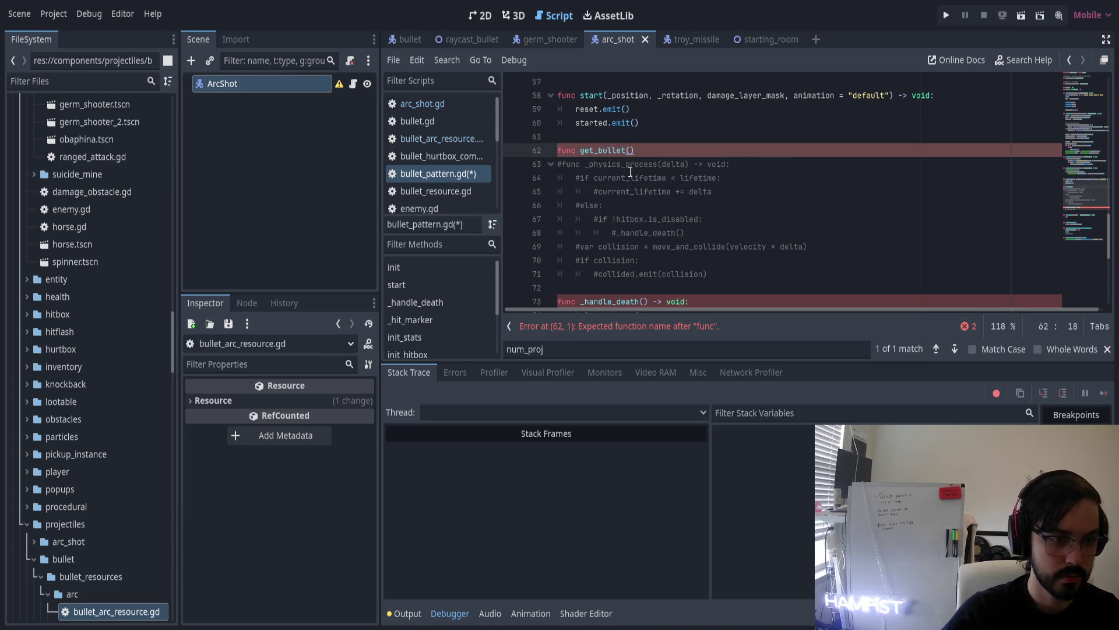
type(" -> Bulle")
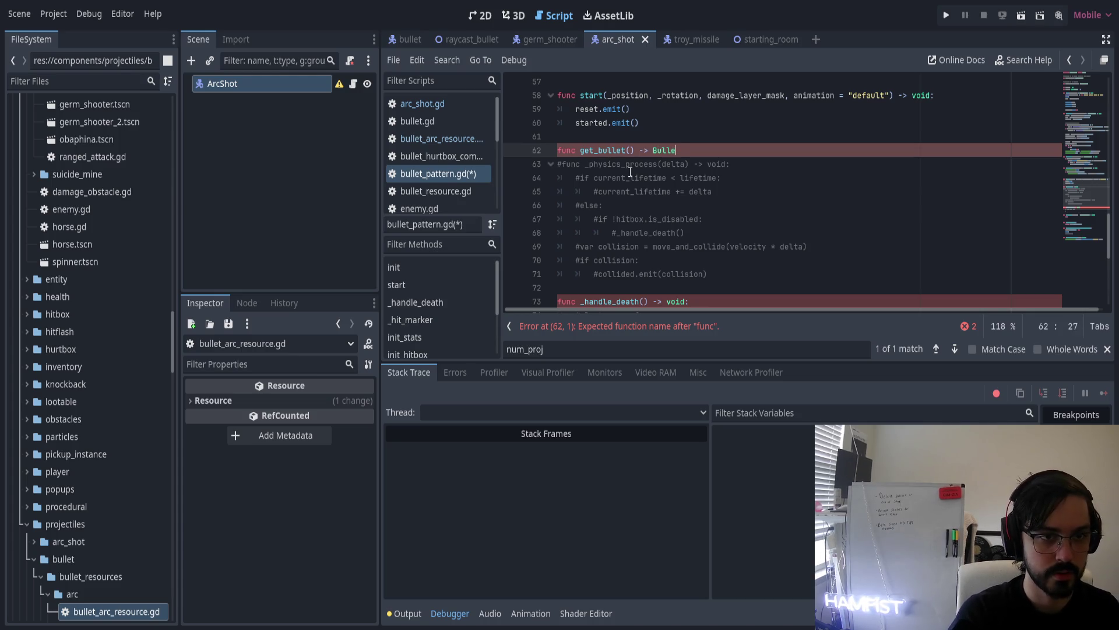
type("t:")
key("Return")
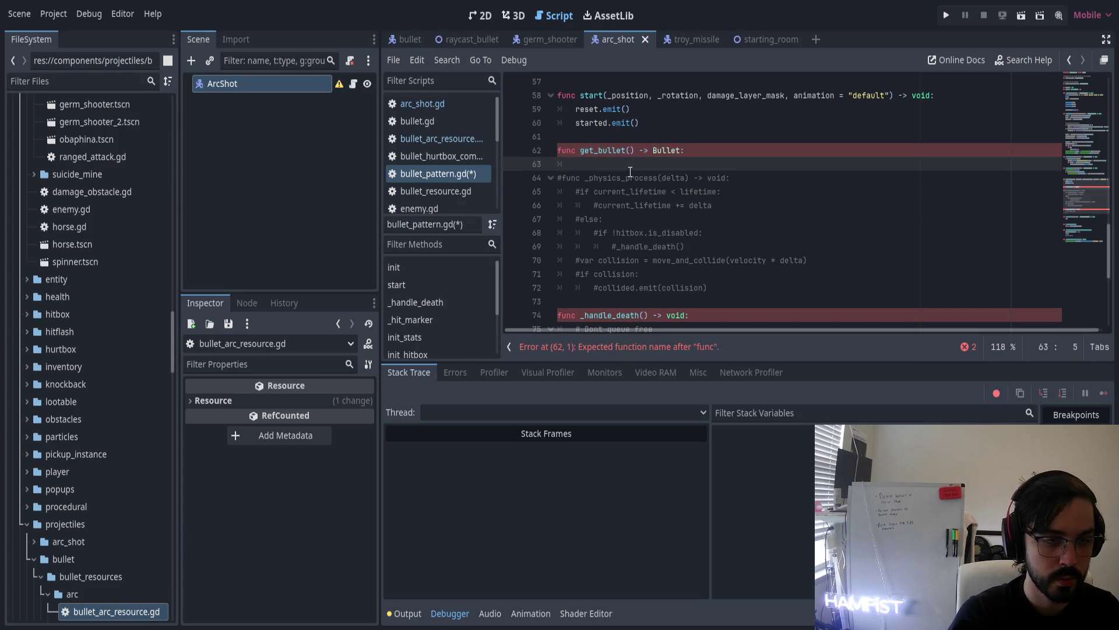
key("BackSpace")
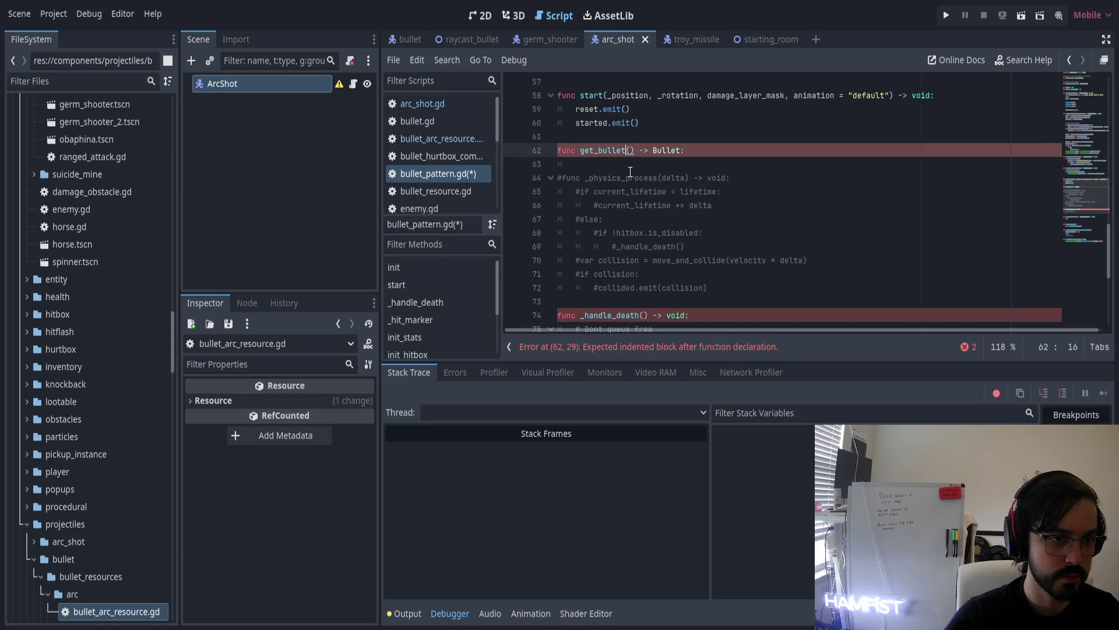
key("Return")
Write var bullet: Bullet = bullet_resource.get_bullet_scene() as the function's first line
type("bull")
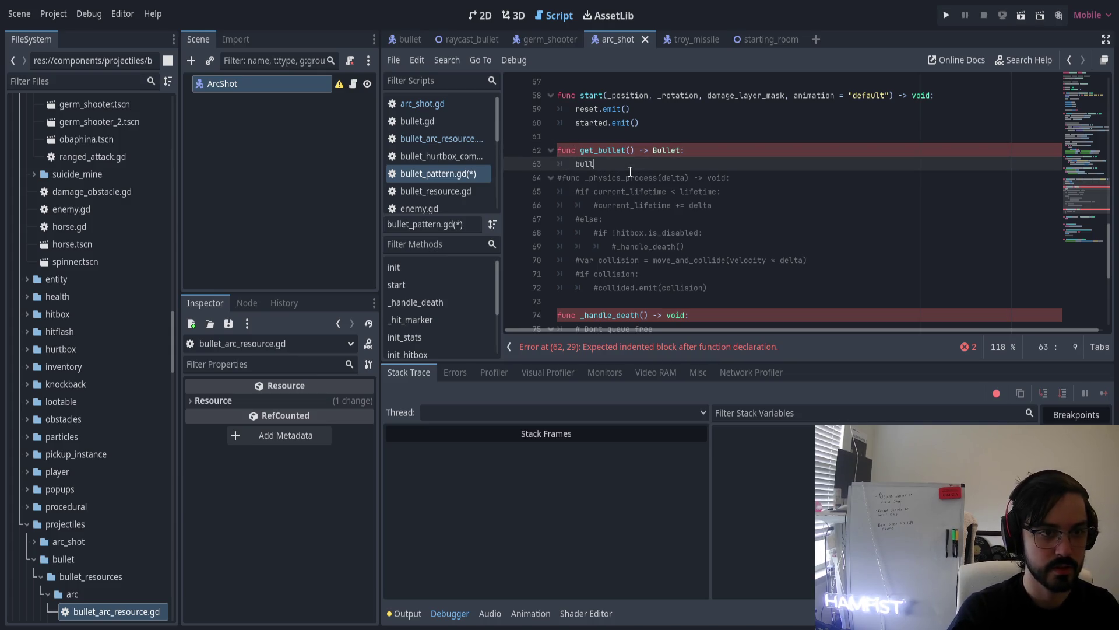
type("et_r")
key("Return")
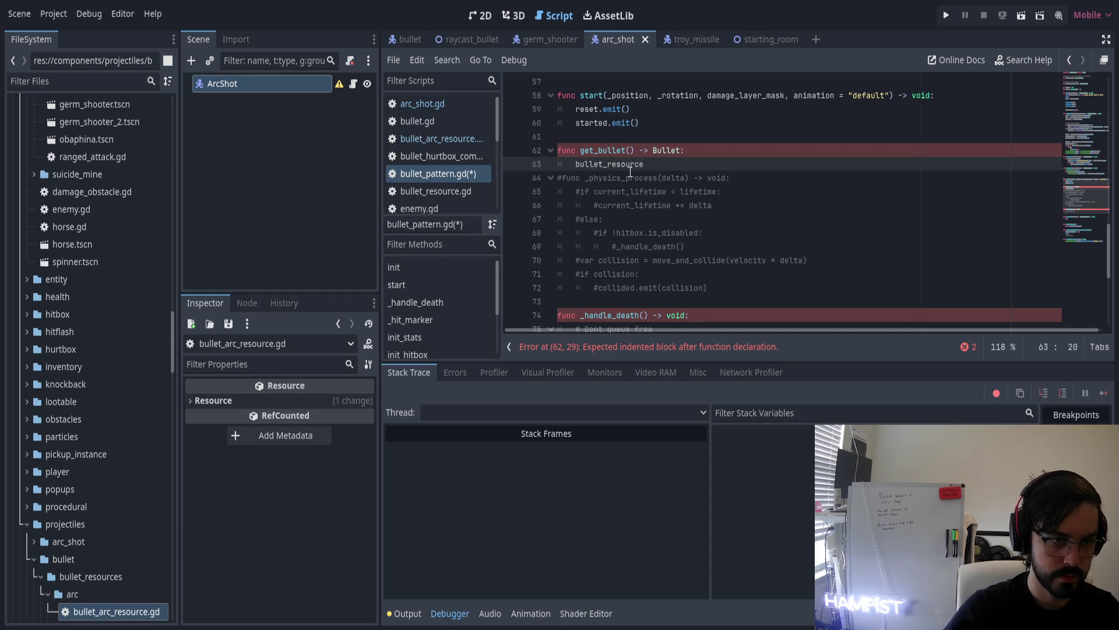
type(".get")
key("Return")
key("ctrl+Left")
key("ctrl+Left")
key("ctrl+Left")
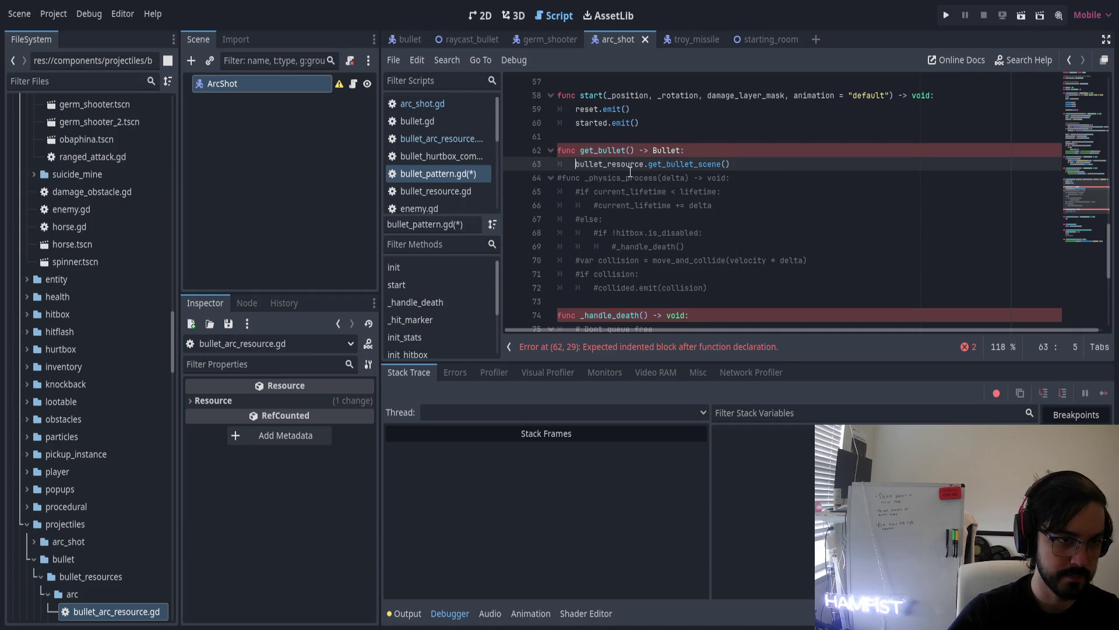
type("return")
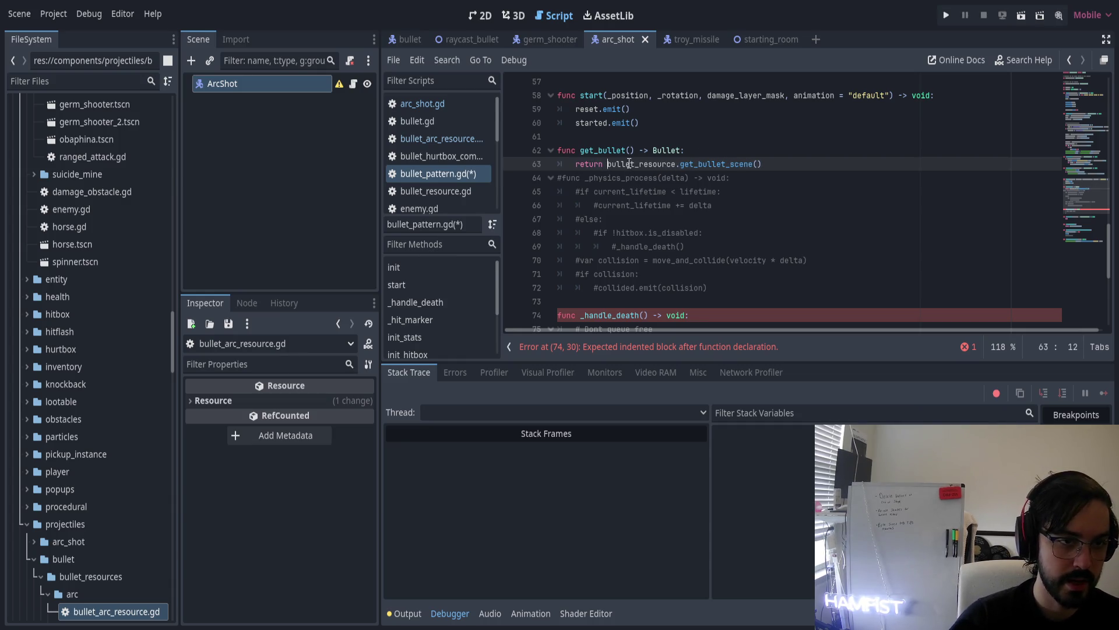
key("BackSpace")
key("BackSpace")
key("BackSpace")
type("var bvu")
key("BackSpace")
key("BackSpace")
type("ullet")
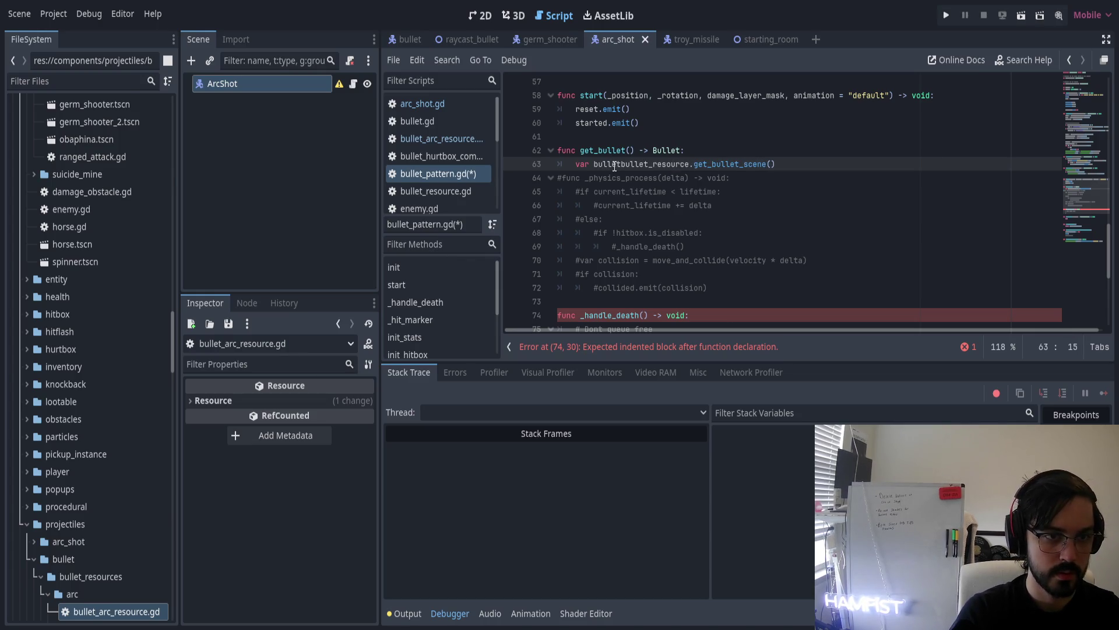
type(" = ")
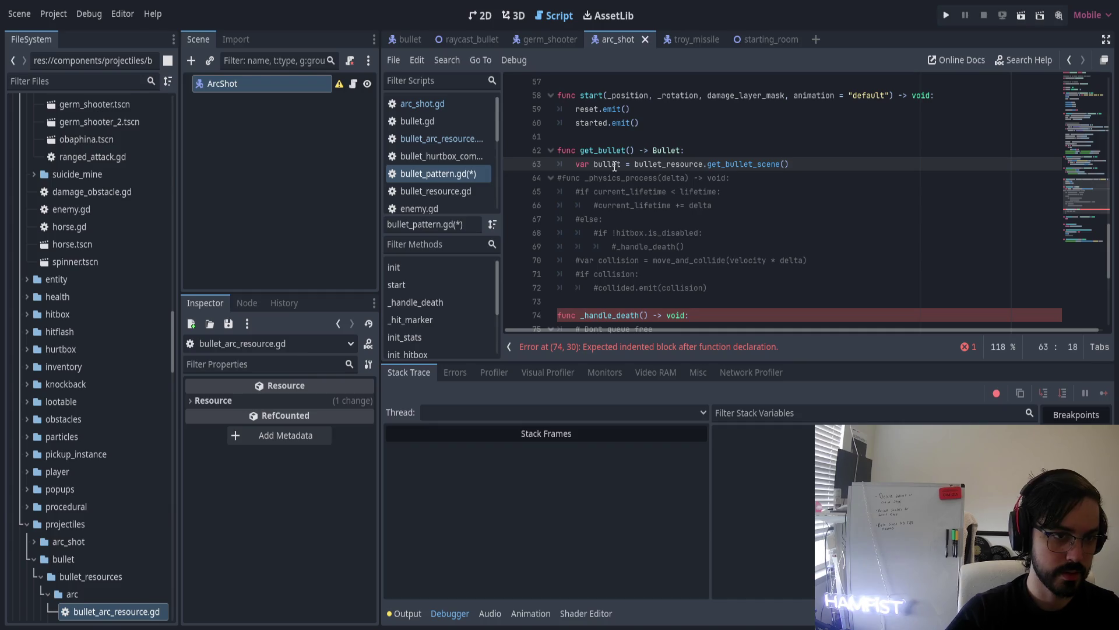
type(": Bullet")
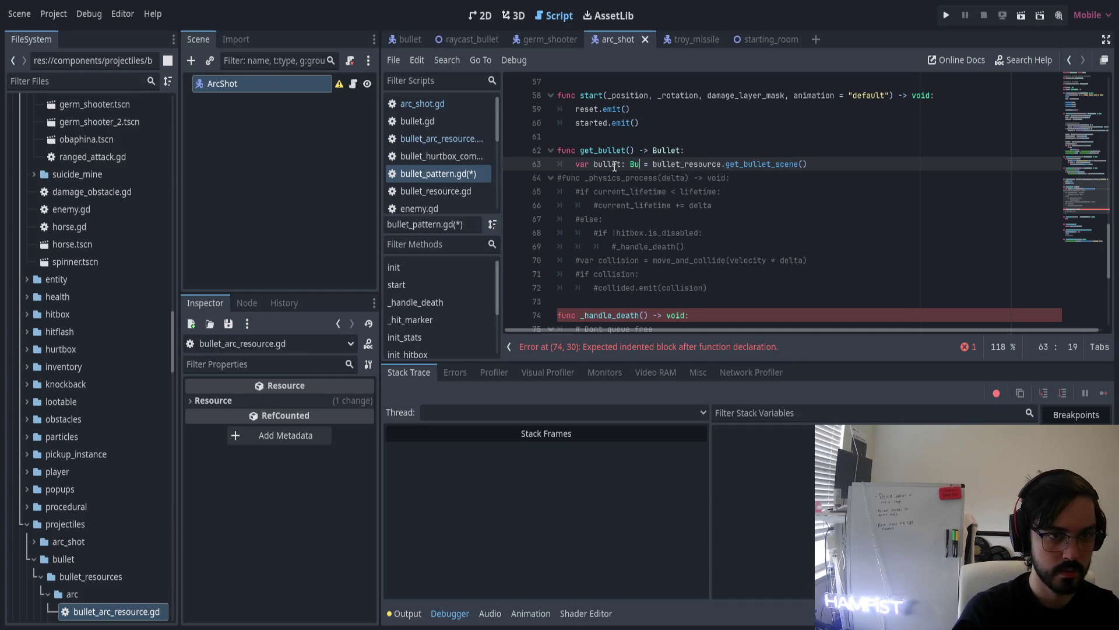
key("Down")
key("Up")
key("End")
key("Return")
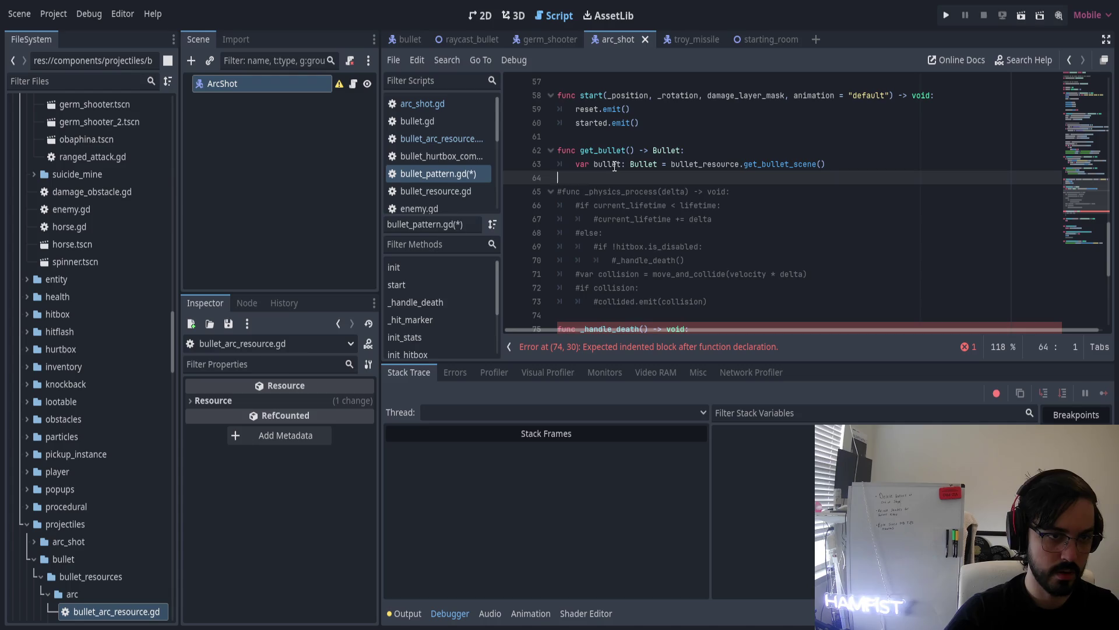
Append bullet to bullets and connect bullet.killed to _on_subbullet_killed
type("bullets.a")
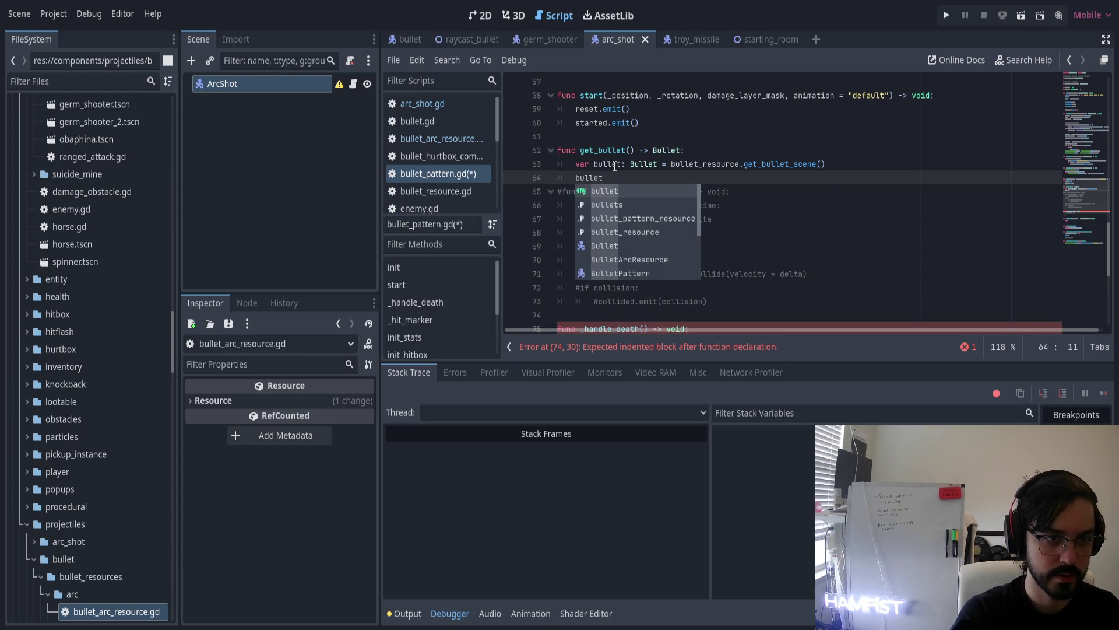
type("pp")
key("Return")
type("bullet")
key("End")
key("Return")
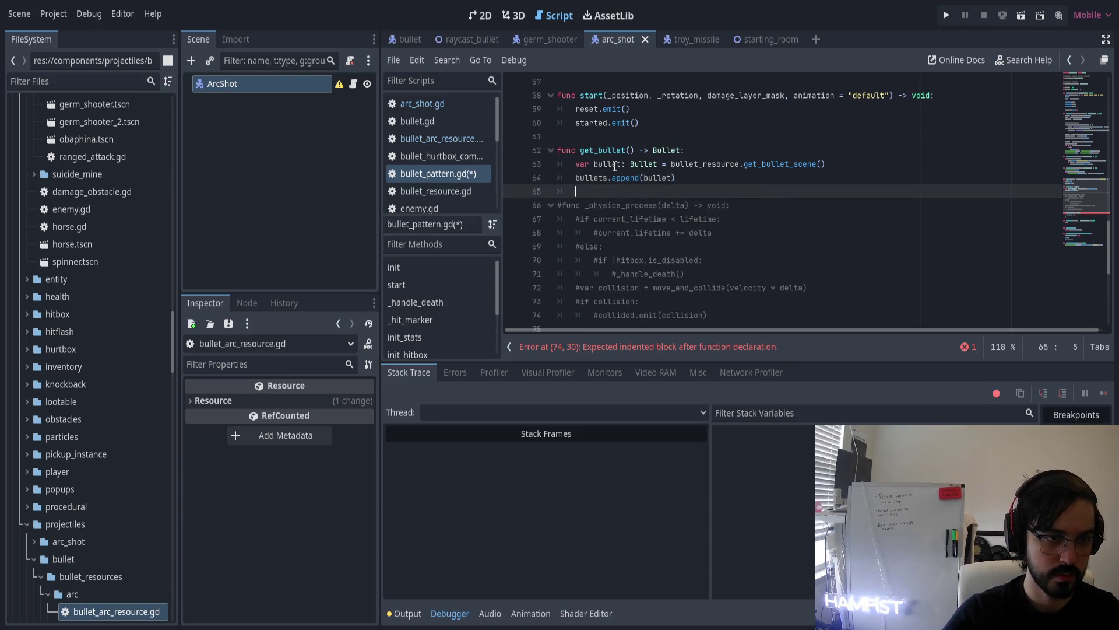
type("bullet.")
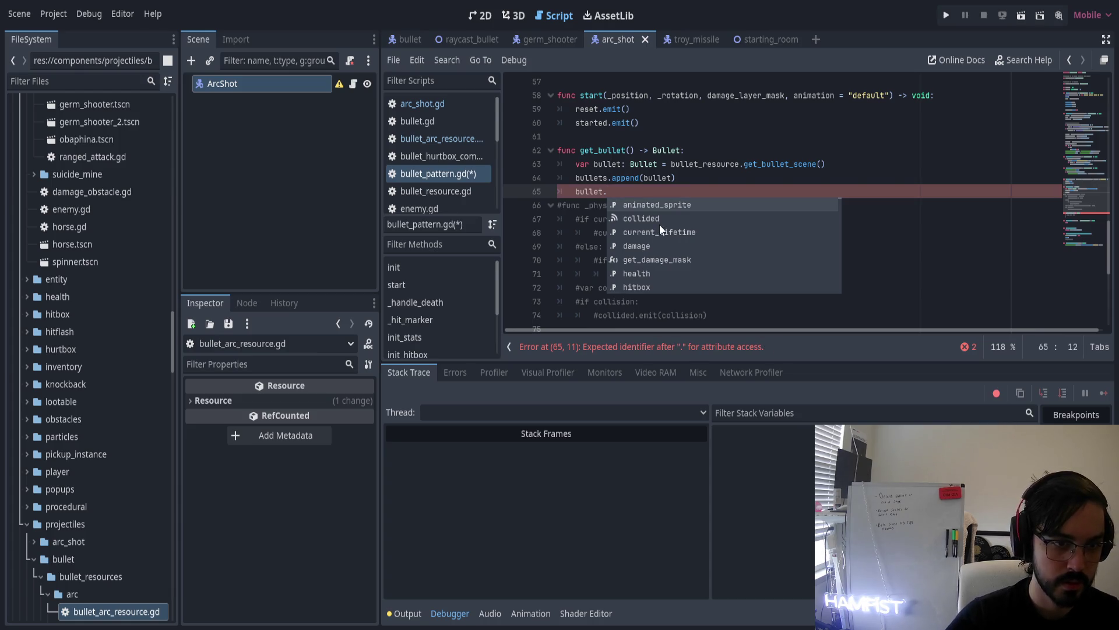
scroll(670, 230, "down", 10)
double_click(683, 233)
type(".connect(_on")
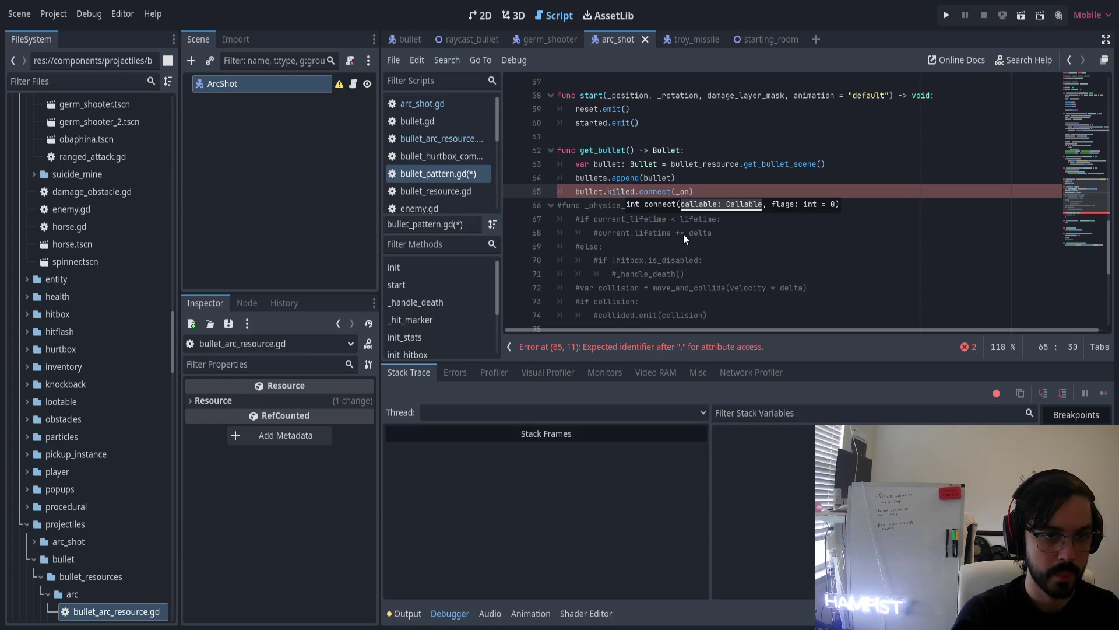
type("_subbullet")
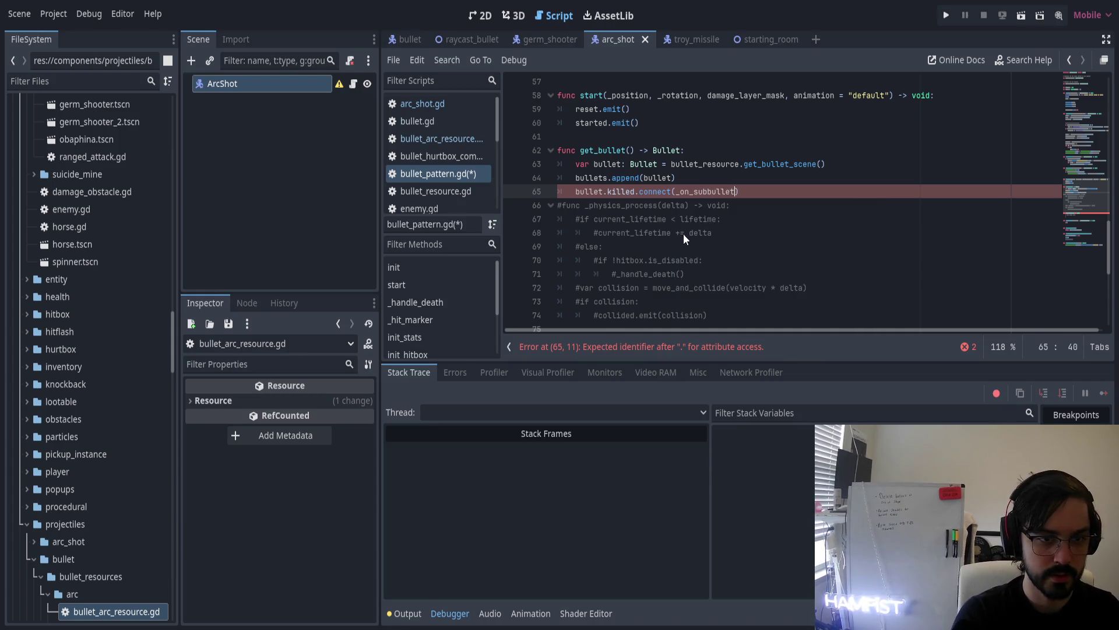
type("_killed")
key("ctrl+shift+Left")
key("ctrl+c")
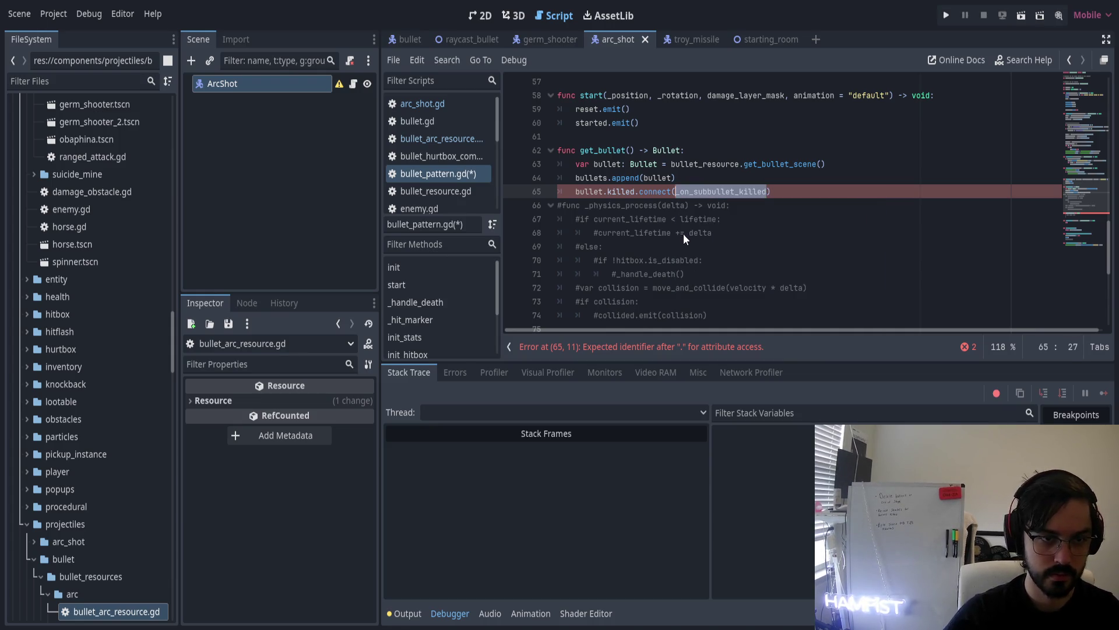
scroll(684, 233, "down", 7)
Declare func _on_subbullet_killed() -> void: at the end of the script
left_click(624, 301)
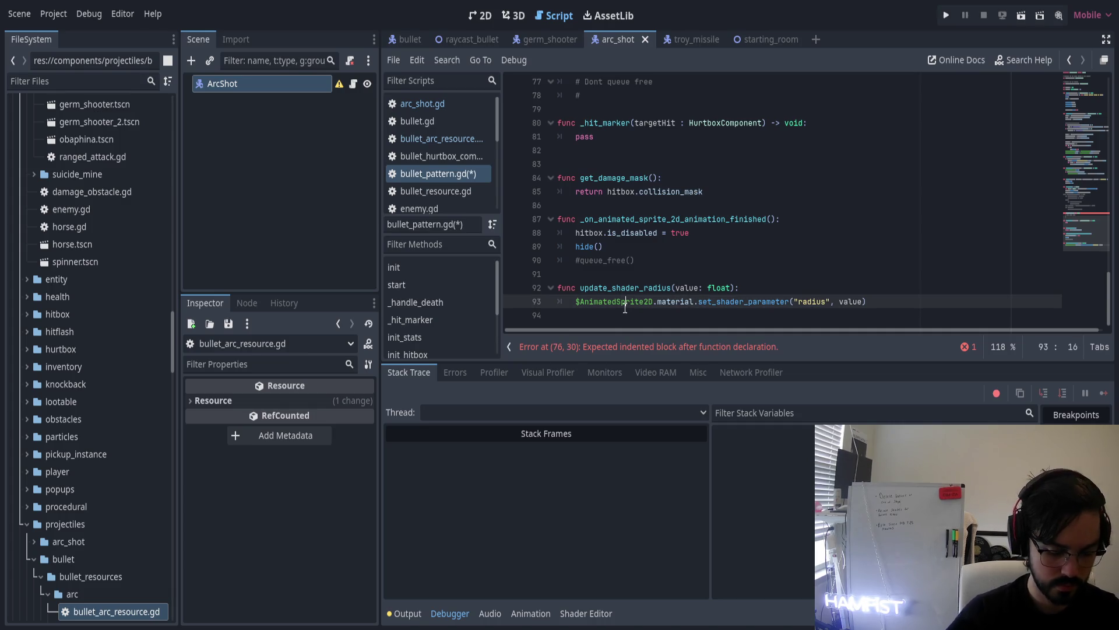
key("End")
key("Return")
key("Return")
type("func")
key("ctrl+v")
type("() -> void:")
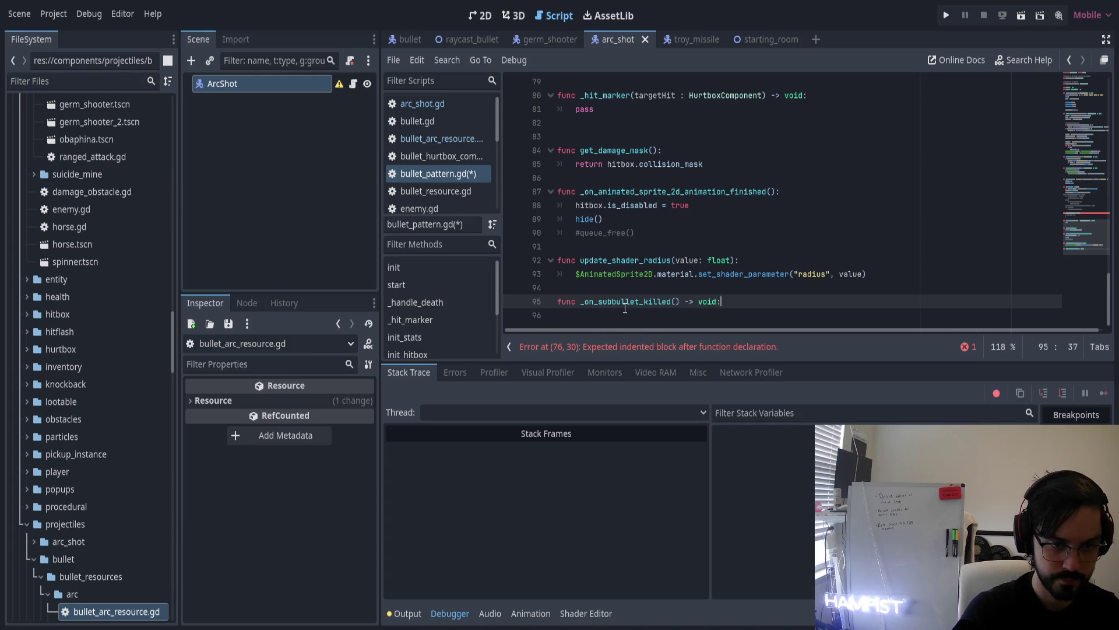
key("Return")
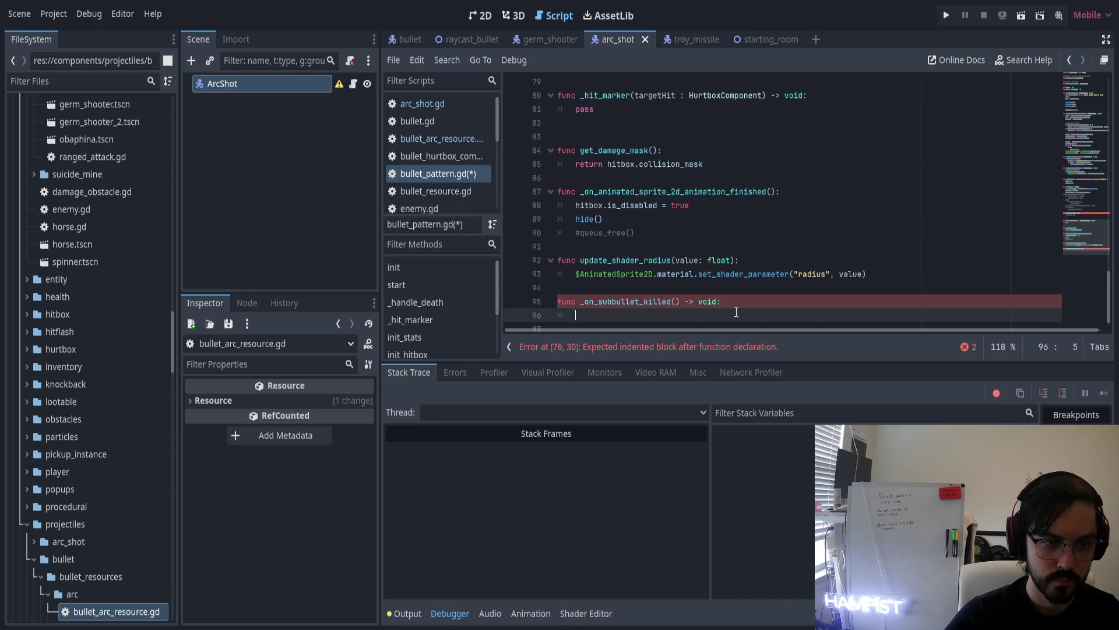
scroll(738, 311, "down", 1)
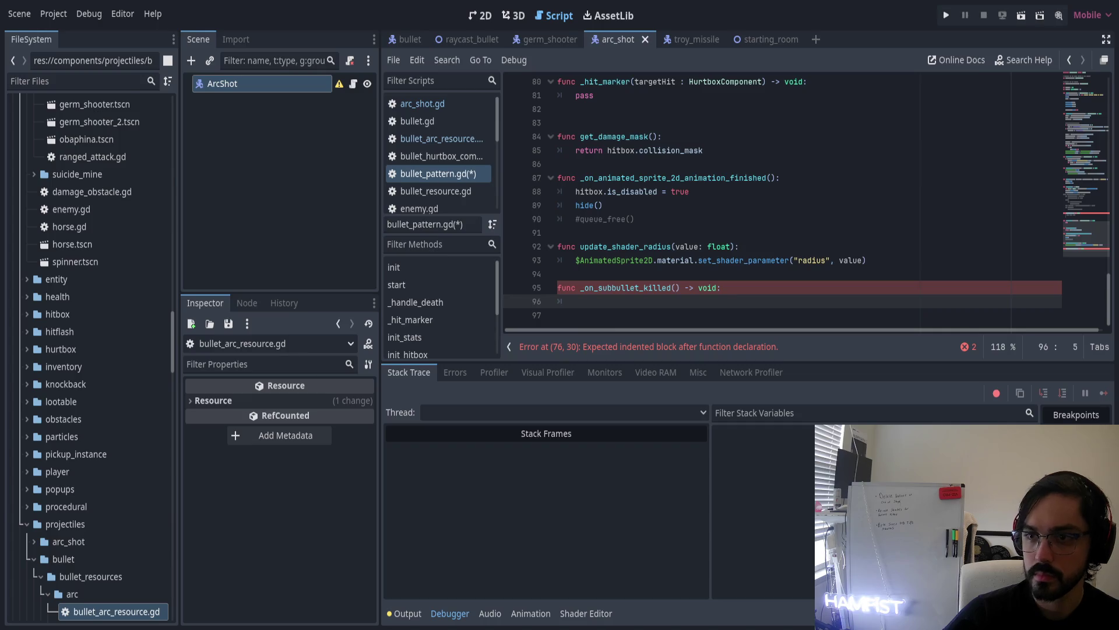
left_click(612, 291)
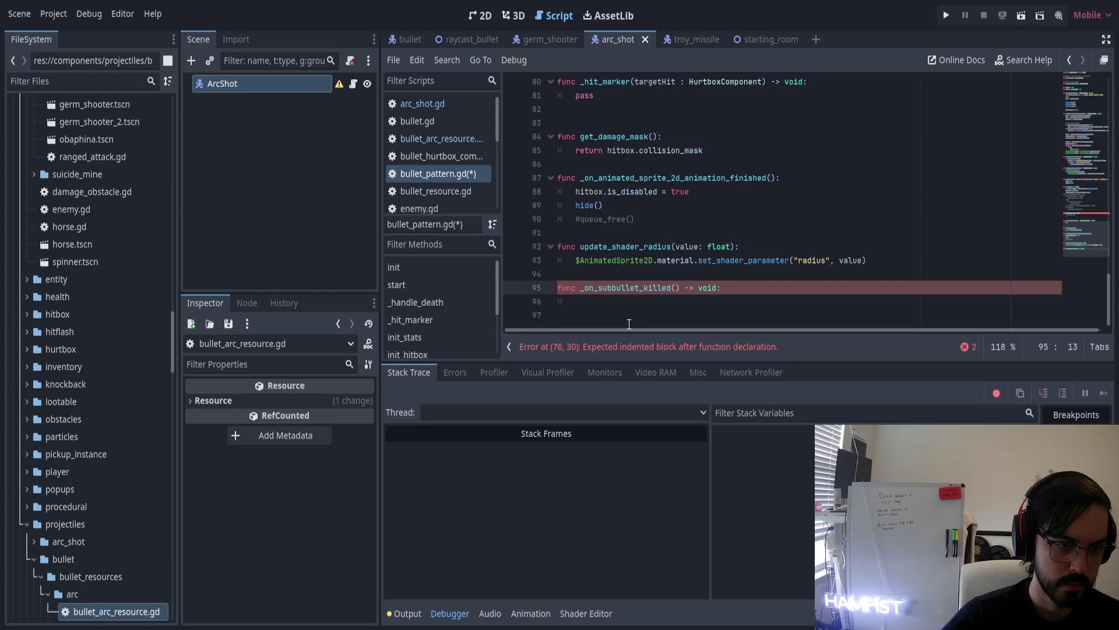
key("Down")
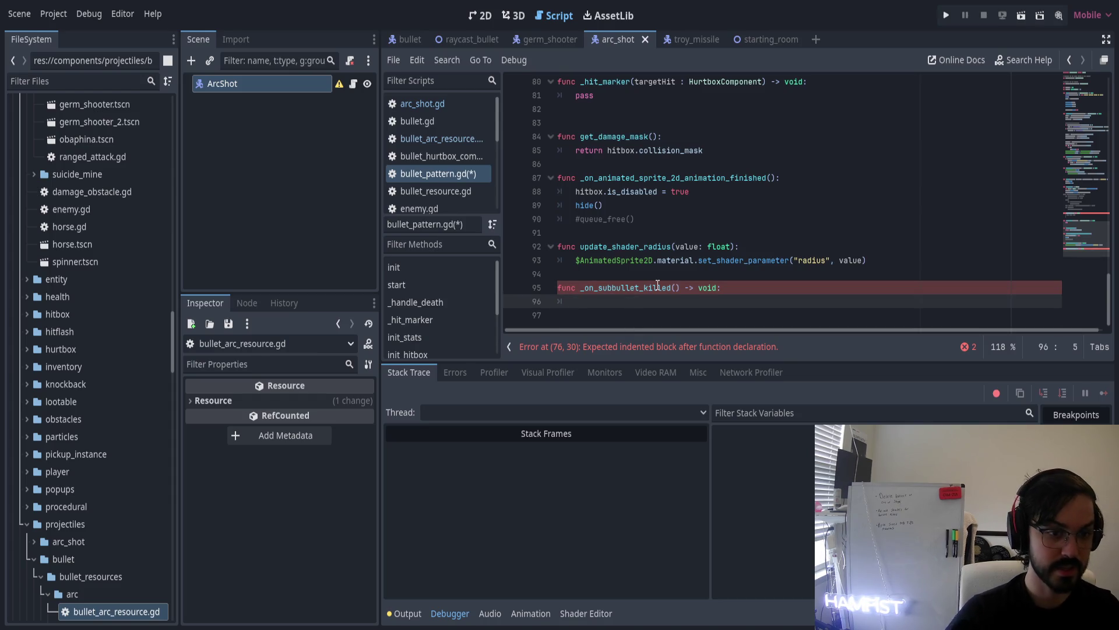
Give the handler a bullet parameter and a body of bullets.erase(bullet)
type("bullets.")
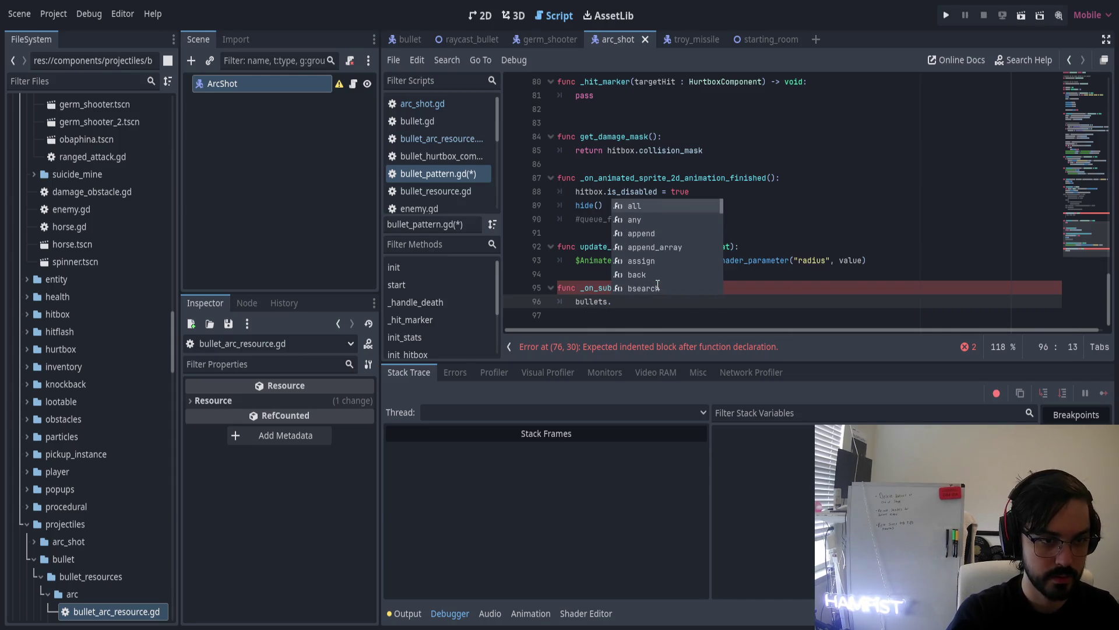
type("er")
key("Return")
key("Up")
key("ctrl+Right")
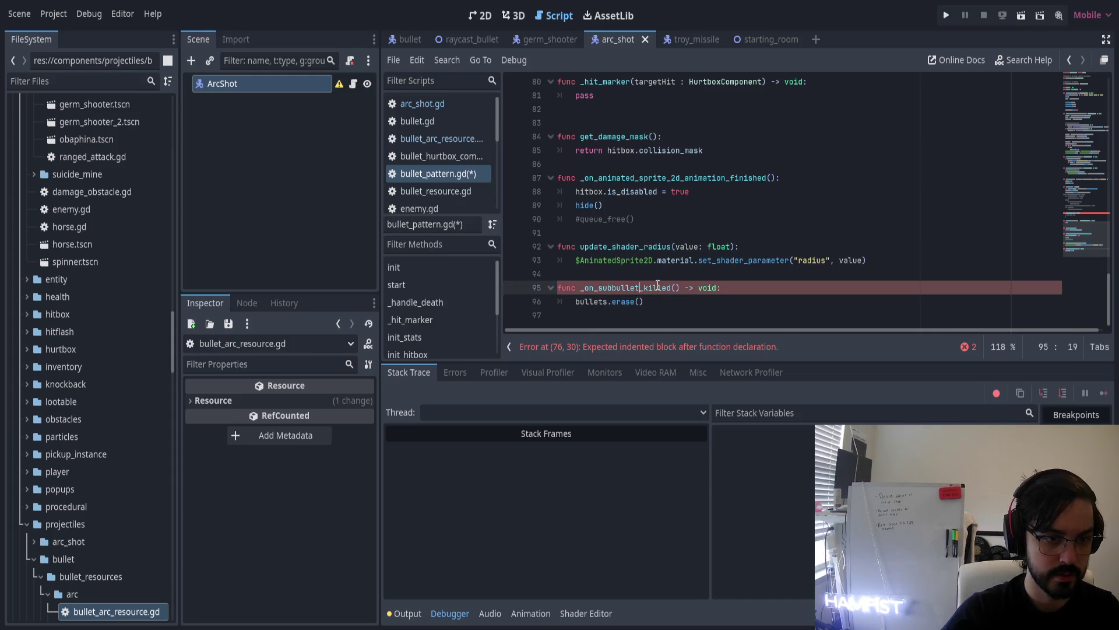
type("(bullet")
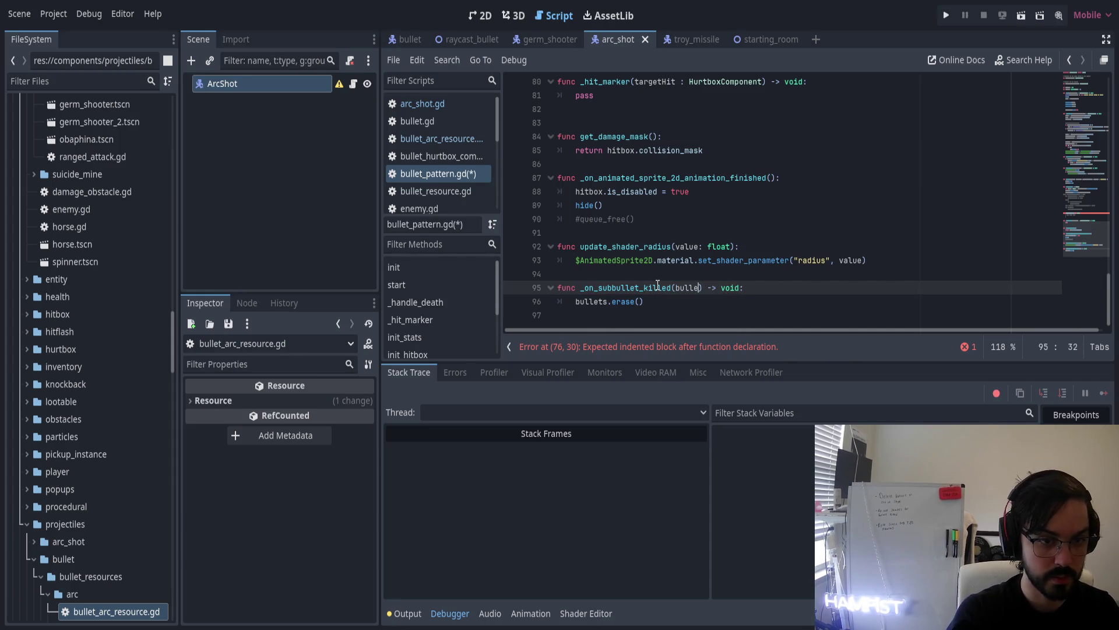
key("Down")
key("Left")
type("bullet")
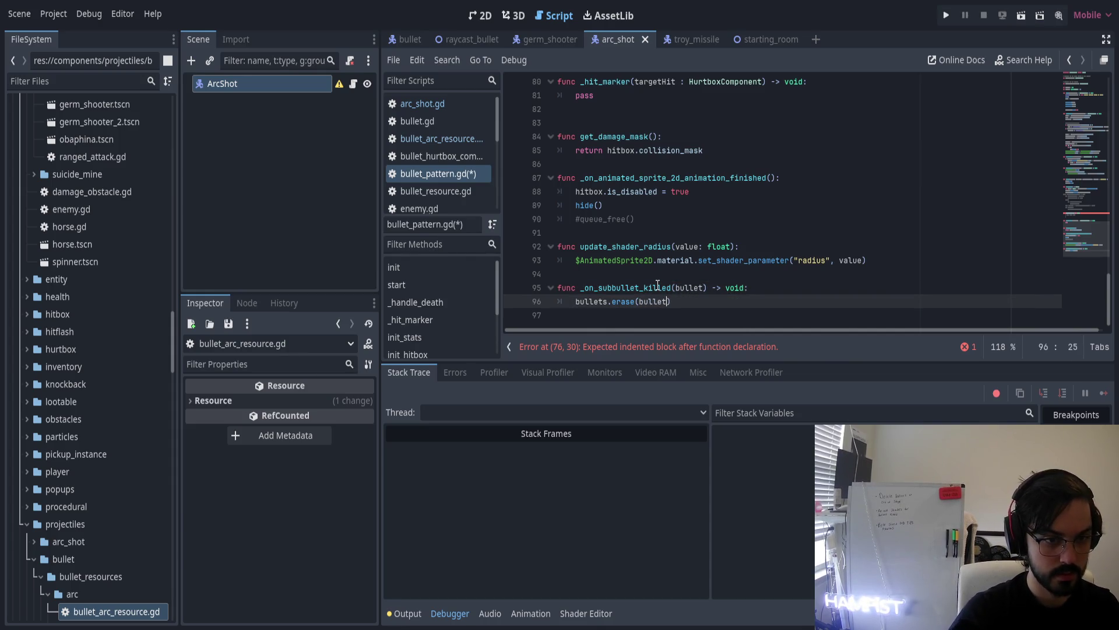
scroll(653, 222, "up", 7)
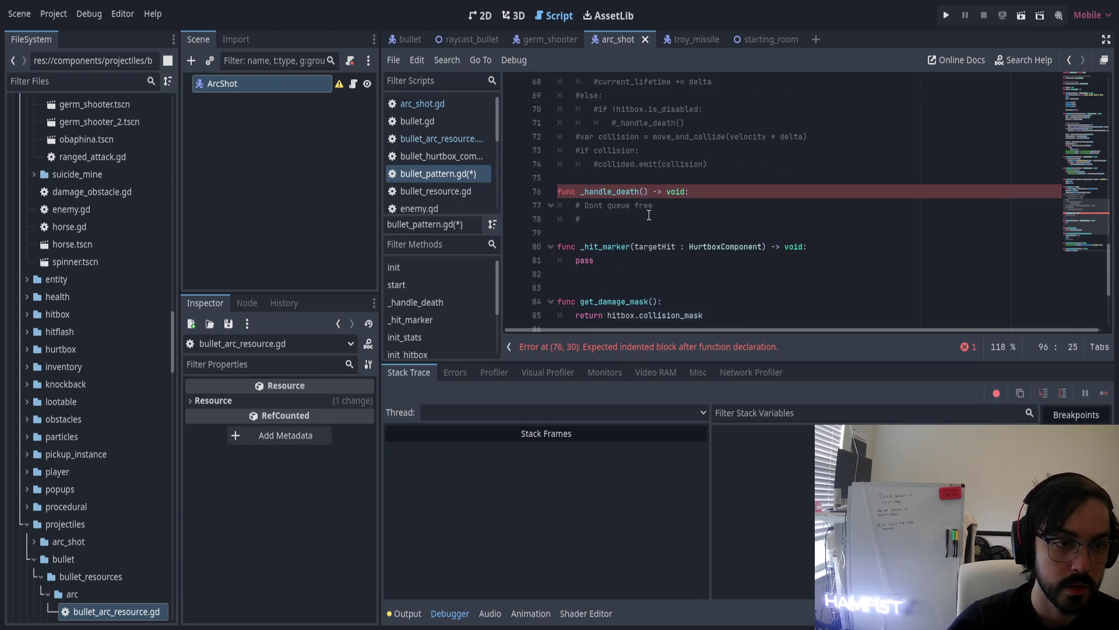
left_click(725, 164, "ctrl")
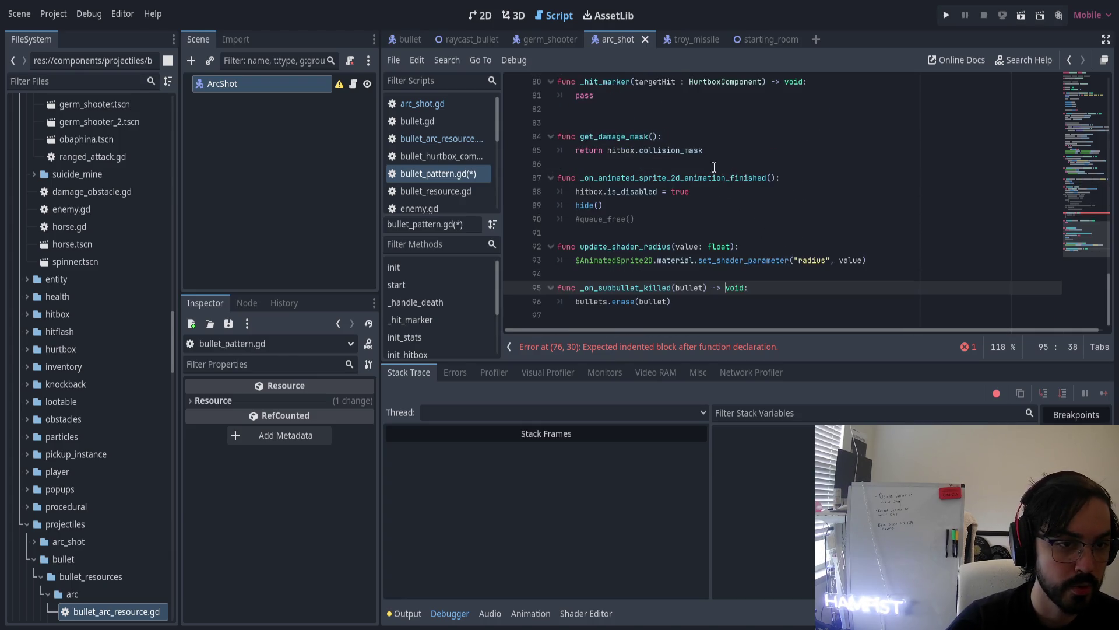
scroll(641, 262, "up", 8)
Check the killed signal in bullet.gd, then return to the bullets.erase(bullet) line in bullet_pattern.gd
left_click(620, 207)
left_click(620, 207, "ctrl")
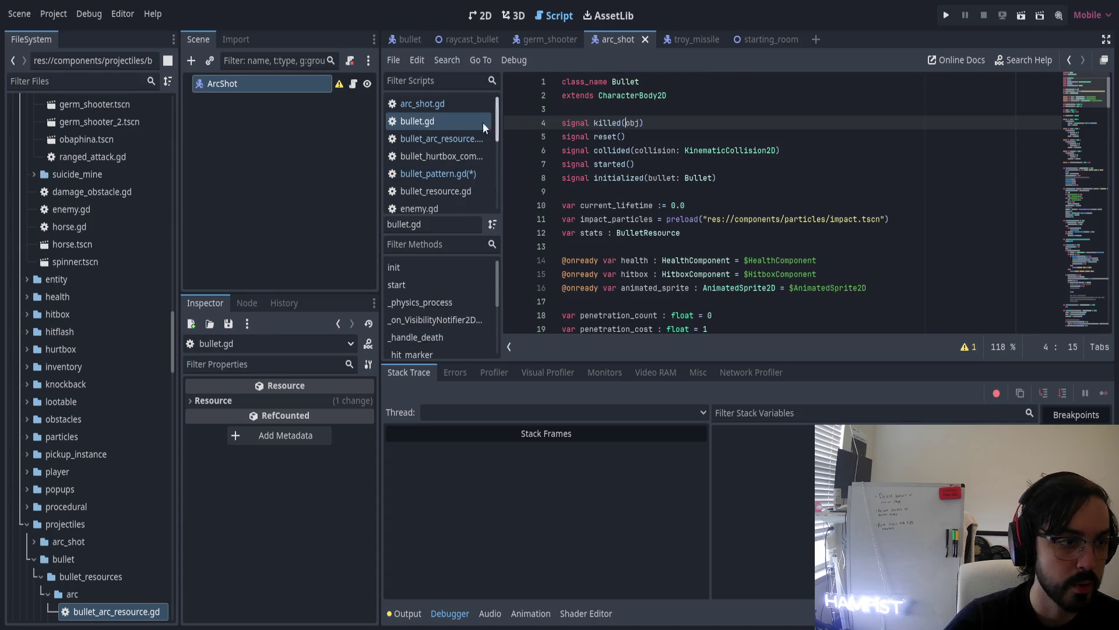
left_click(454, 173)
scroll(643, 273, "down", 2)
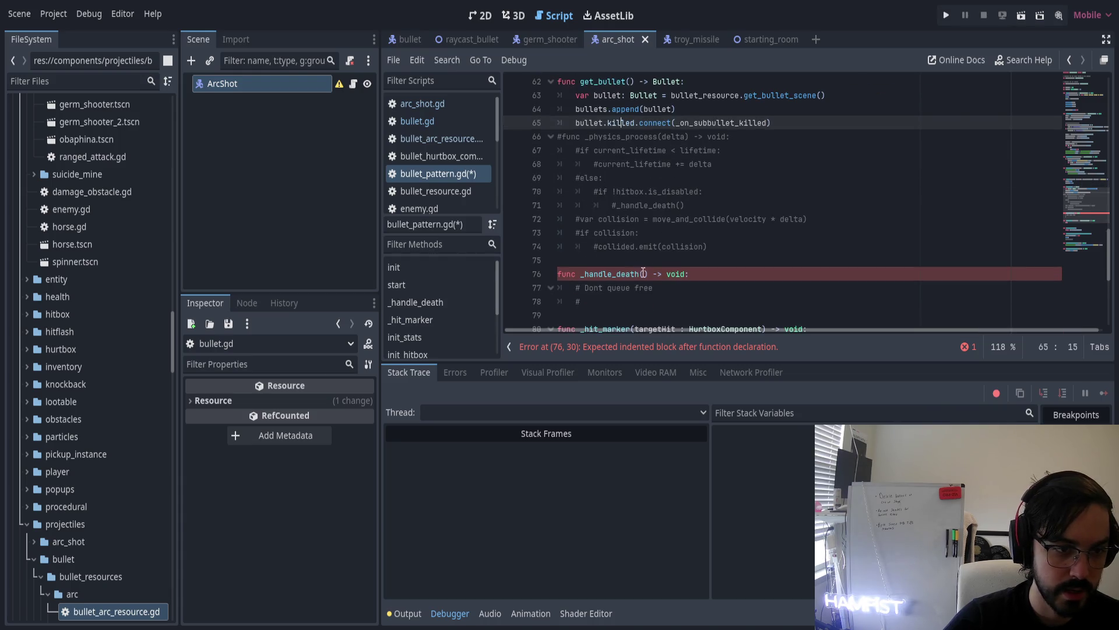
scroll(643, 273, "down", 6)
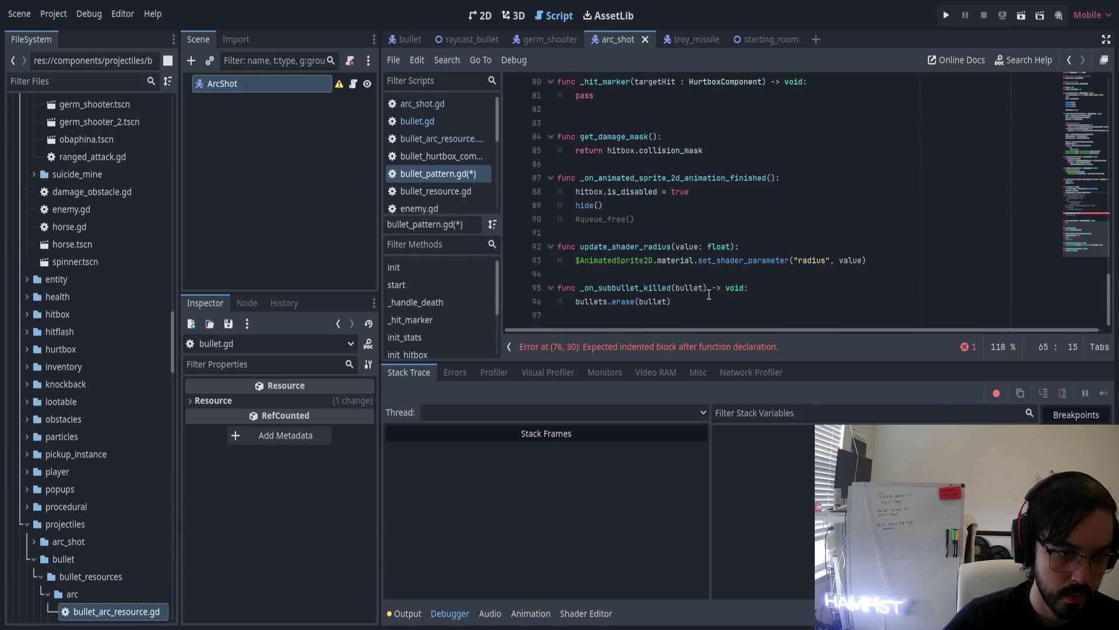
left_click(646, 275)
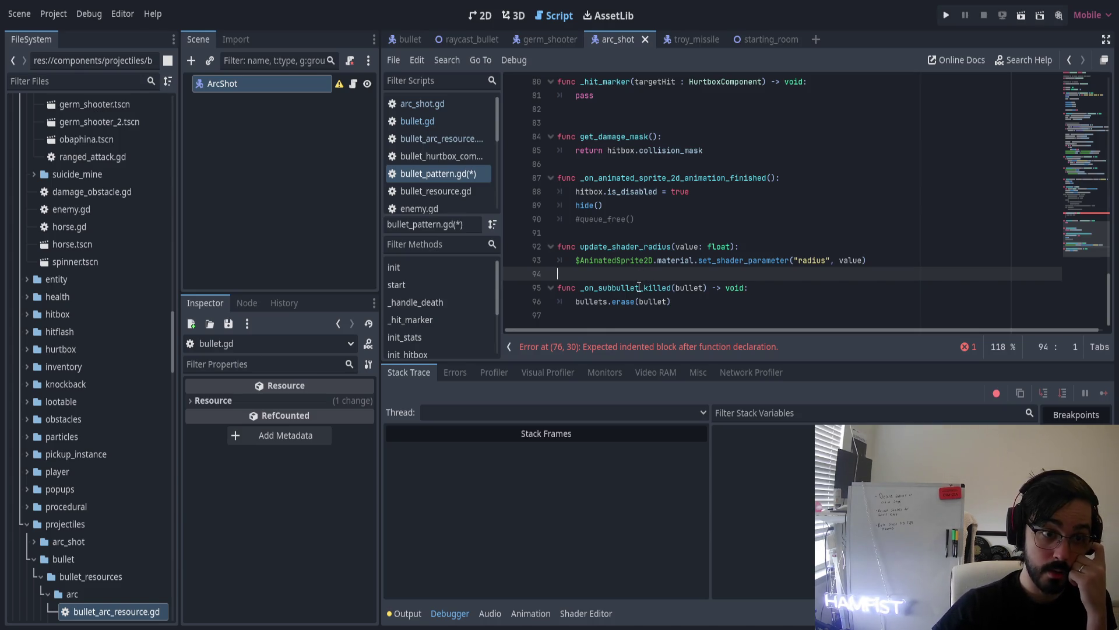
triple_click(653, 288)
left_click(689, 303)
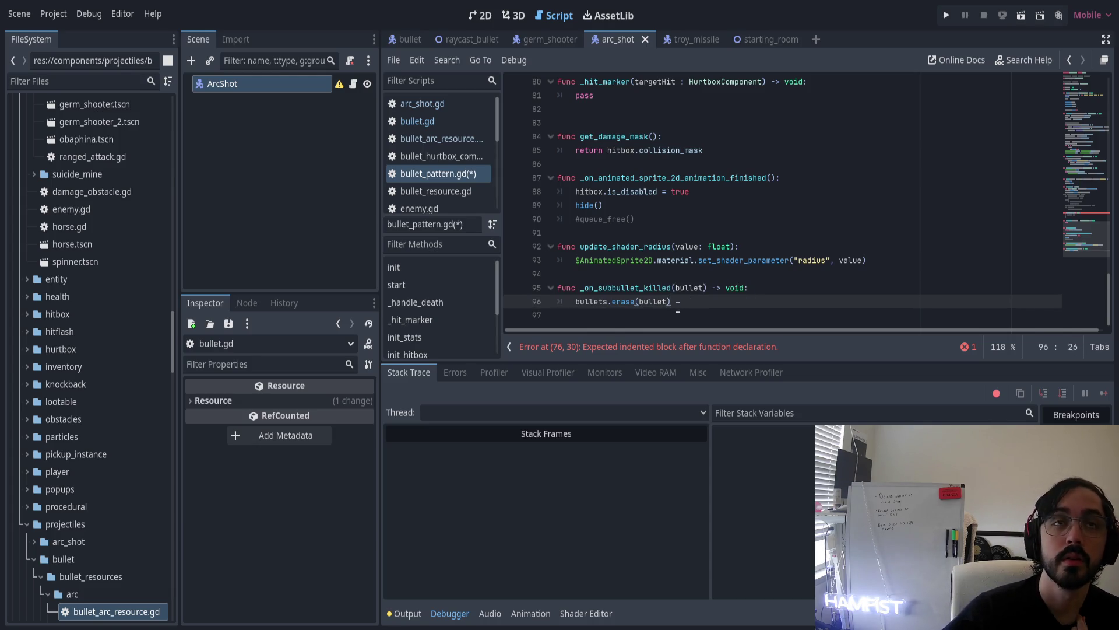
Add two comments below bullets.erase(bullet) about deleting the pattern, ending 'ex) continuous firing patterns'
key("Return")
type("# if we delete the pattern, whe")
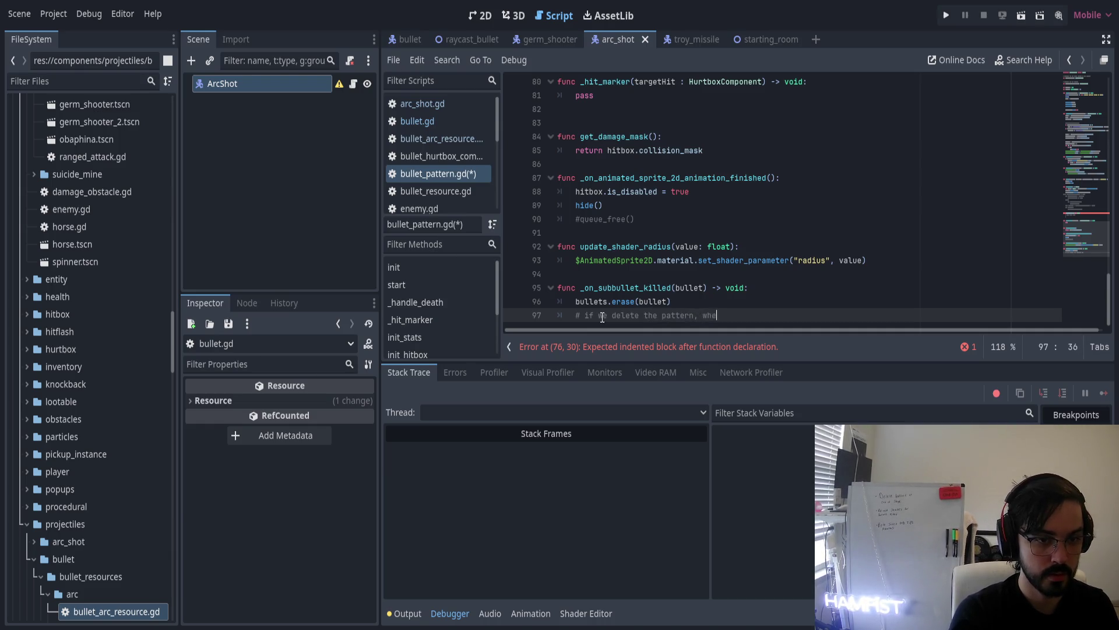
type("n its subbullets are dead, we remove the ability ot")
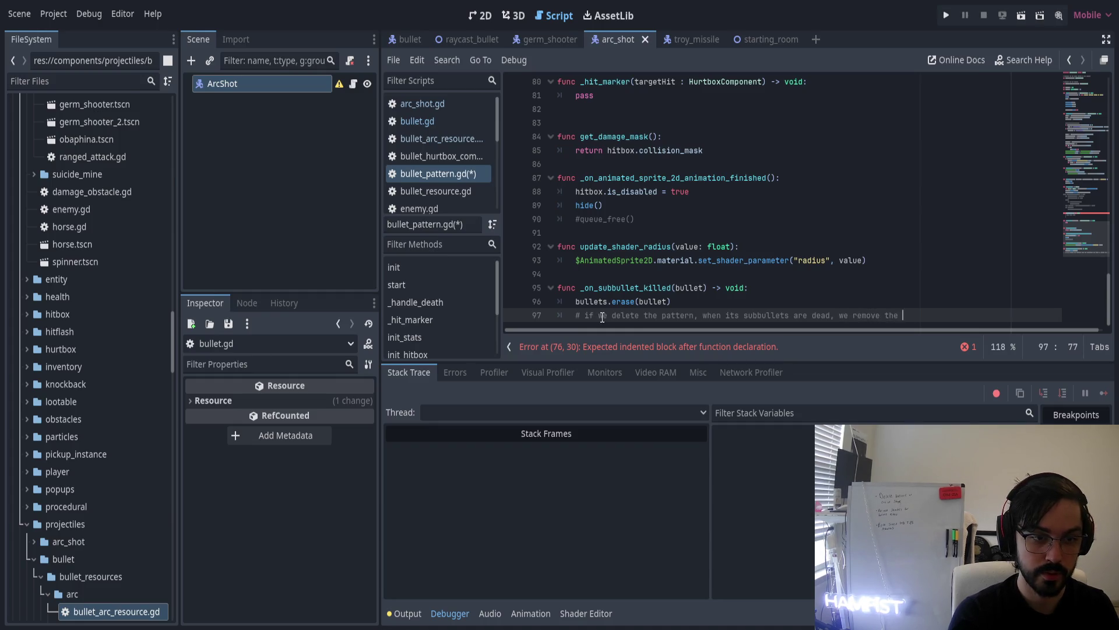
key("BackSpace")
key("BackSpace")
type("to ")
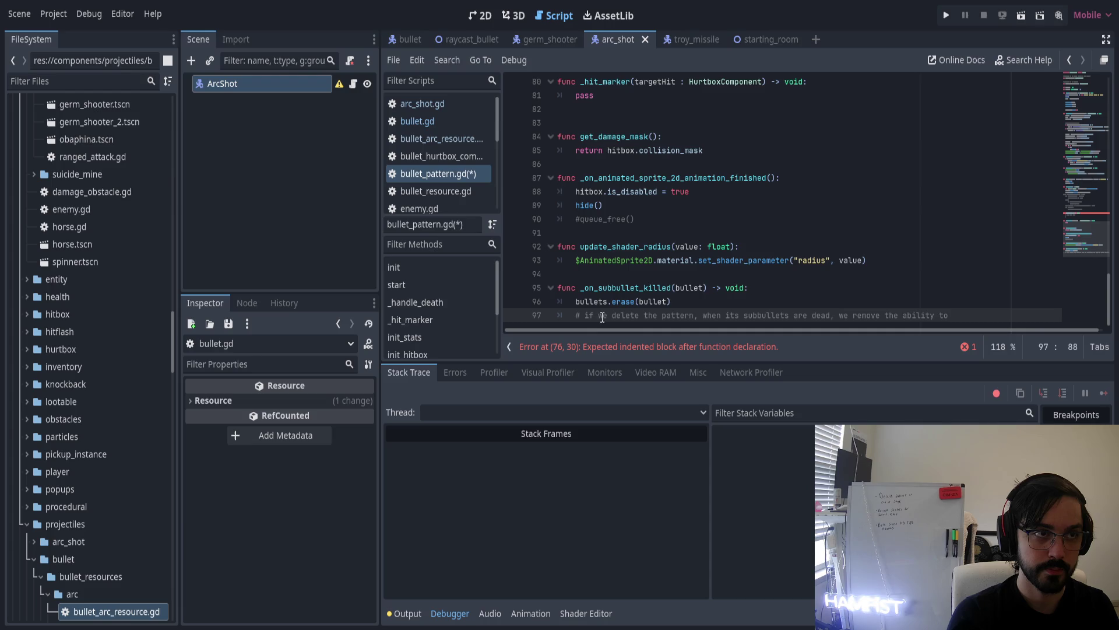
type("create")
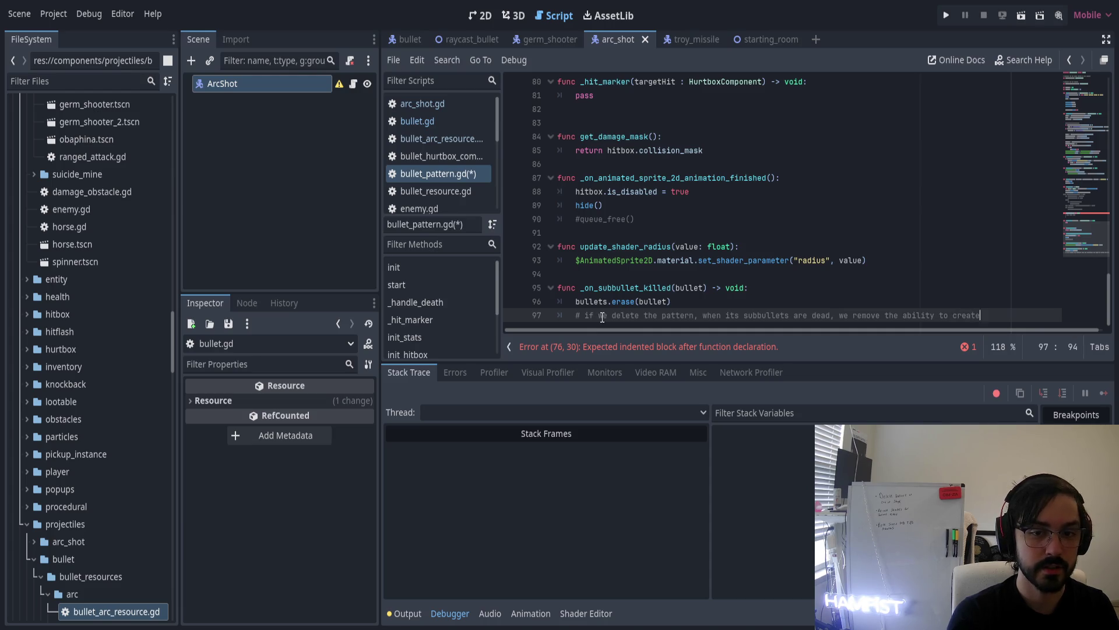
type(" more bullets")
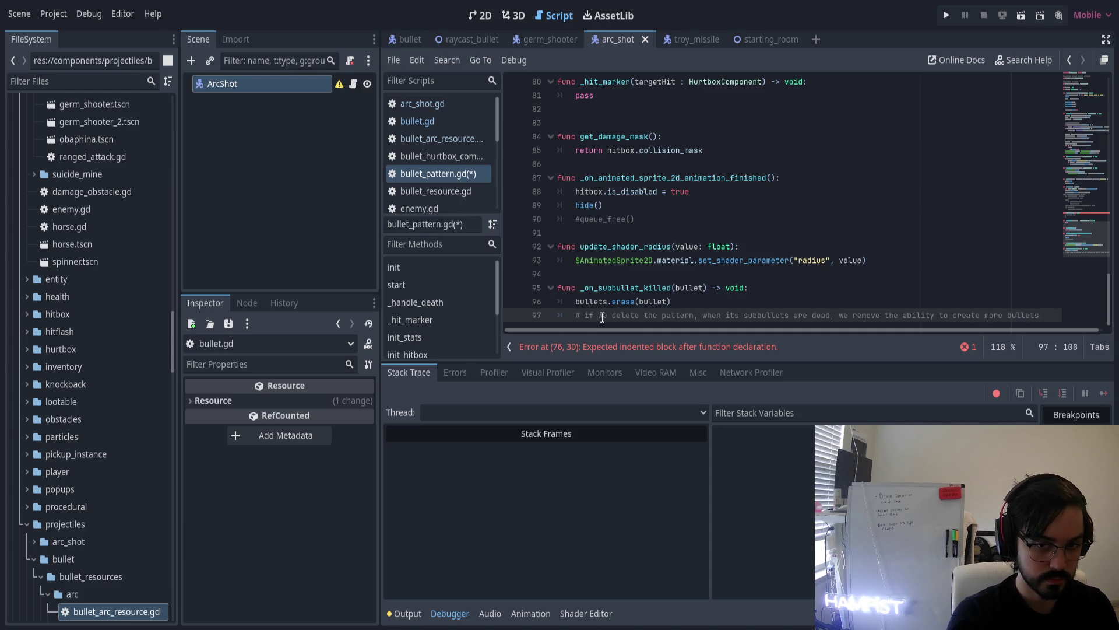
key("Return")
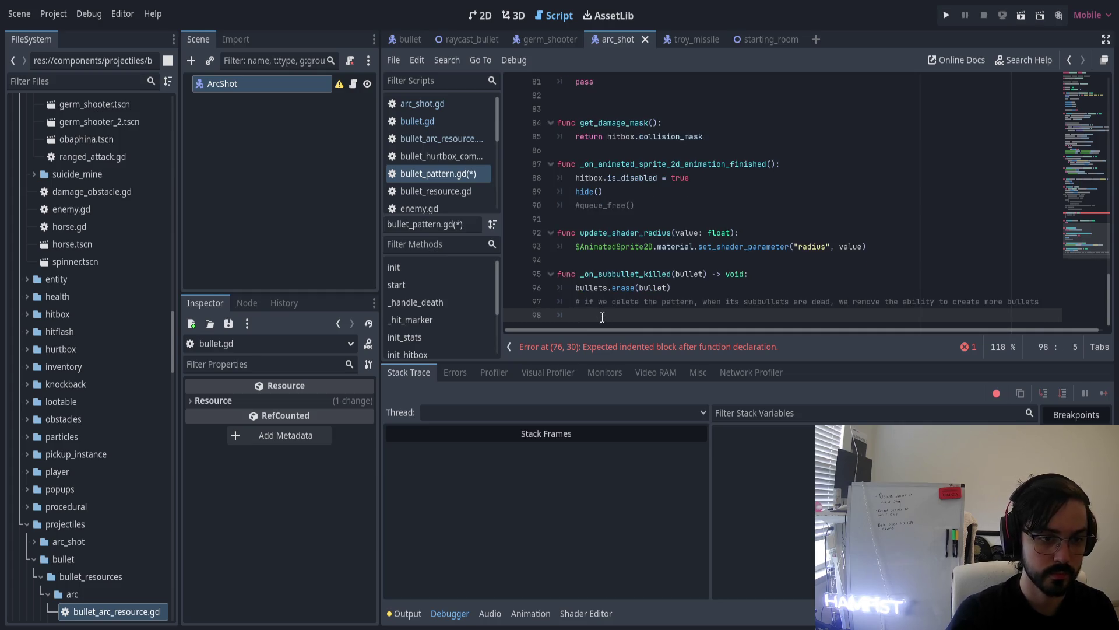
type("# ")
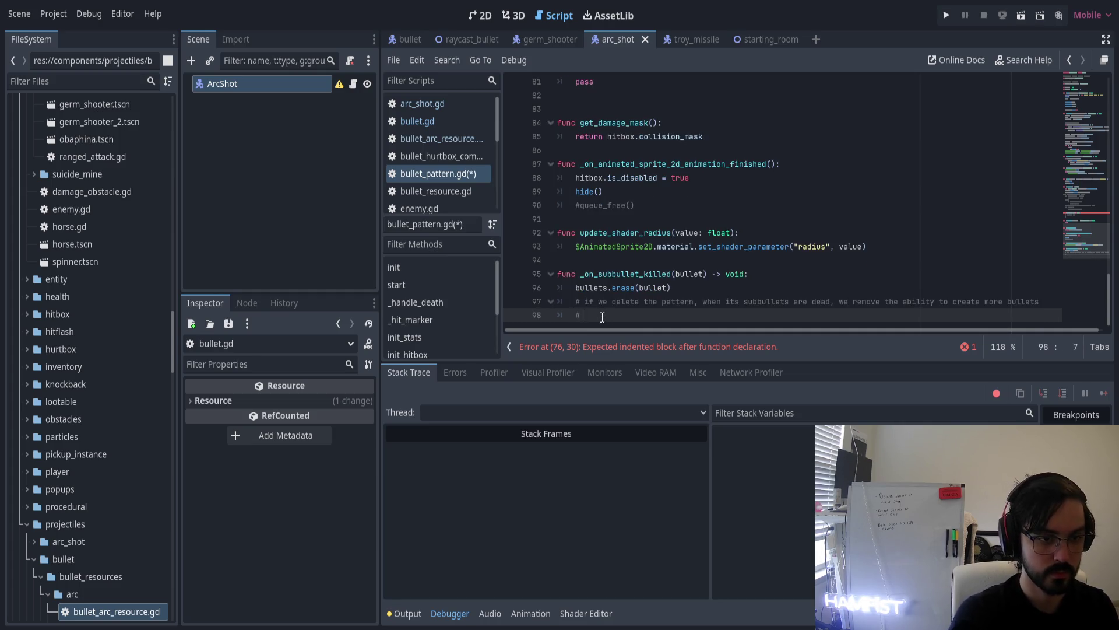
type("after")
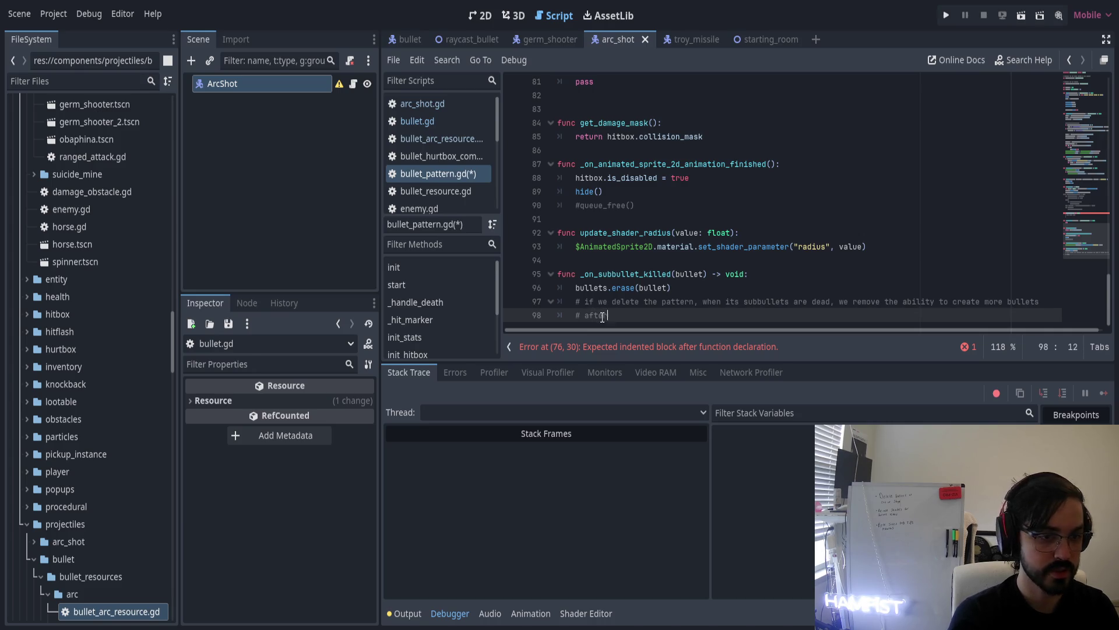
type(" some are dead")
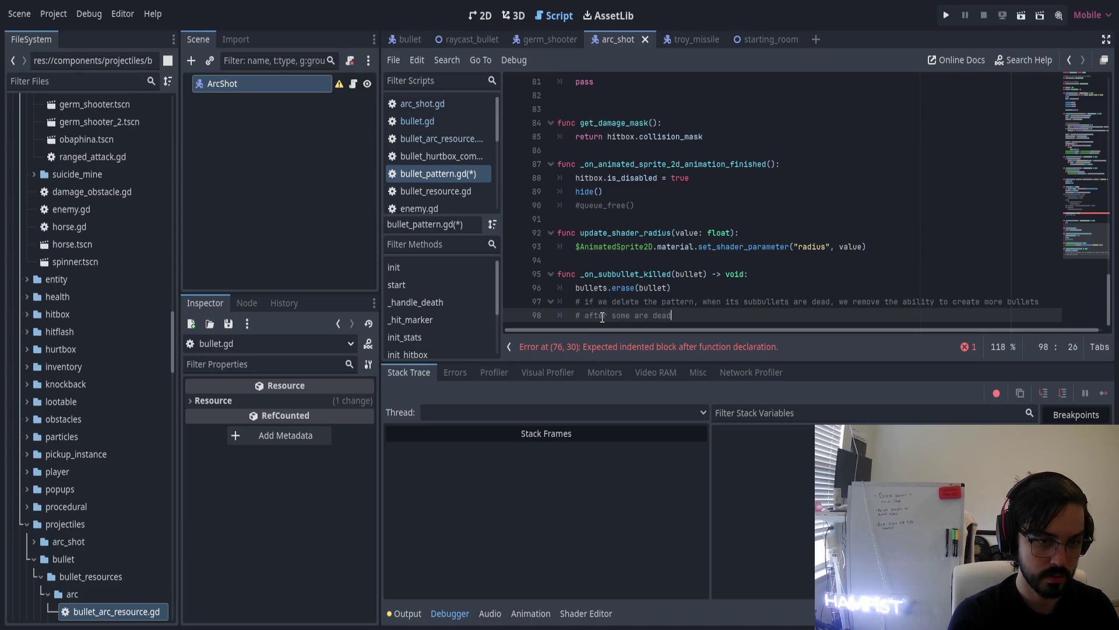
type(", ex) ")
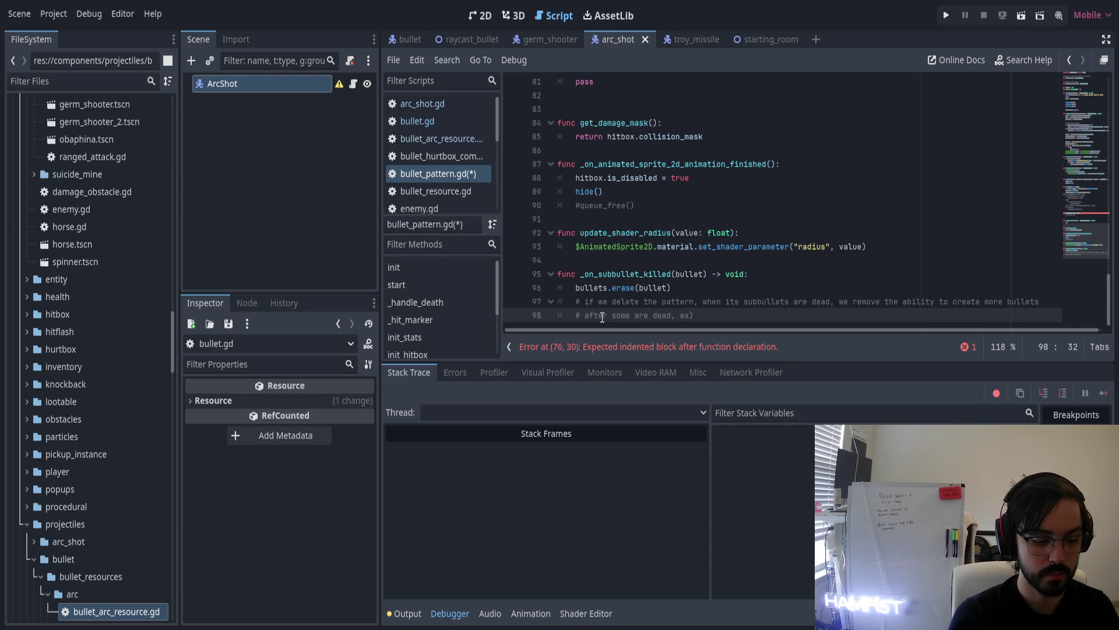
type("contiu")
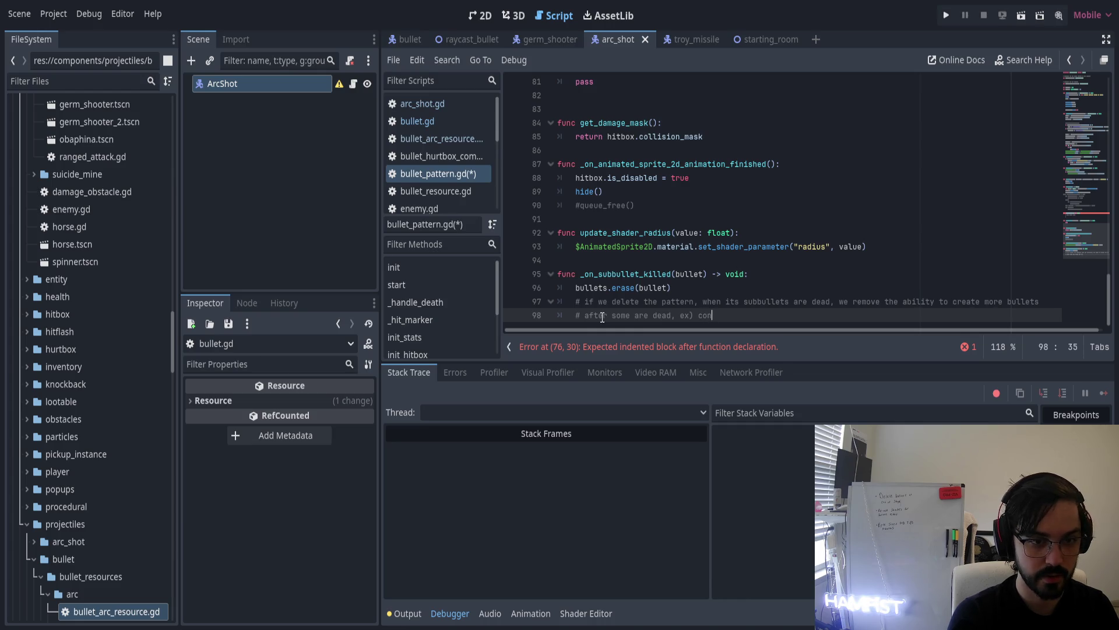
key("BackSpace")
type("nu")
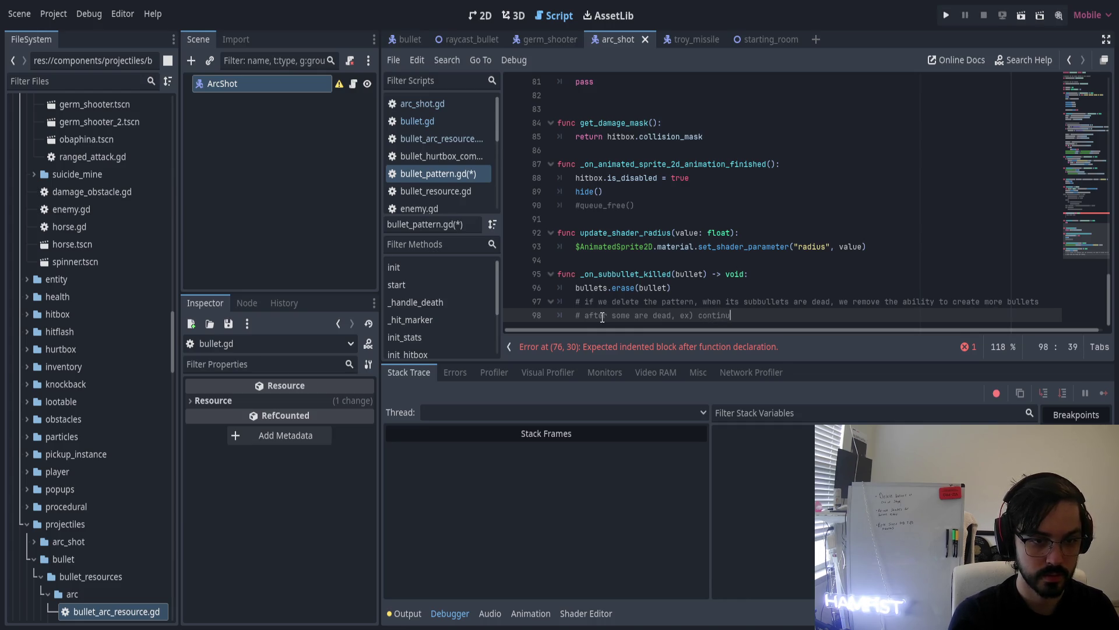
type("ous firing patteern")
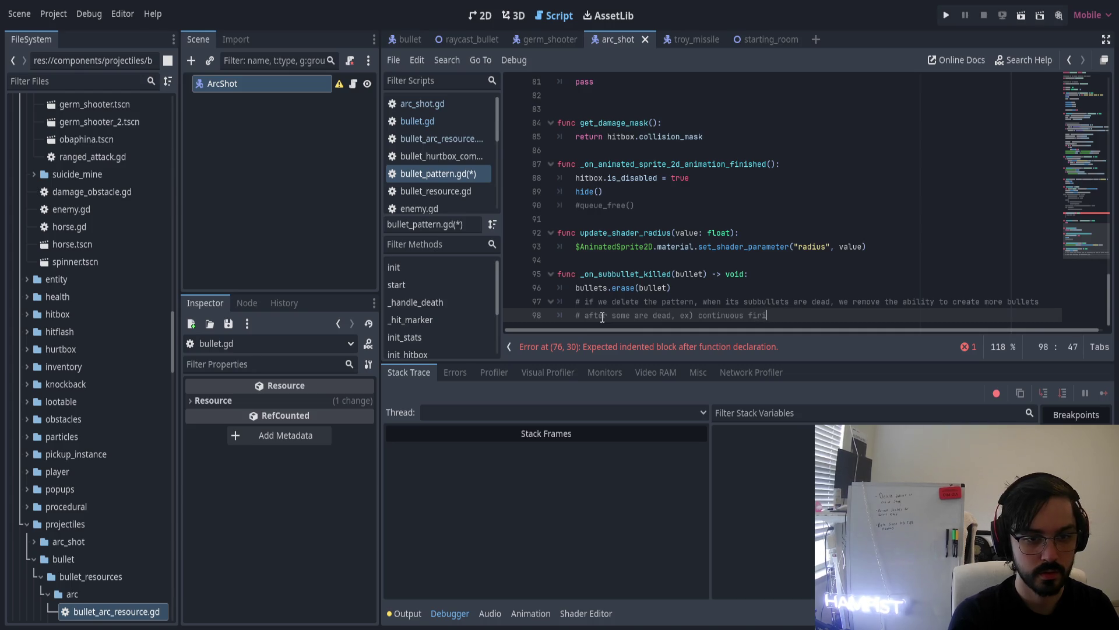
key("BackSpace")
key("BackSpace")
key("BackSpace")
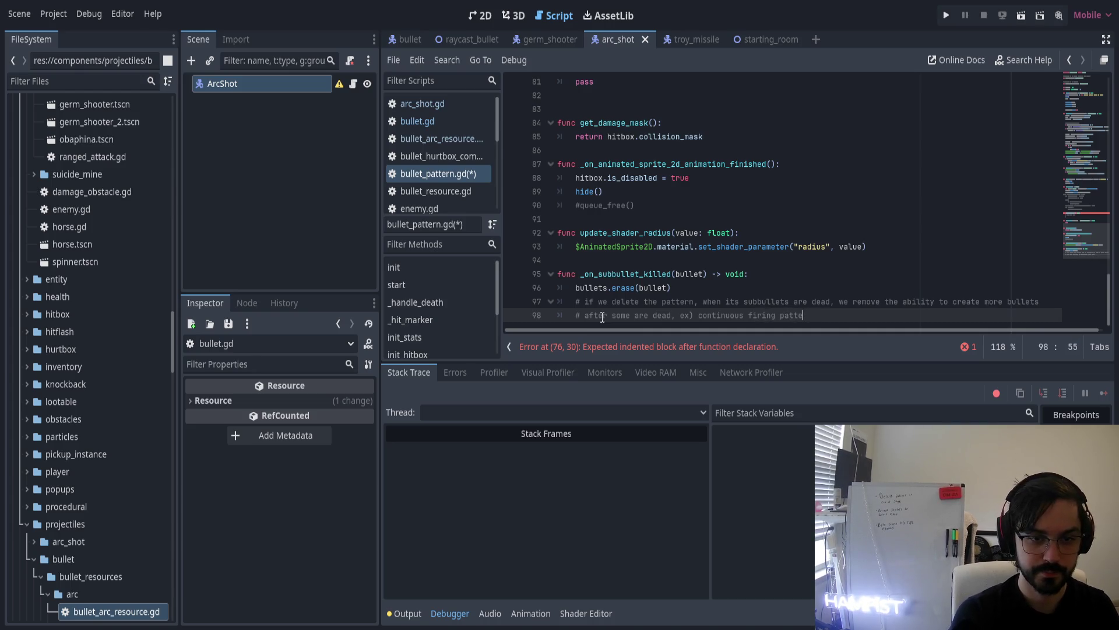
type("rns")
key("Up")
key("Home")
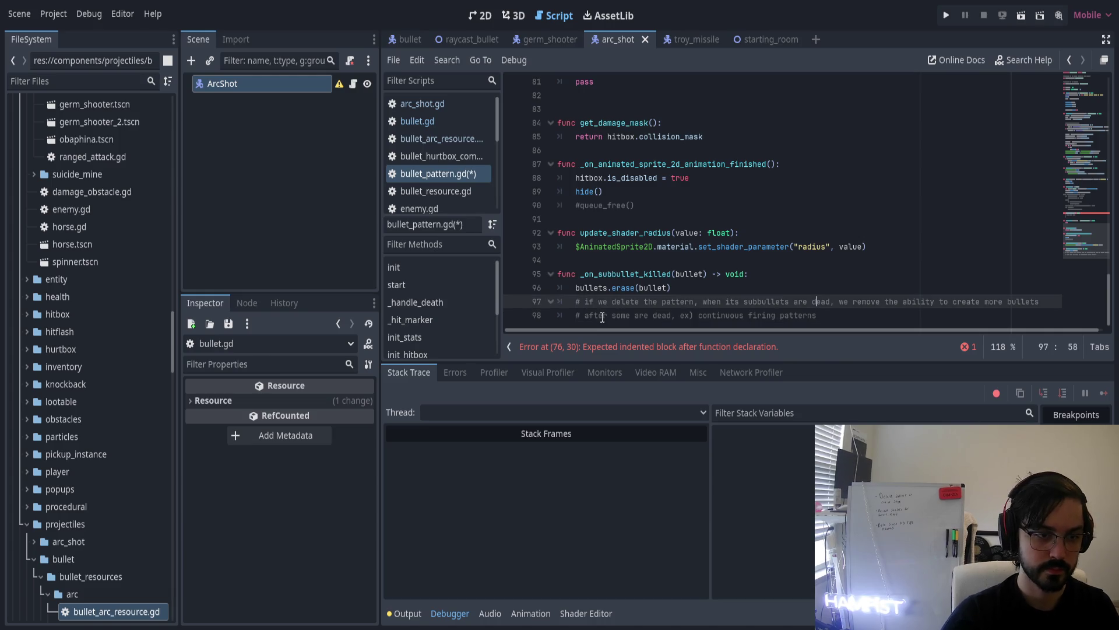
Insert 'if bullets.is_empty():' above the comments, with killed.emit(self) as its body
key("ctrl+shift+Return")
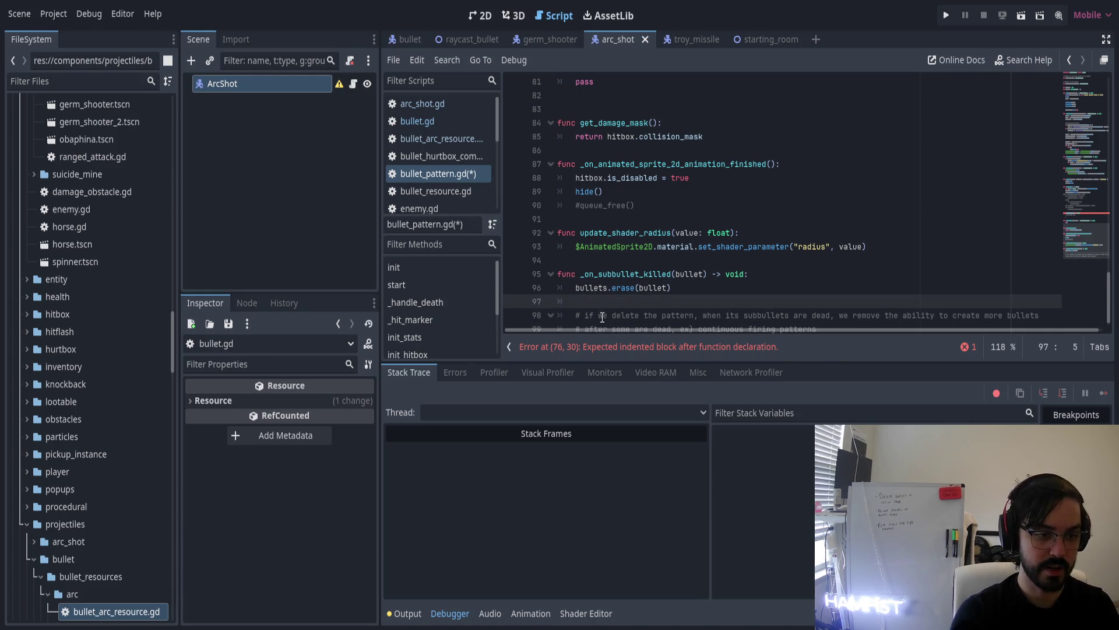
type("b")
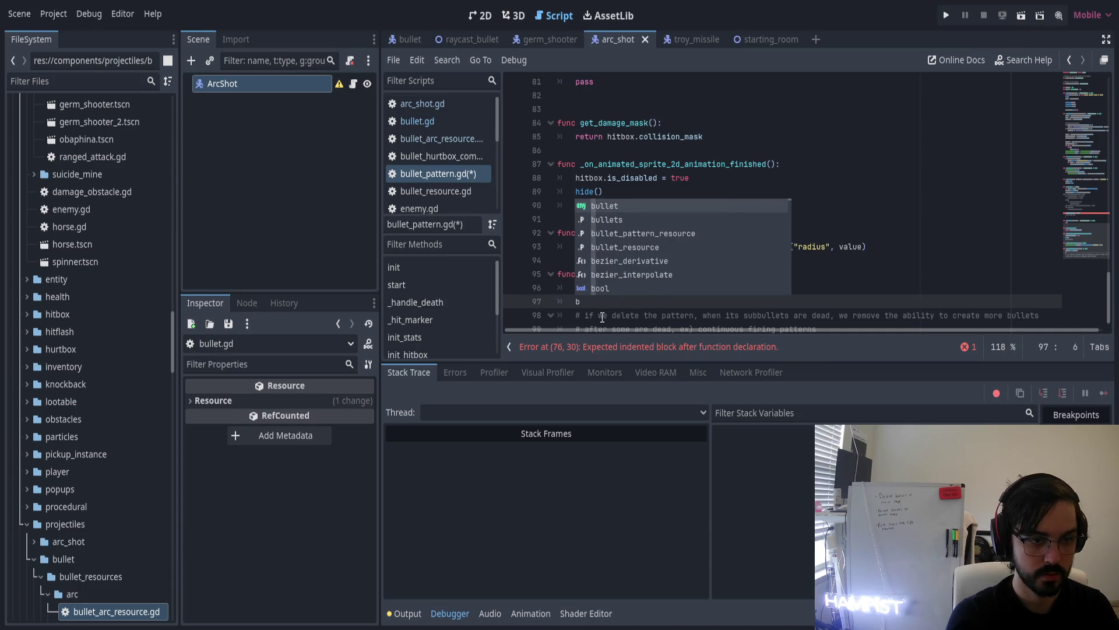
key("BackSpace")
type("if bullets.")
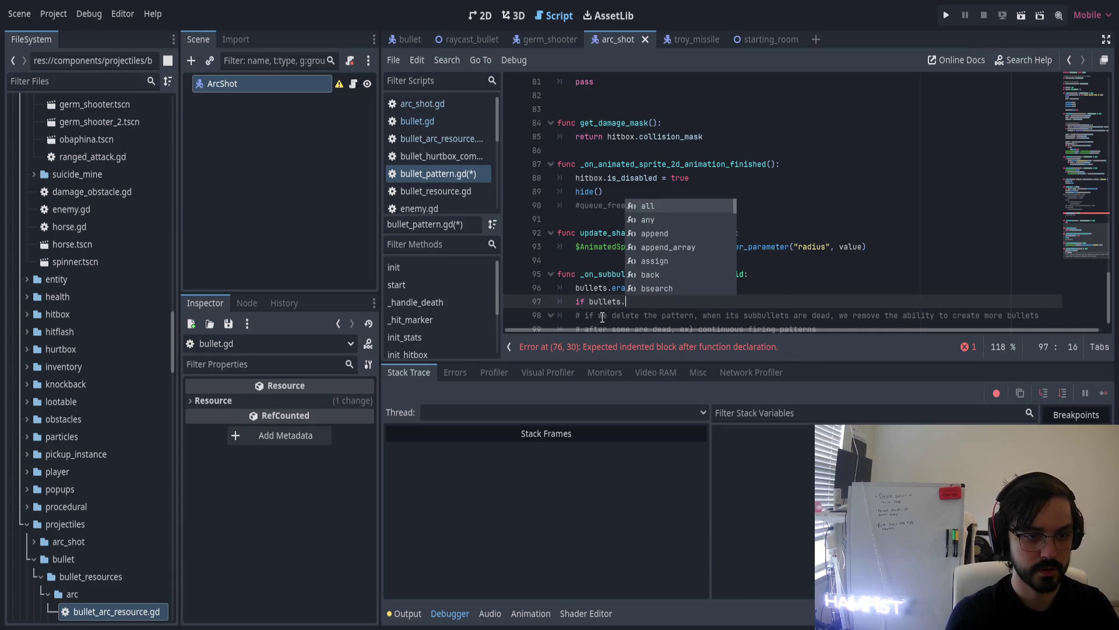
type("is_e")
key("Return")
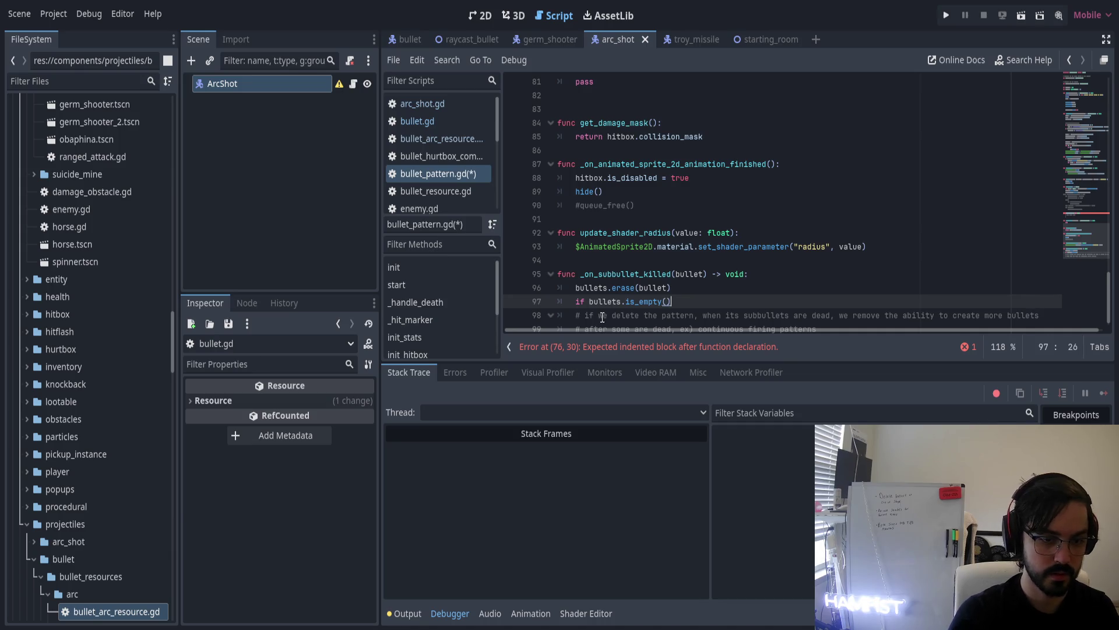
type(":")
key("Return")
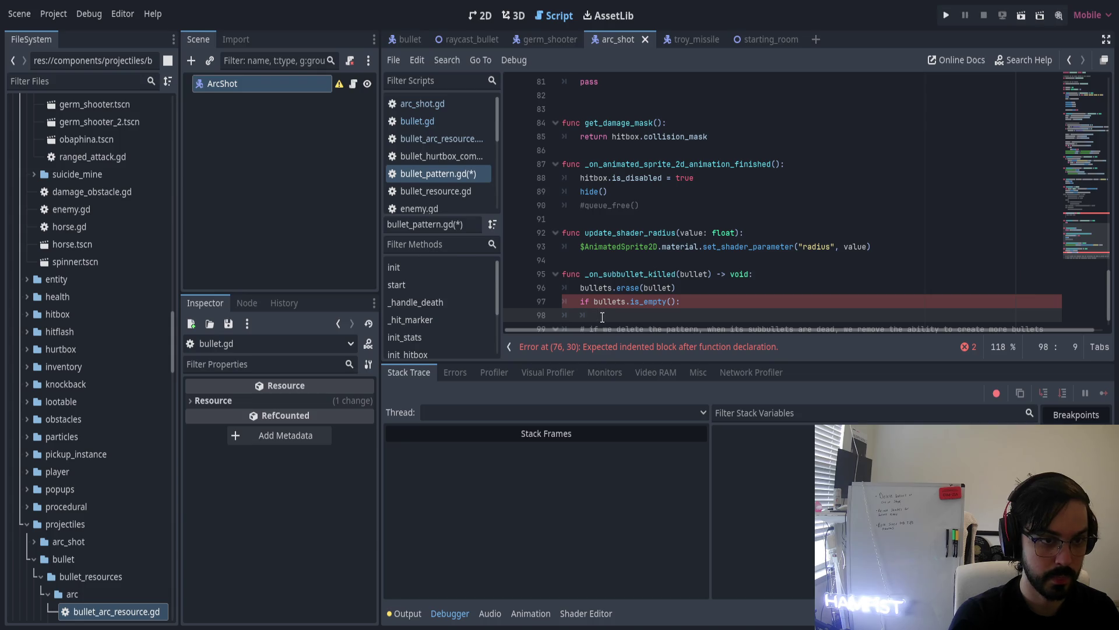
type("illed_.emit()")
key("Left")
type("self")
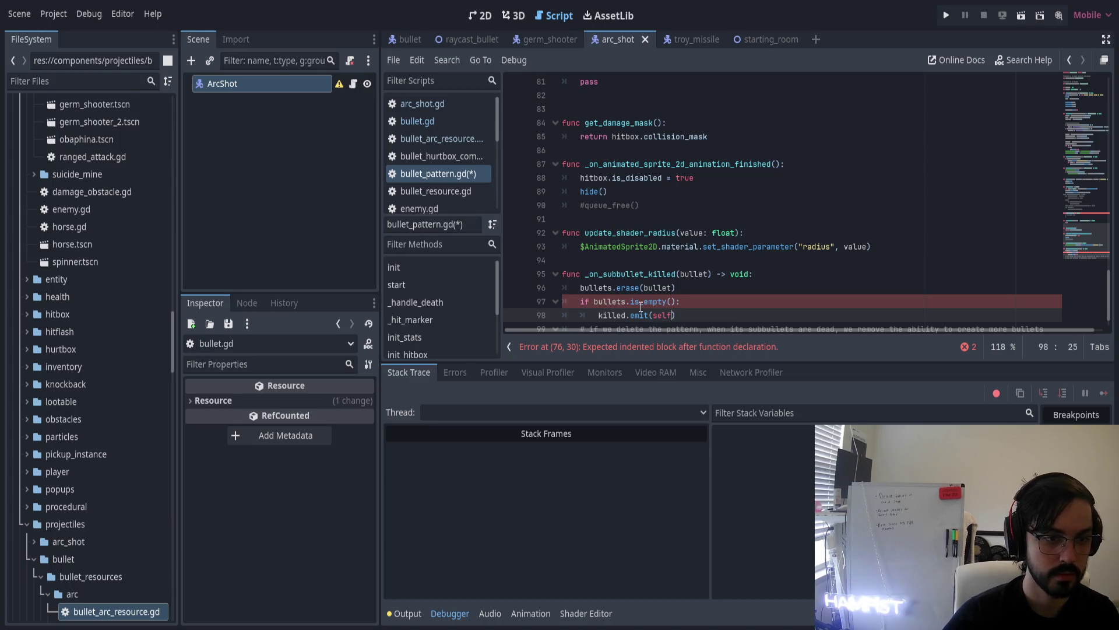
Look up the _handle_death function in bullet.gd, then go back to bullet_pattern.gd
left_click(425, 123)
scroll(586, 164, "down", 10)
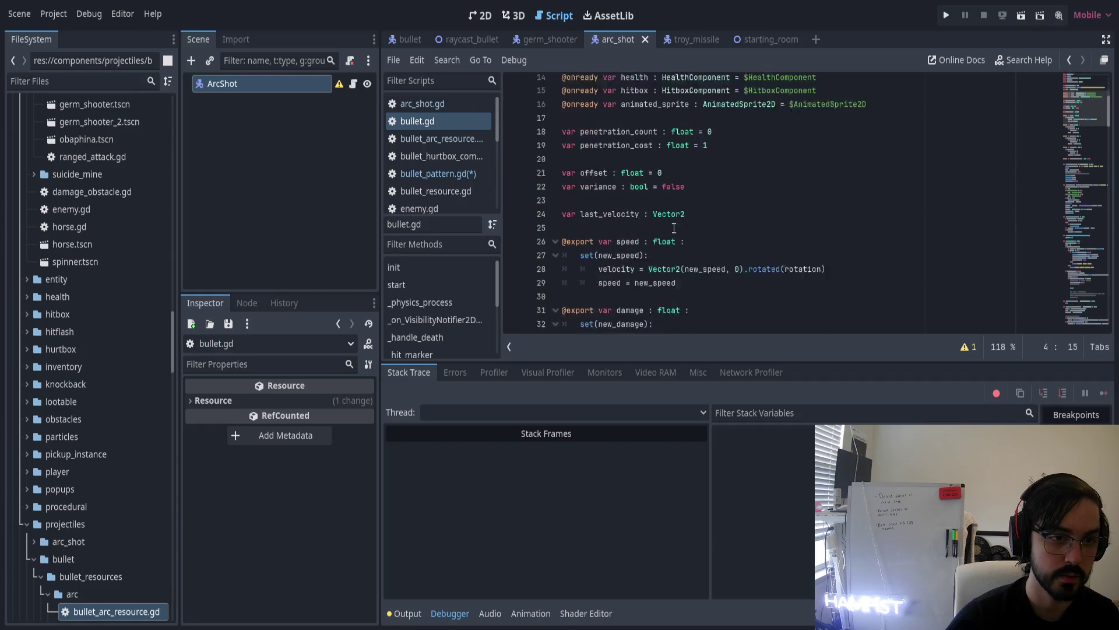
left_click(739, 193)
scroll(702, 218, "down", 4)
scroll(703, 218, "down", 15)
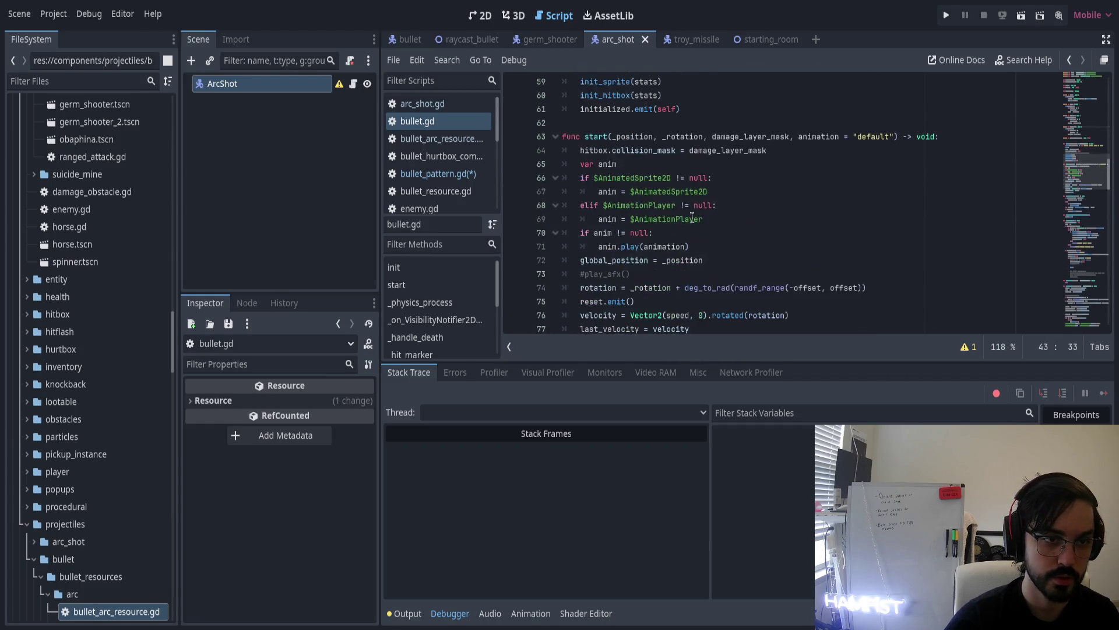
double_click(615, 95)
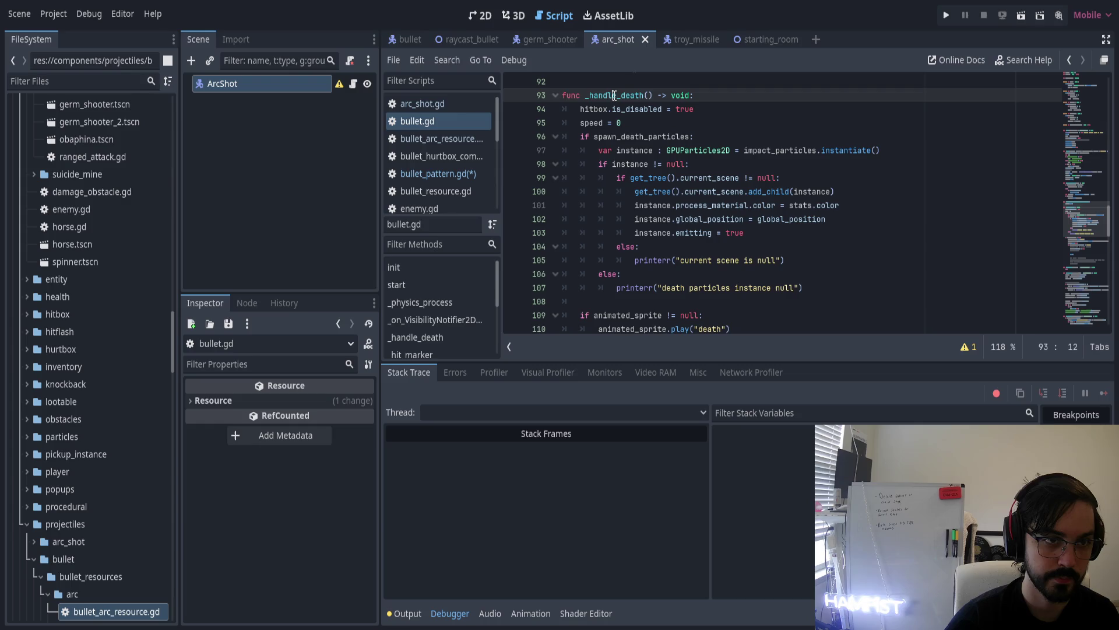
scroll(663, 210, "down", 3)
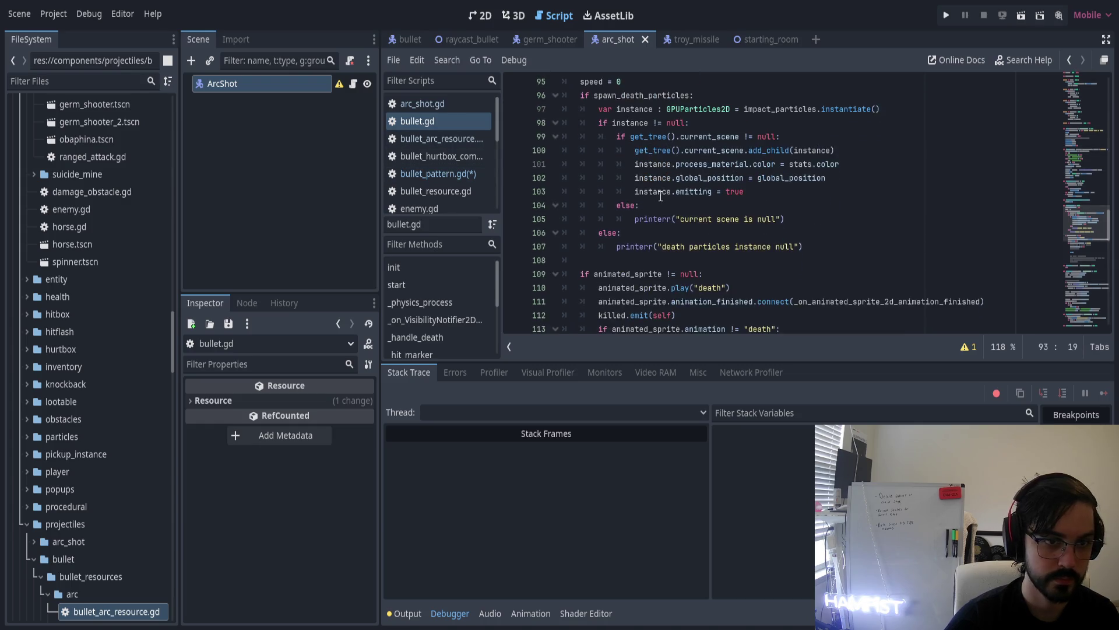
scroll(642, 228, "up", 5)
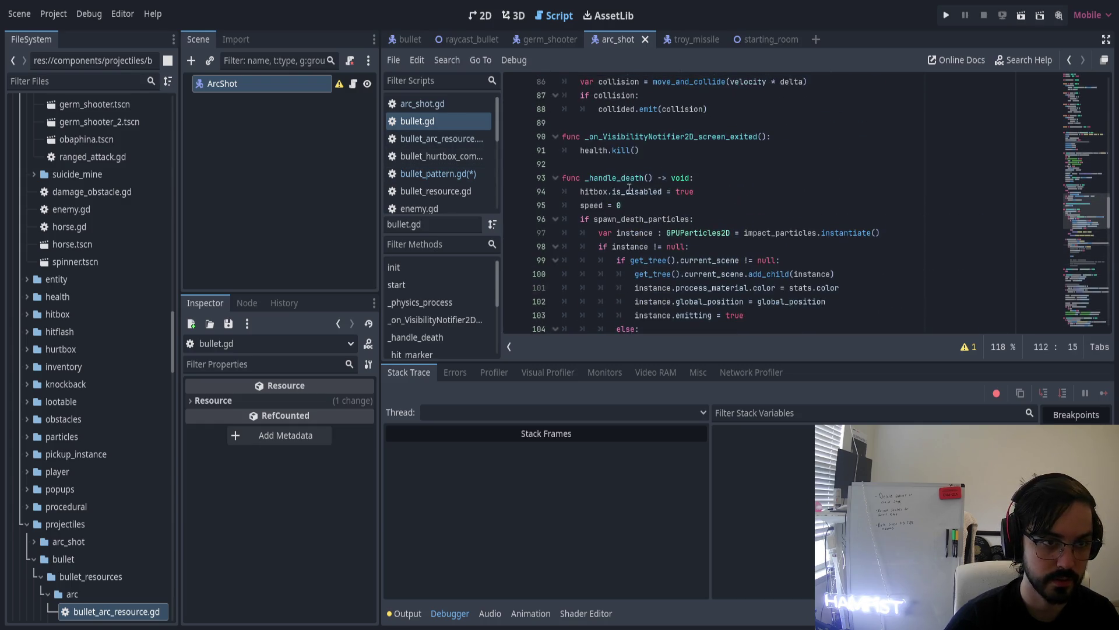
left_click(453, 170)
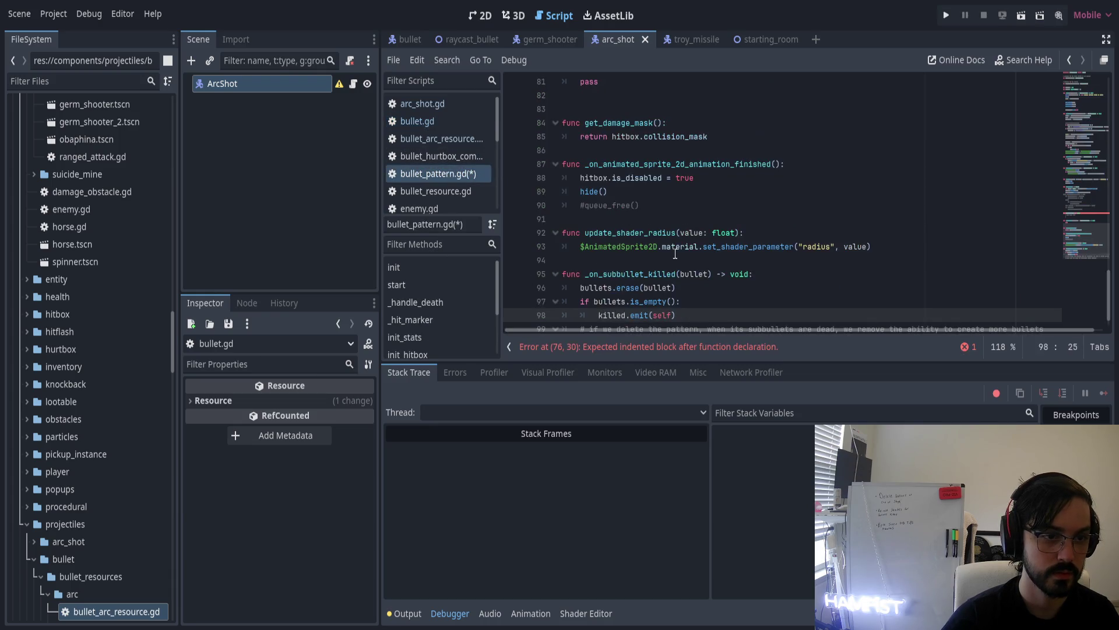
Replace killed.emit(self) in _on_subbullet_killed with a call to _handle_death()
scroll(679, 258, "down", 1)
double_click(612, 290)
left_click_drag(612, 290, 676, 290)
type("_ha")
key("Return")
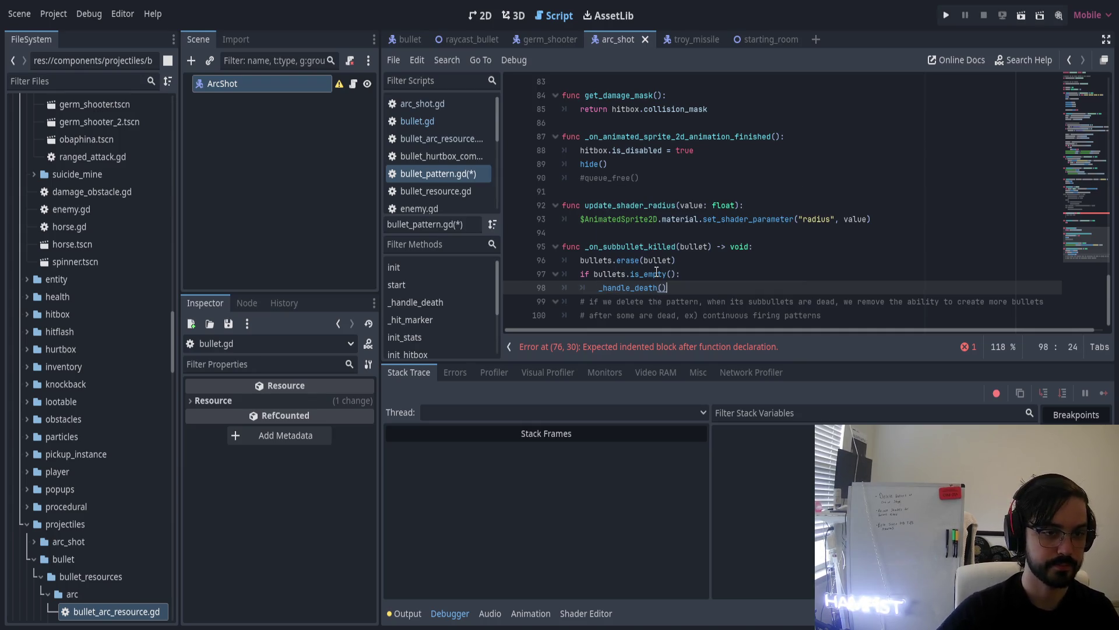
Add killed.emit(self) to the body of _handle_death()
scroll(698, 278, "up", 3)
scroll(682, 286, "up", 2)
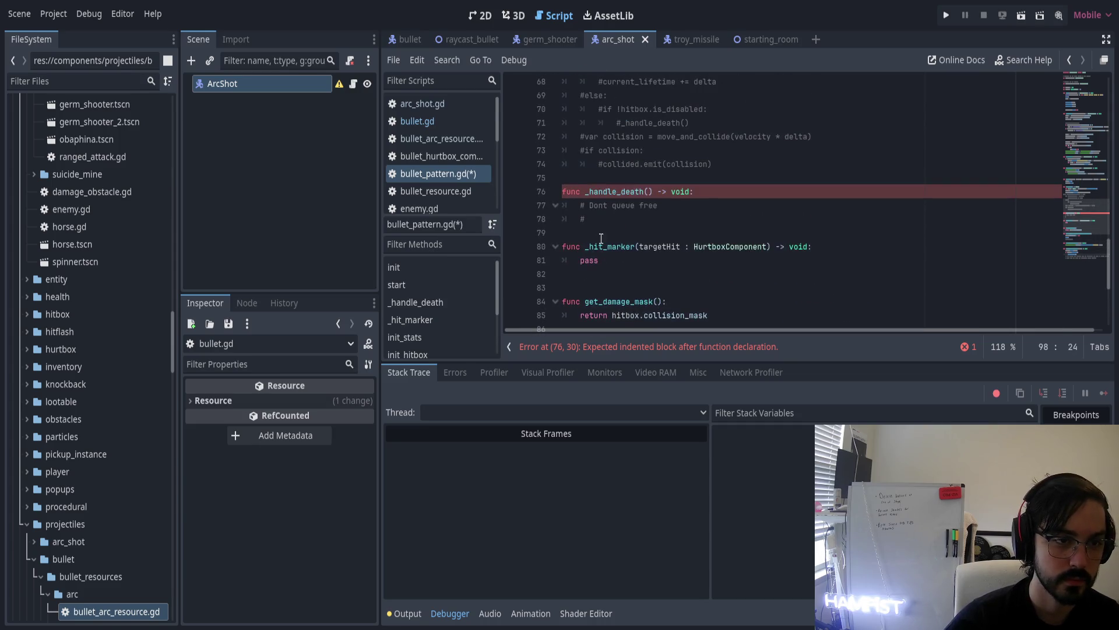
left_click(621, 221)
double_click(615, 191)
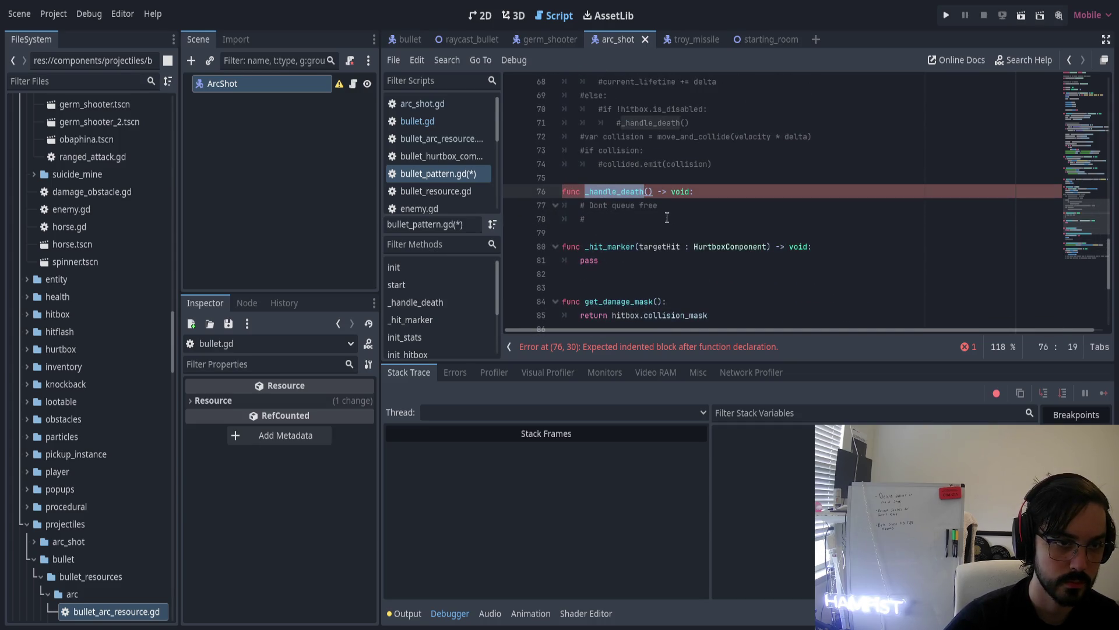
left_click(667, 219)
key("Return")
type("killed")
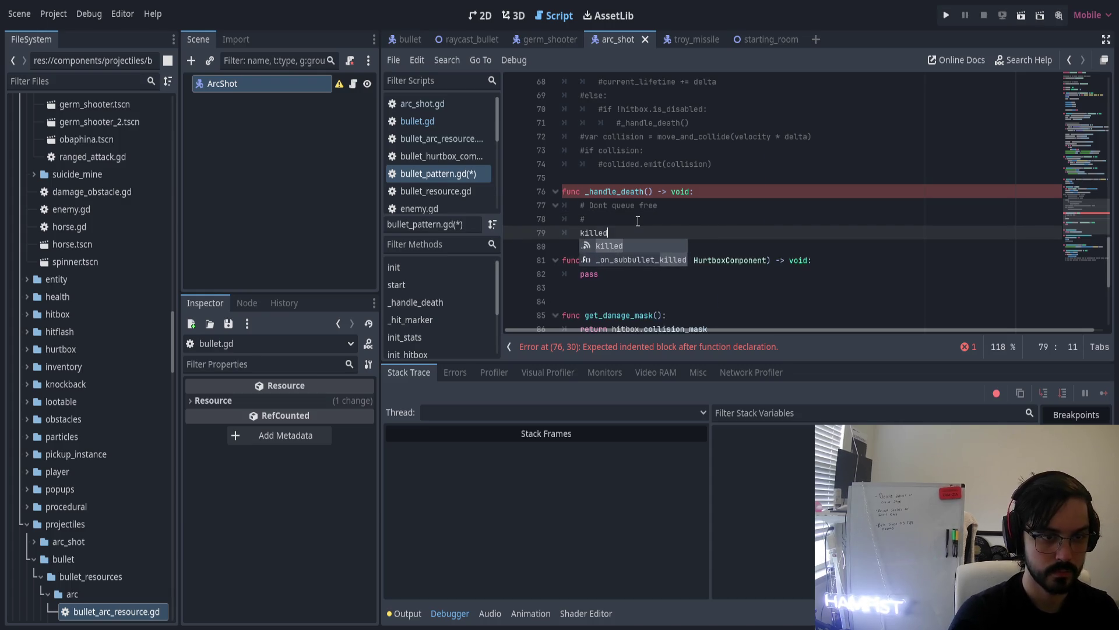
type(".emit(self)")
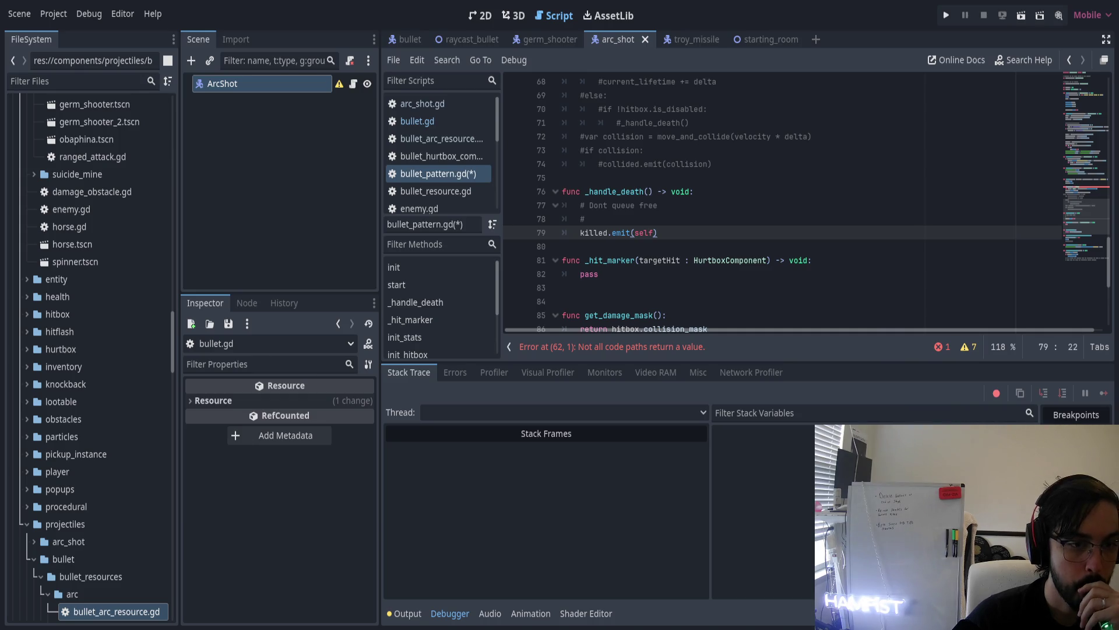
scroll(727, 216, "down", 5)
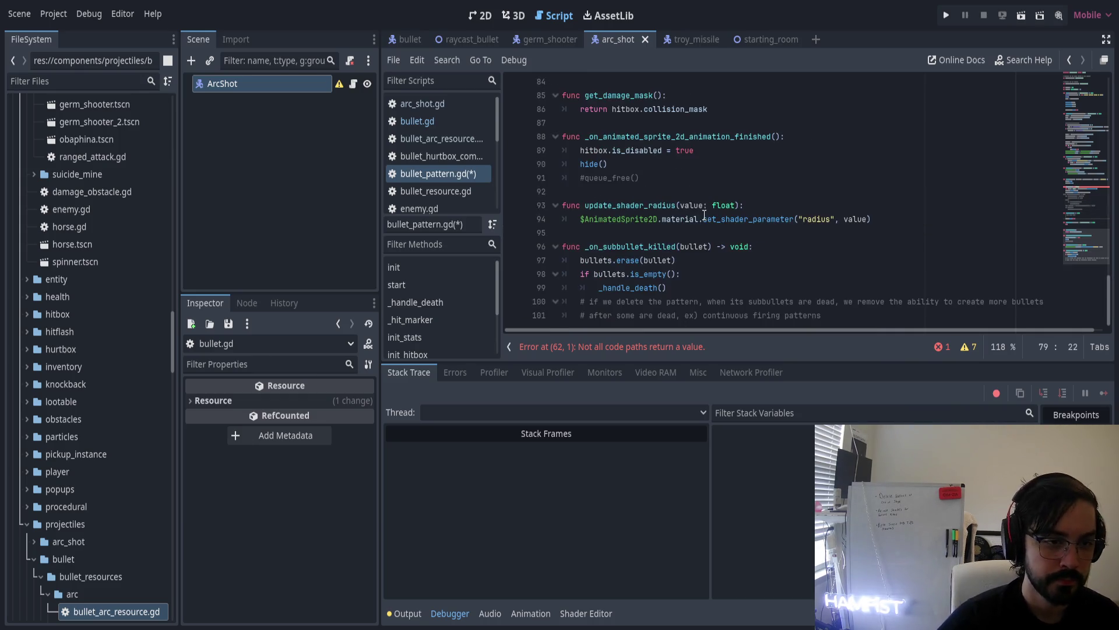
End get_bullet() with 'return bullet' after the killed.connect line
left_click(702, 252)
scroll(700, 215, "up", 3)
scroll(694, 214, "up", 8)
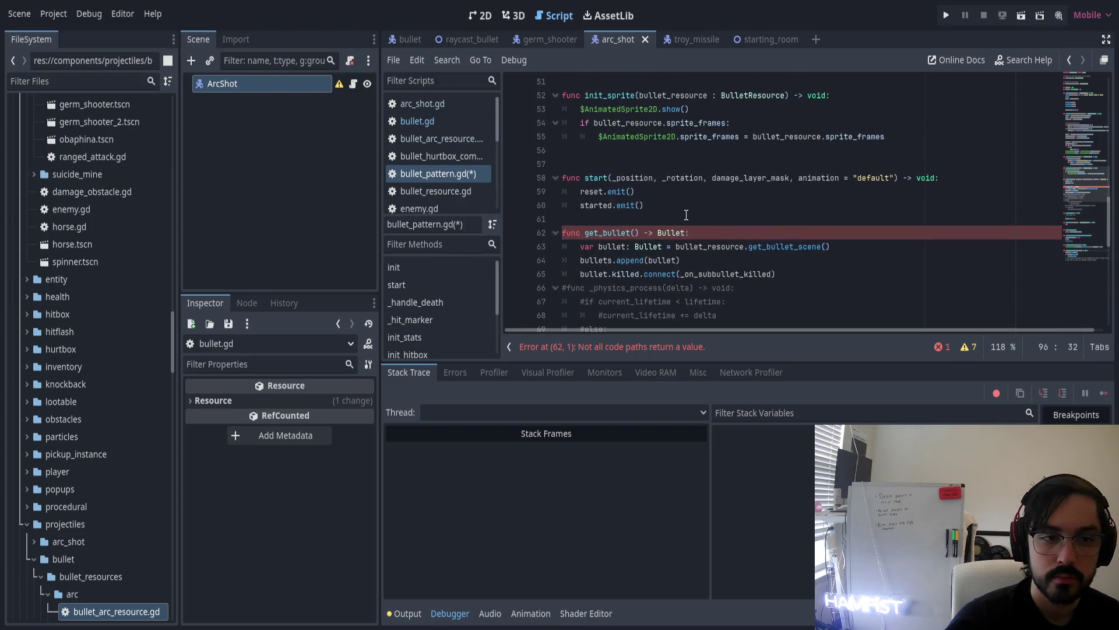
left_click(802, 274)
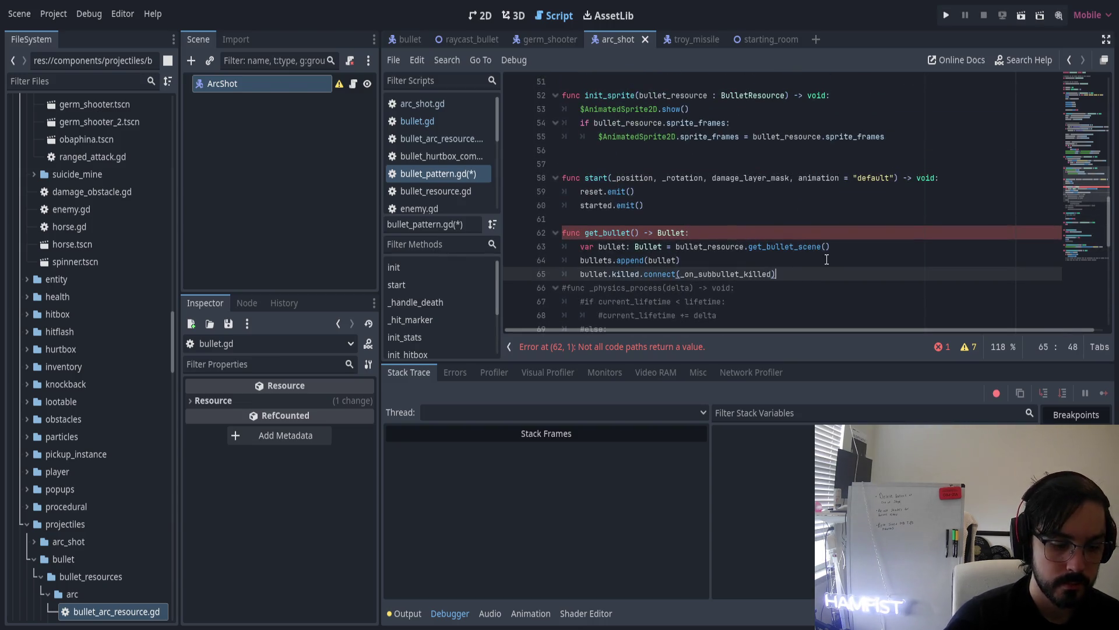
key("Return")
type("return bullet")
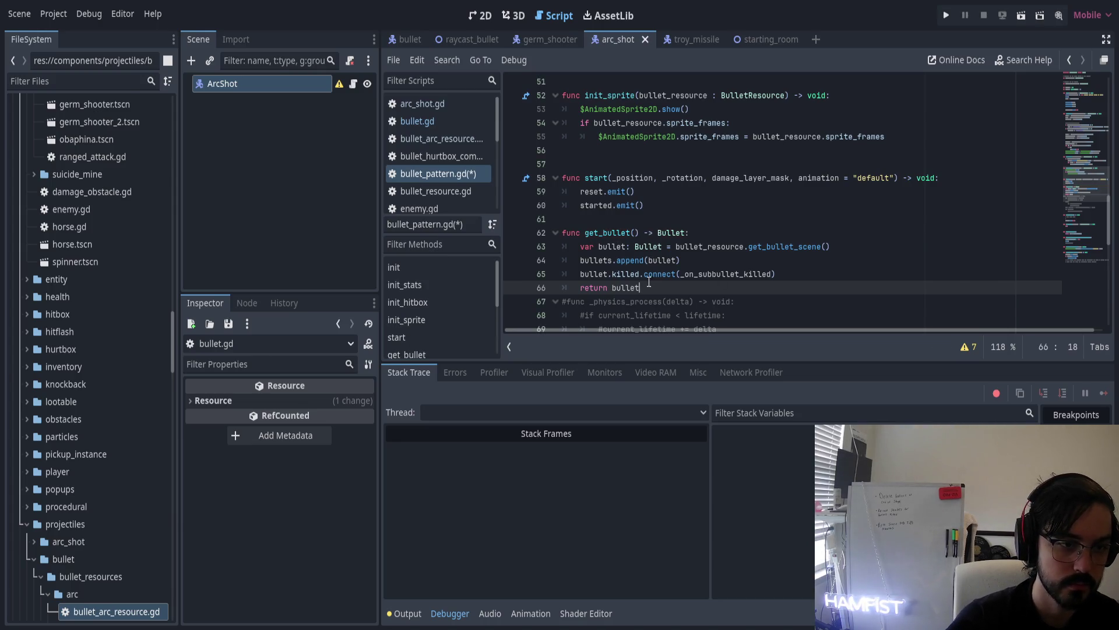
left_click(600, 273)
Delete the commented-out _physics_process block
scroll(702, 277, "down", 5)
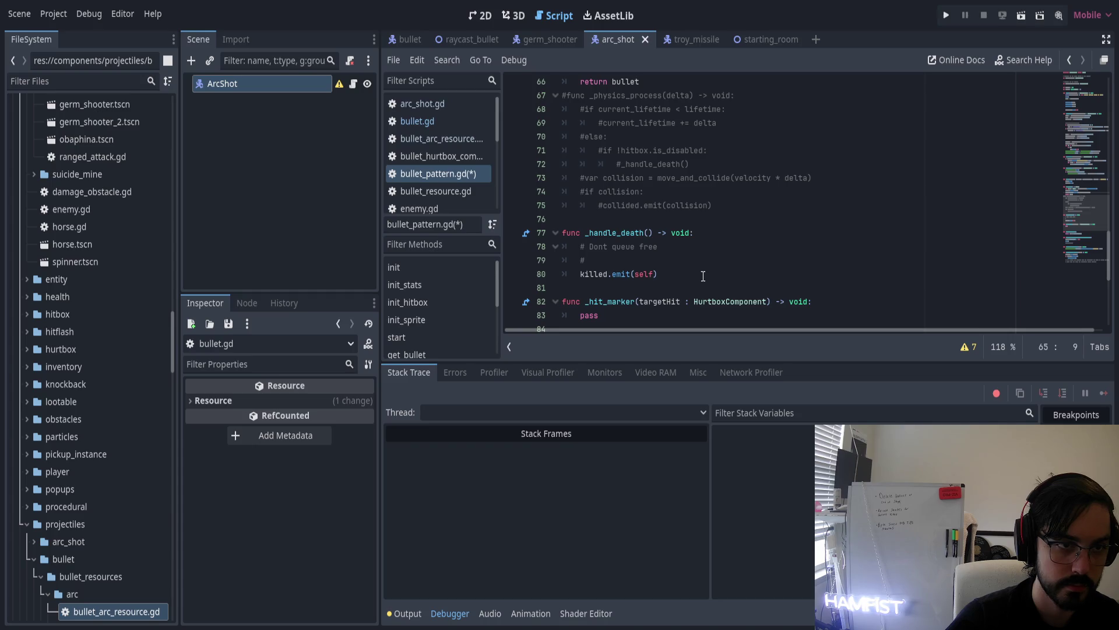
left_click(718, 207, "shift")
left_click(720, 210)
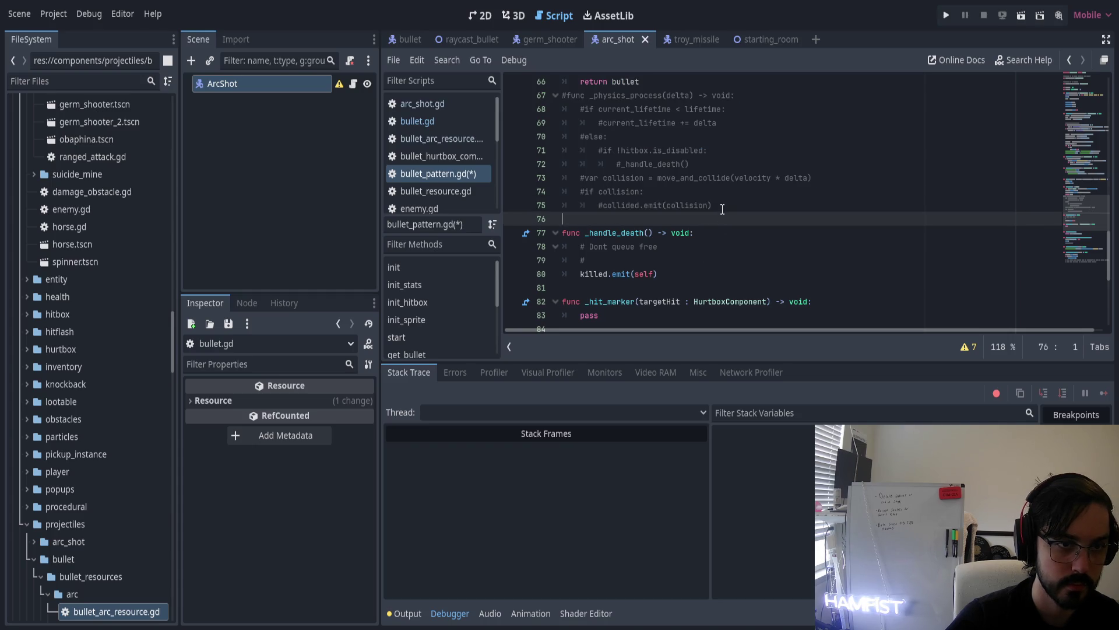
left_click(565, 95, "shift")
key("BackSpace")
key("BackSpace")
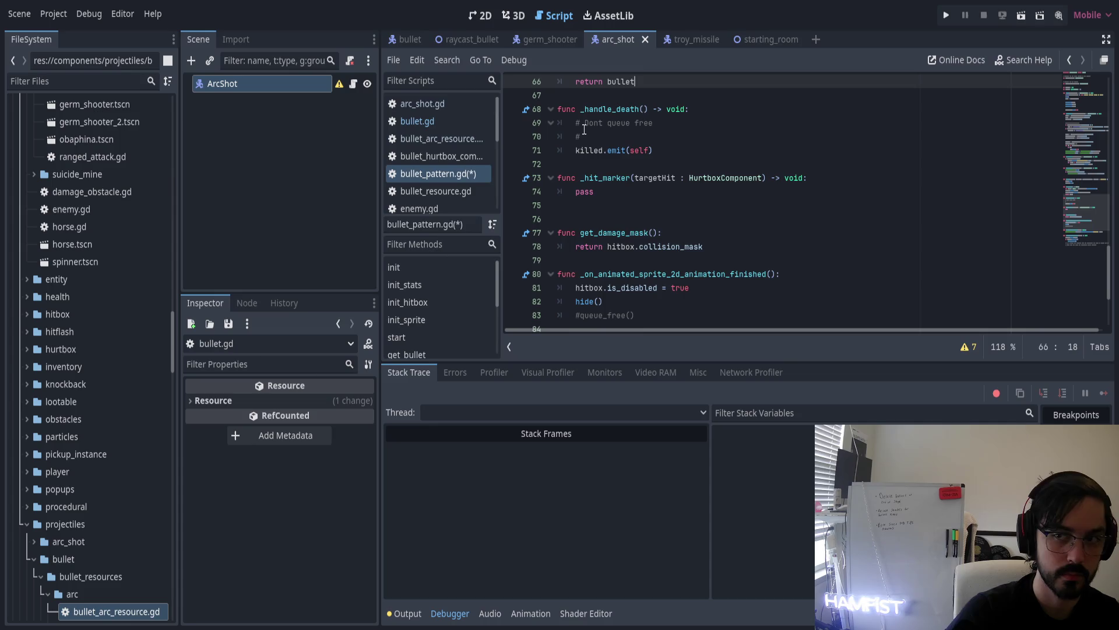
Remove the commented #queue_free() line from the script
scroll(569, 213, "down", 3)
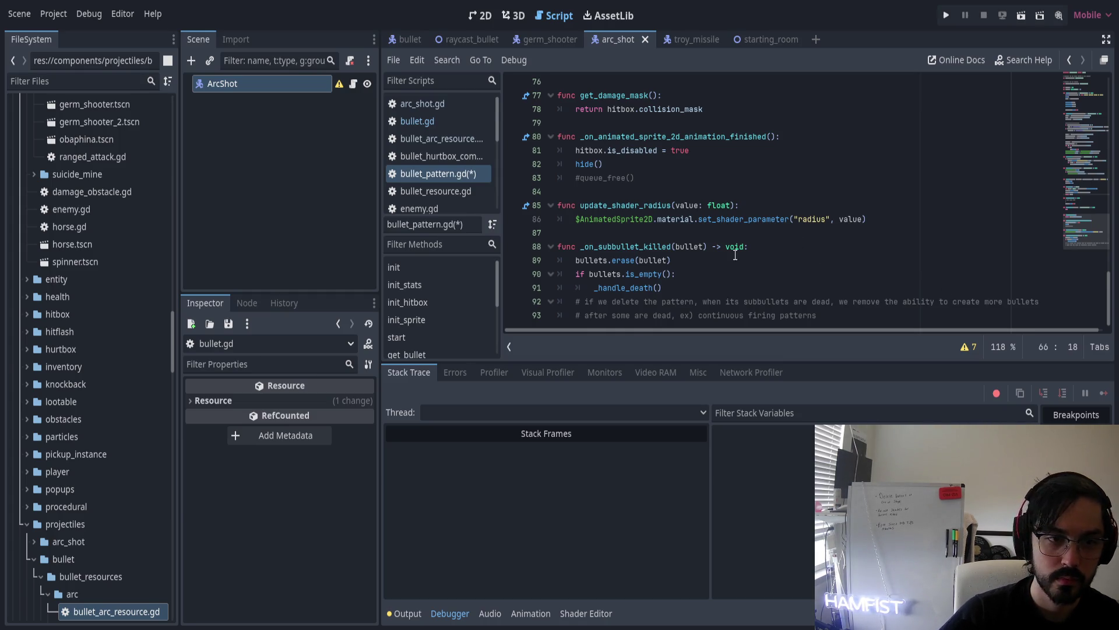
left_click(672, 290)
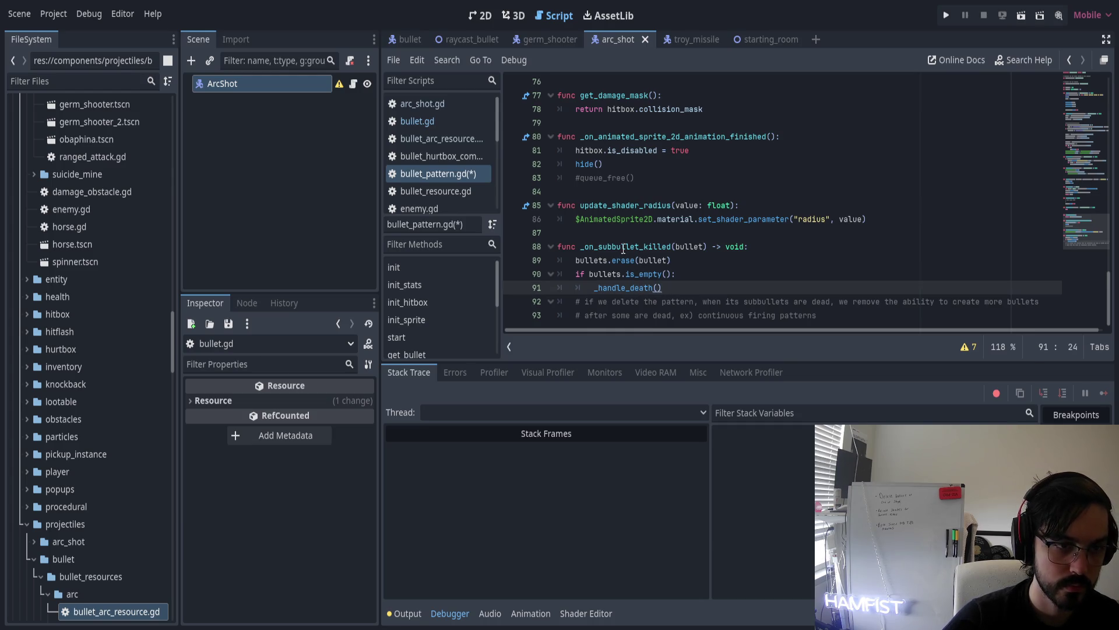
scroll(617, 234, "up", 1)
scroll(617, 233, "up", 3)
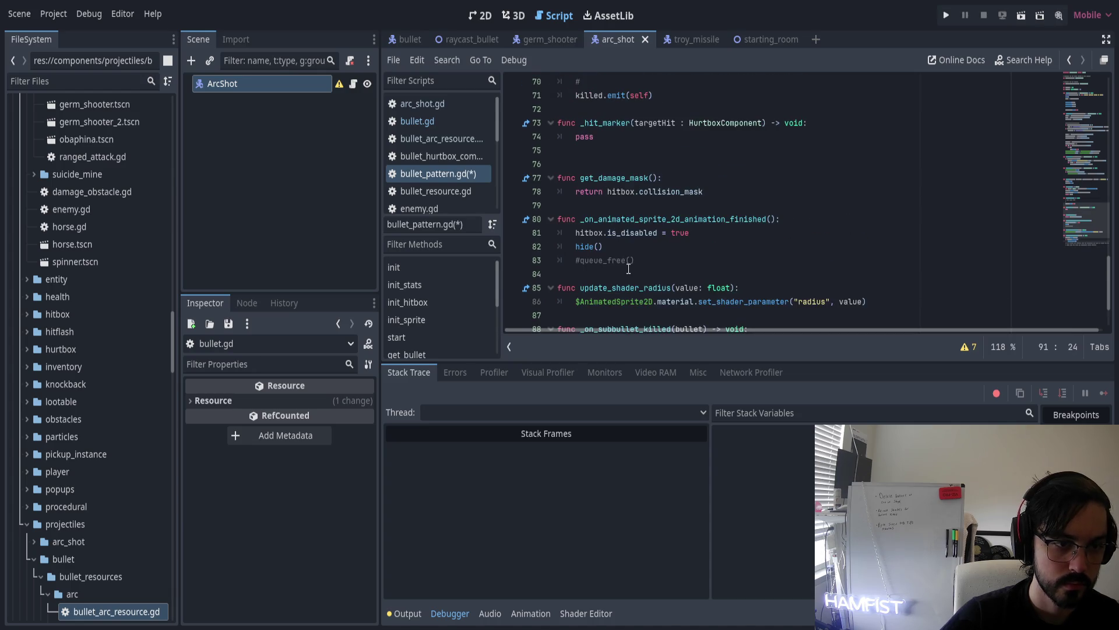
left_click(627, 261)
key("ctrl+x")
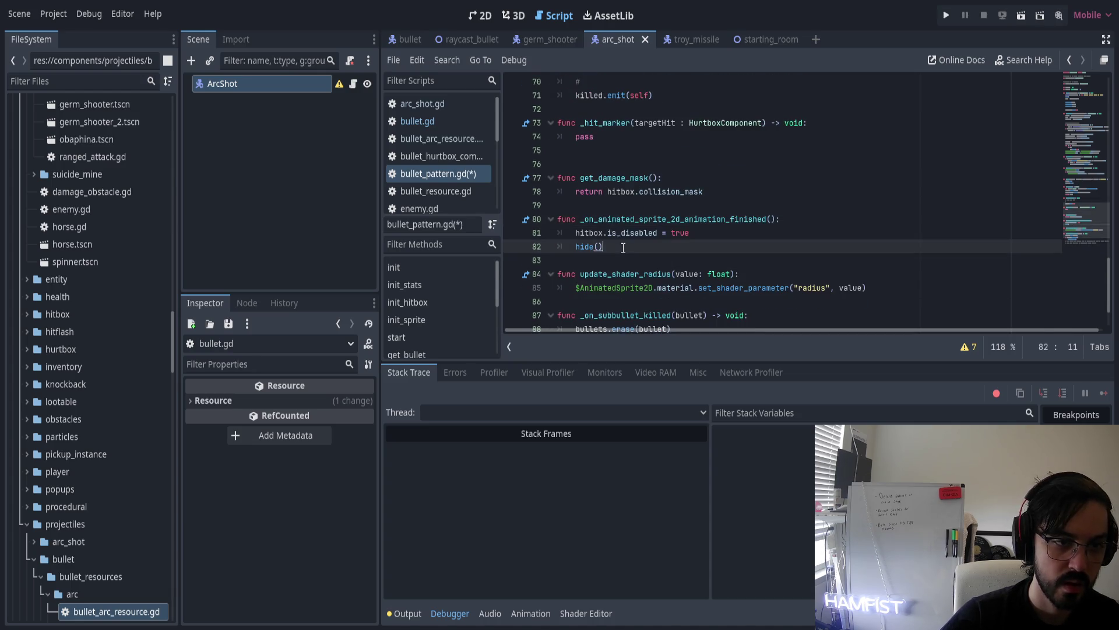
Delete the _on_animated_sprite_2d_animation_finished and get_damage_mask functions
left_click_drag(604, 247, 545, 220)
key("BackSpace")
key("BackSpace")
key("BackSpace")
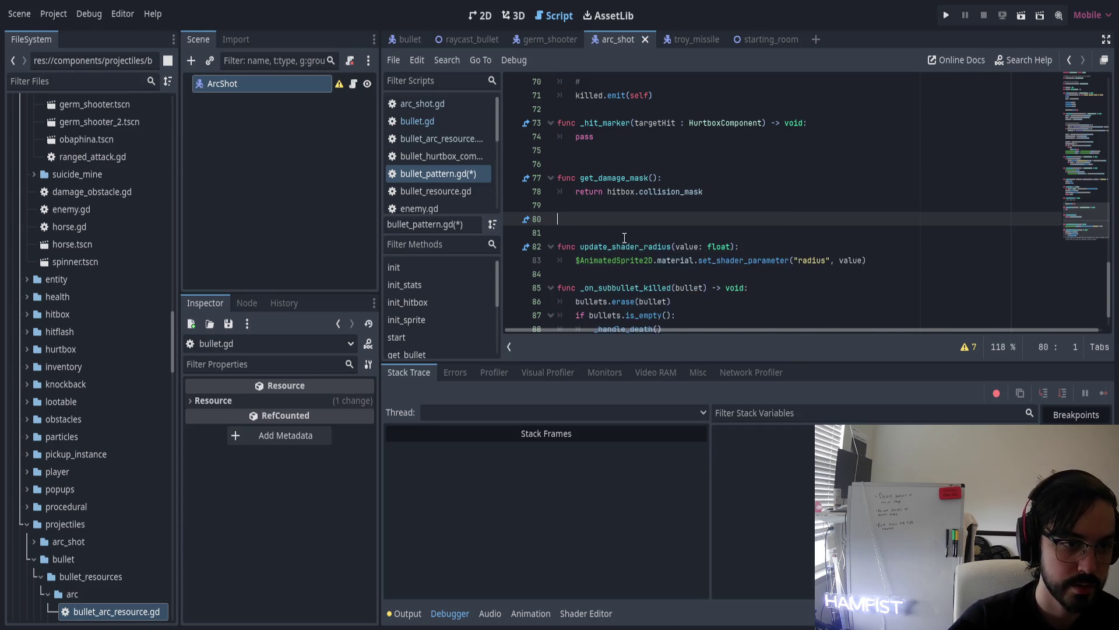
double_click(608, 178)
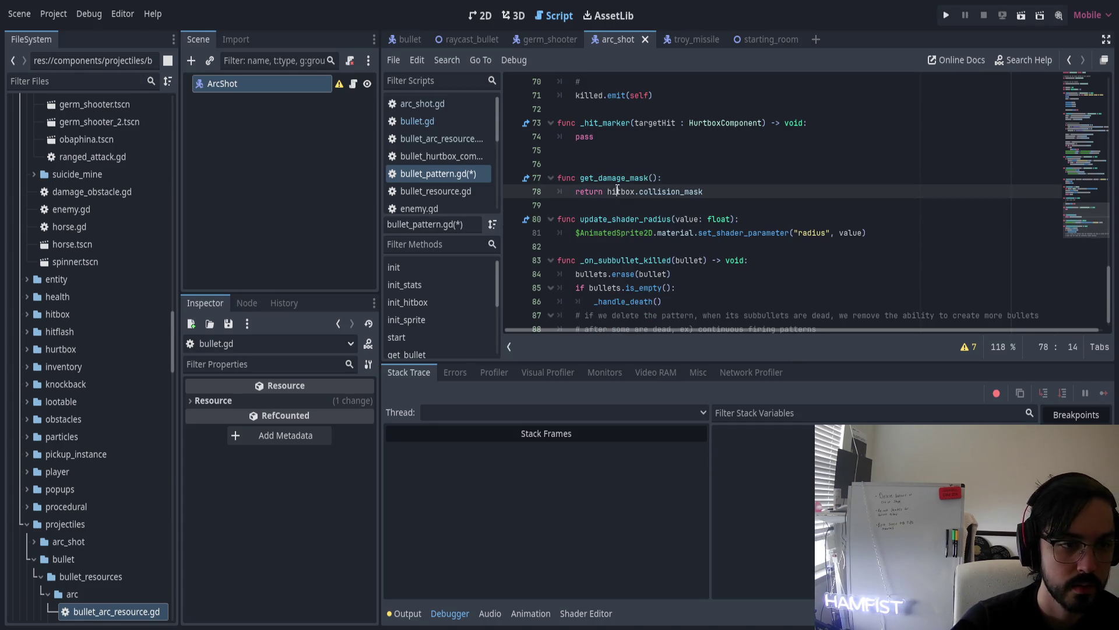
left_click_drag(620, 206, 528, 178)
key("BackSpace")
key("BackSpace")
key("BackSpace")
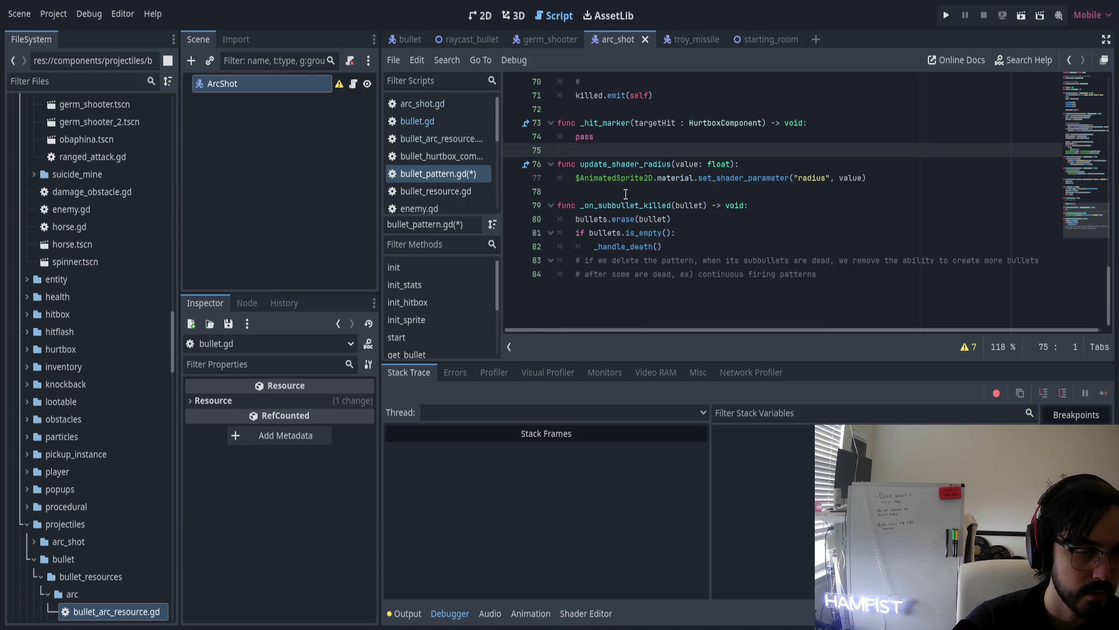
Place the caret after the _position parameter in the start() function header
scroll(626, 192, "up", 2)
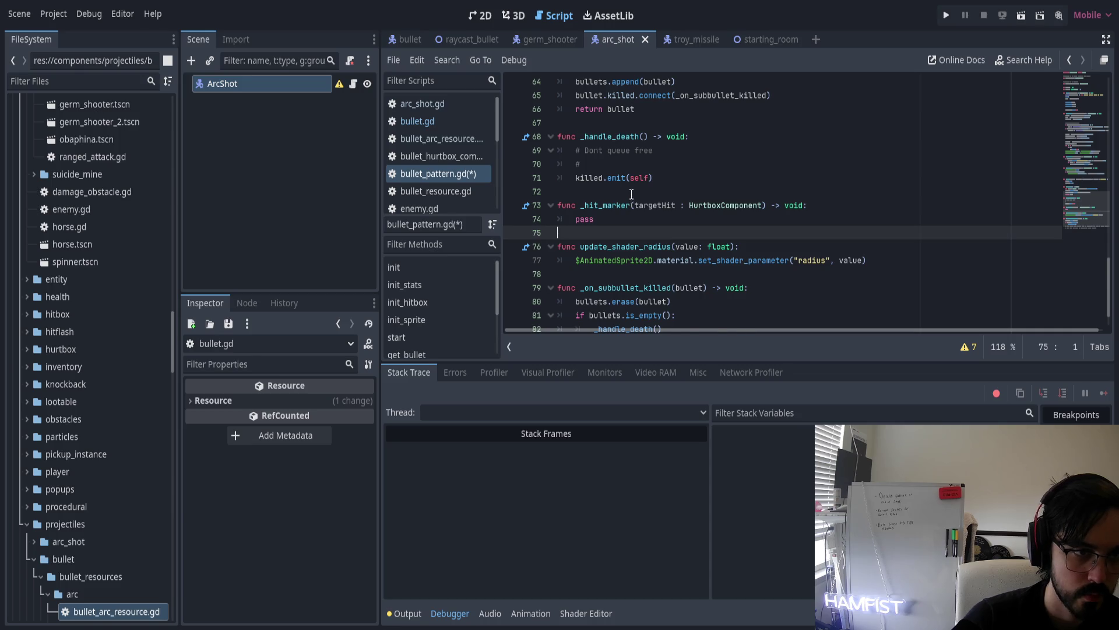
scroll(631, 193, "up", 5)
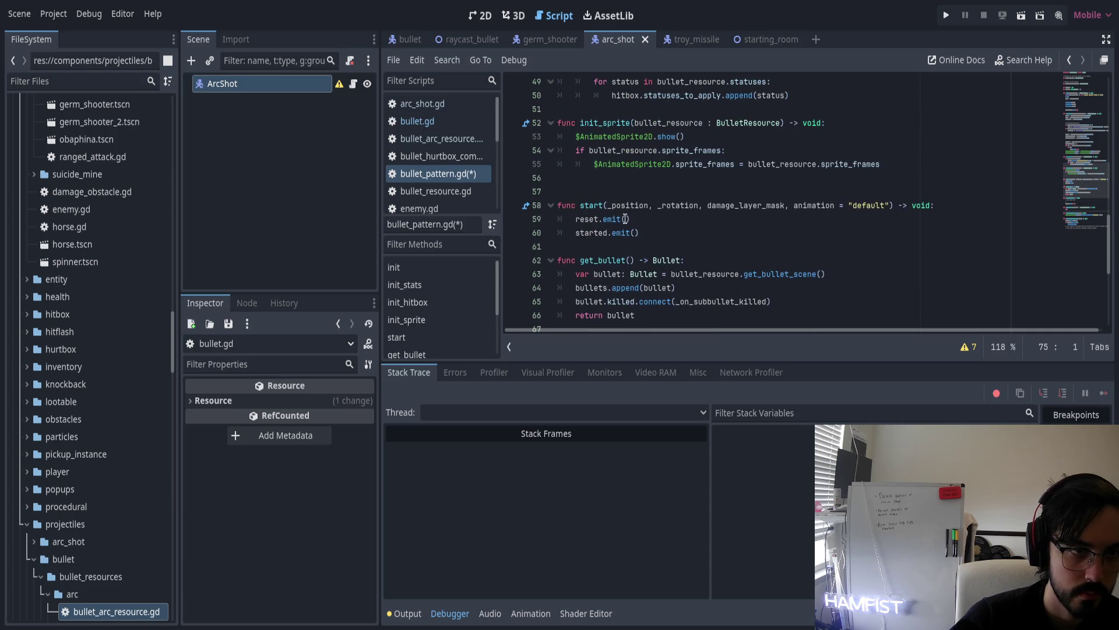
left_click(655, 231)
left_click(612, 205)
key("Left")
key("Left")
left_click(648, 208)
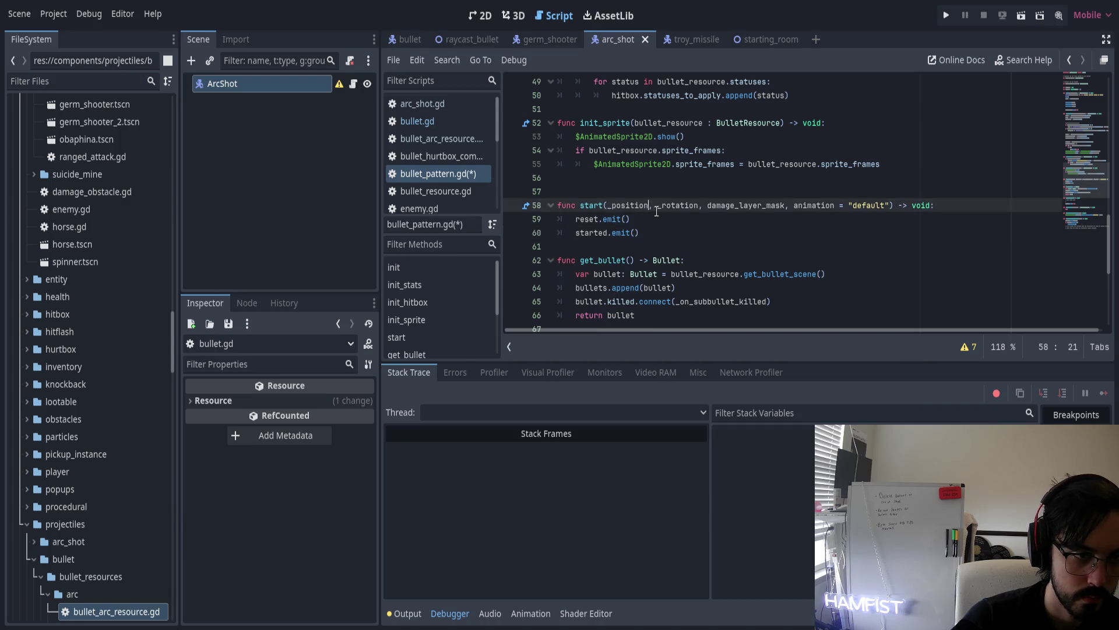
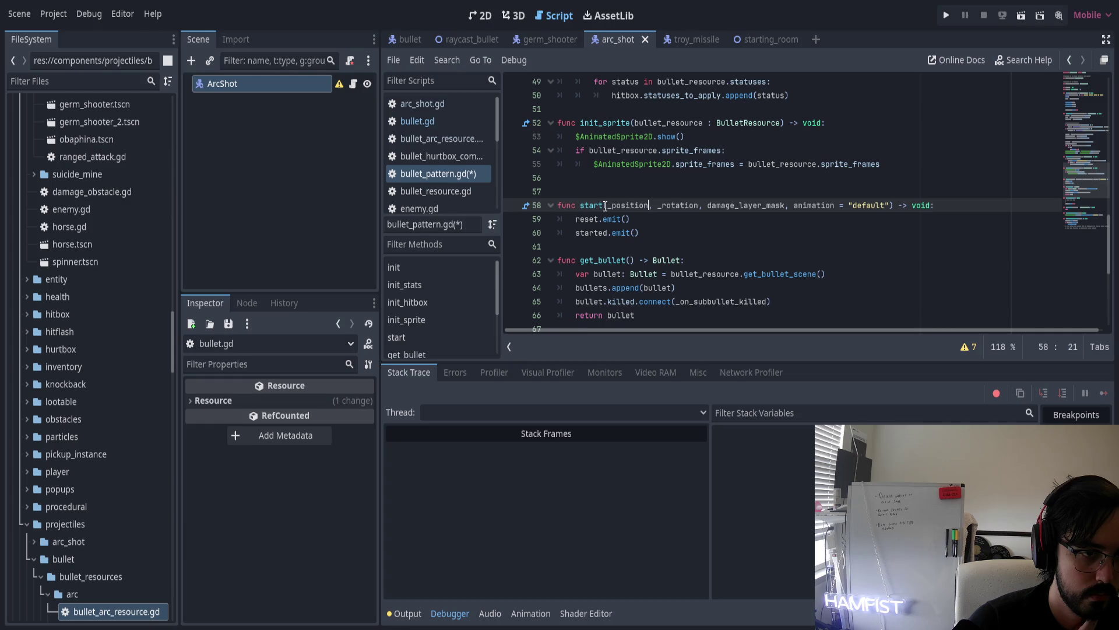
Add a start_pattern() call on a new line above reset.emit() in start()
left_click(576, 220)
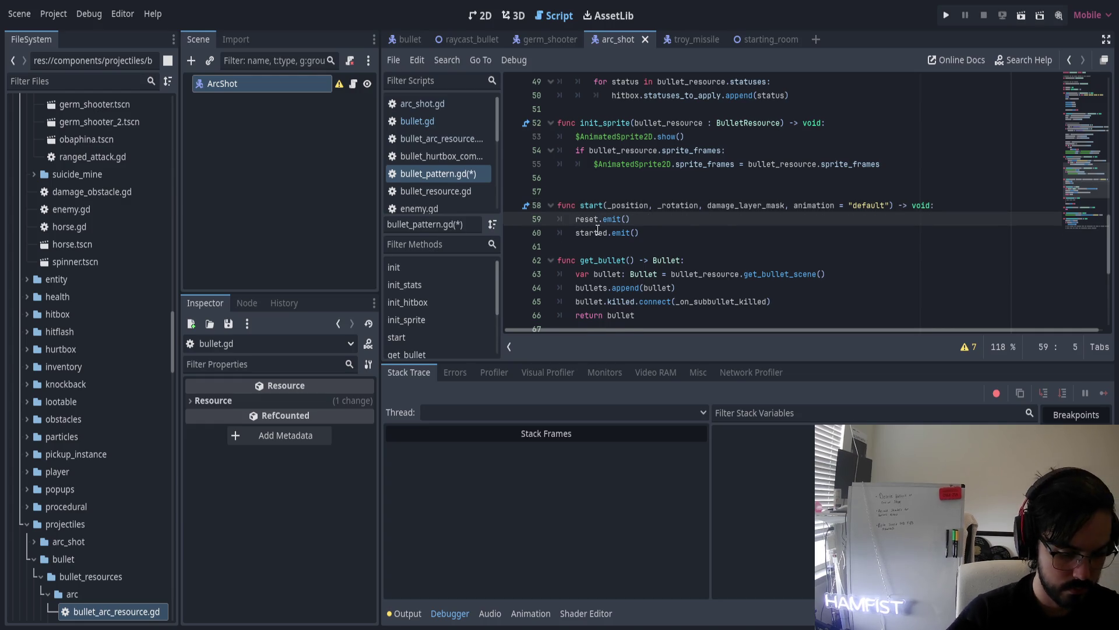
key("Return")
key("Up")
type("pattern")
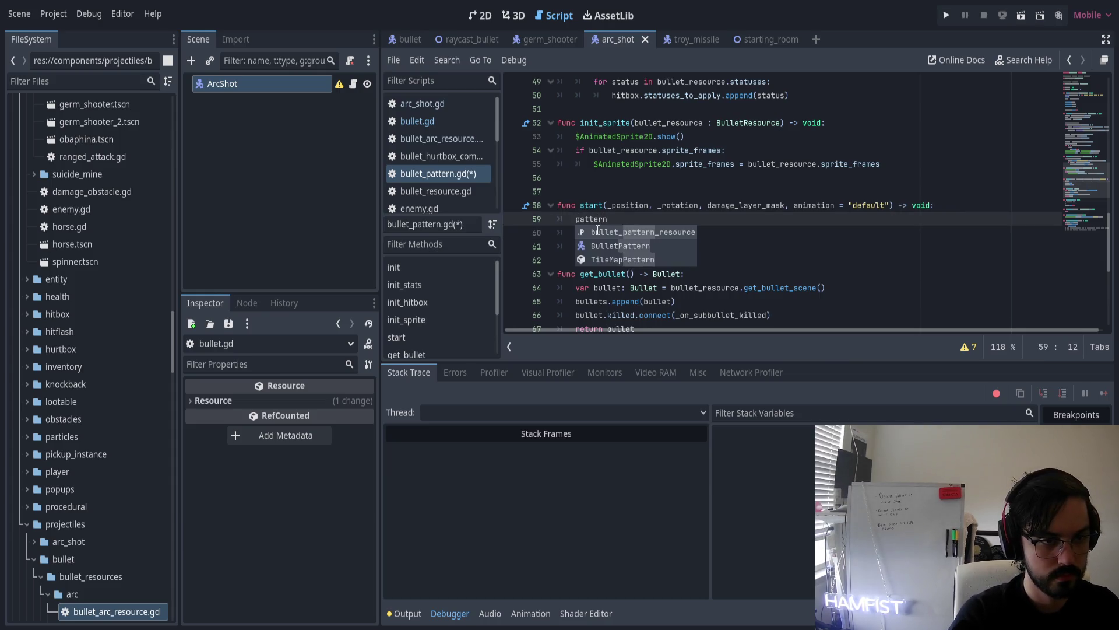
type("()")
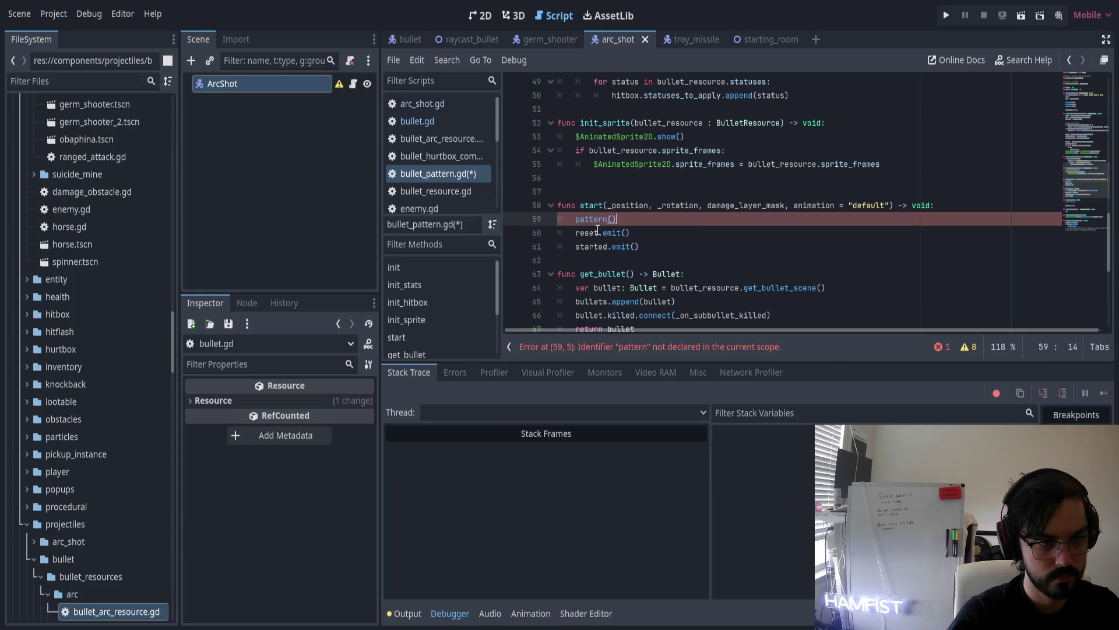
key("Home")
type("start_")
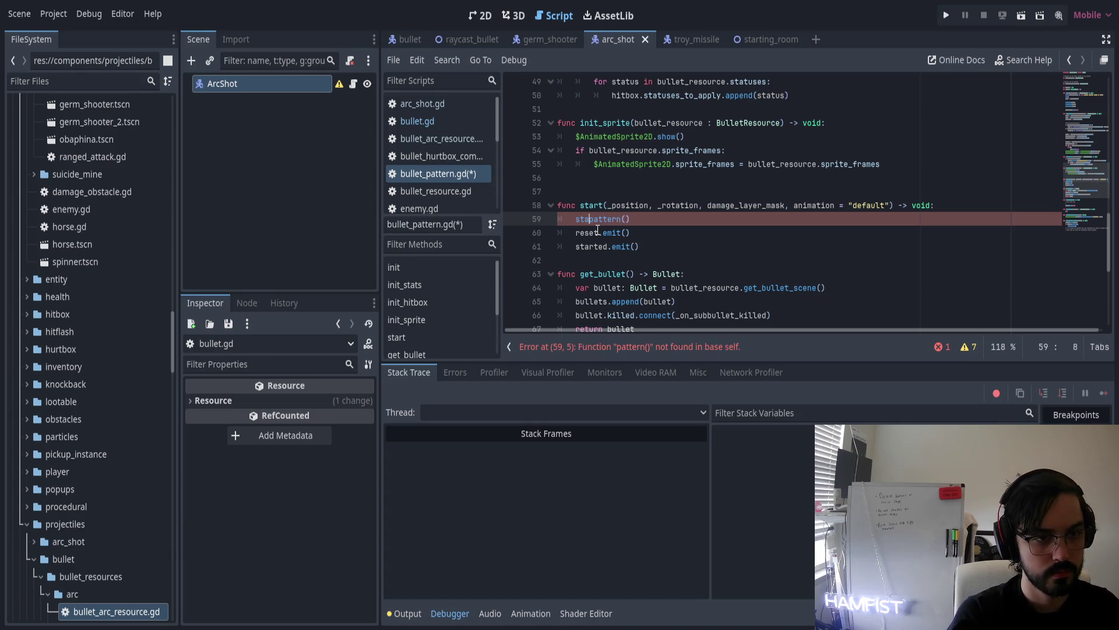
Fill the start_pattern call with start()'s parameter list (_position, _rotation, damage_layer_mask, animation)
key("Escape")
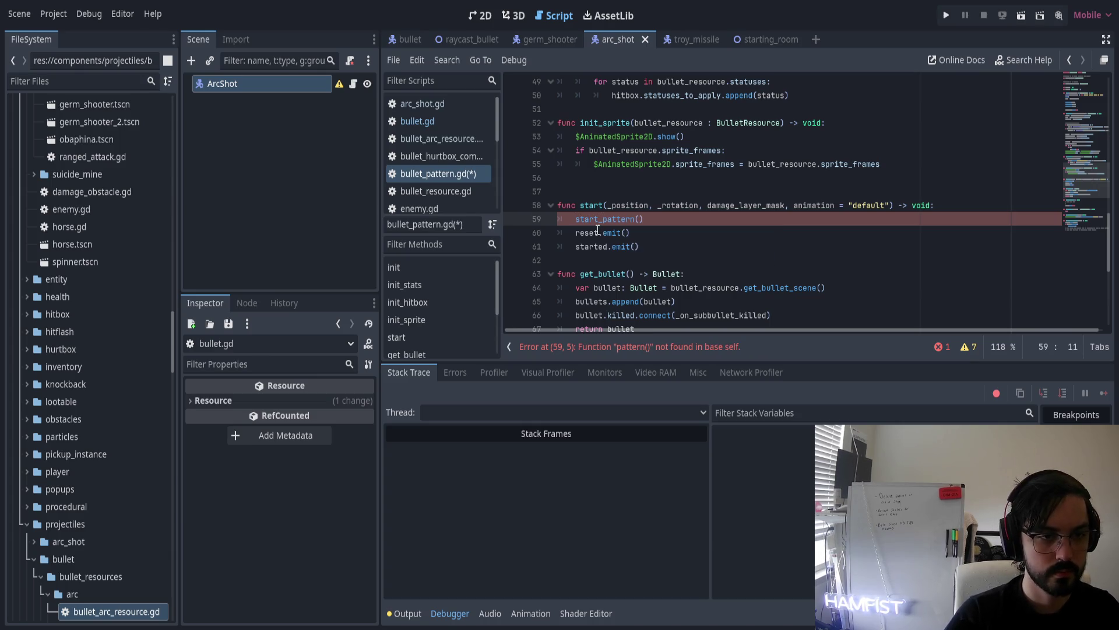
key("Up")
key("ctrl+shift+Right")
key("ctrl+shift+Right")
key("ctrl+shift+Right")
key("shift+Right")
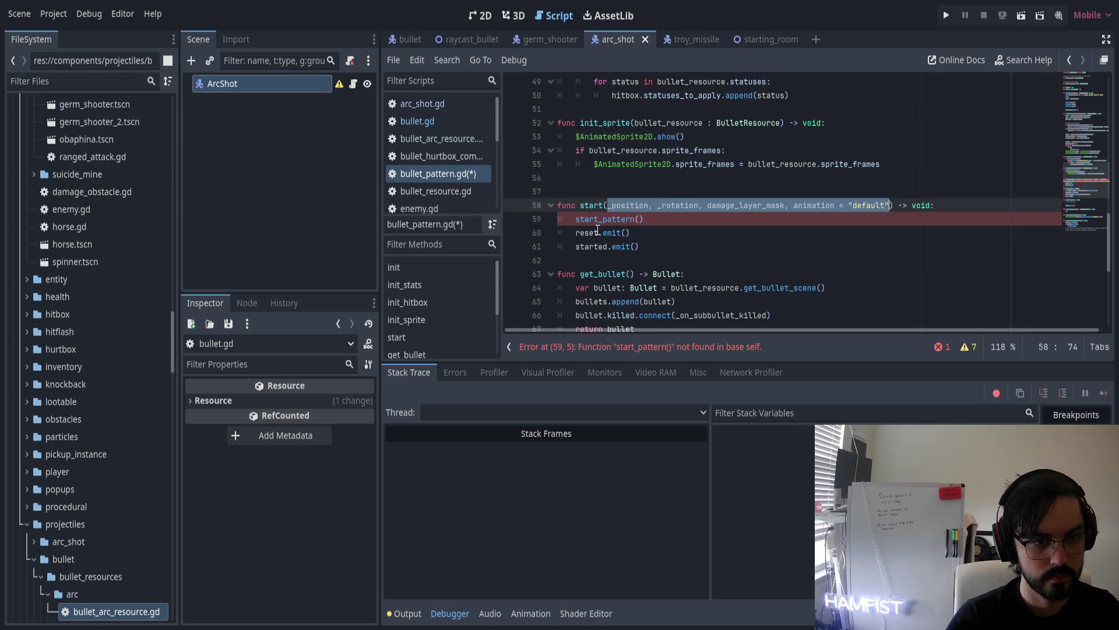
key("ctrl+c")
key("Down")
key("Left")
key("ctrl+v")
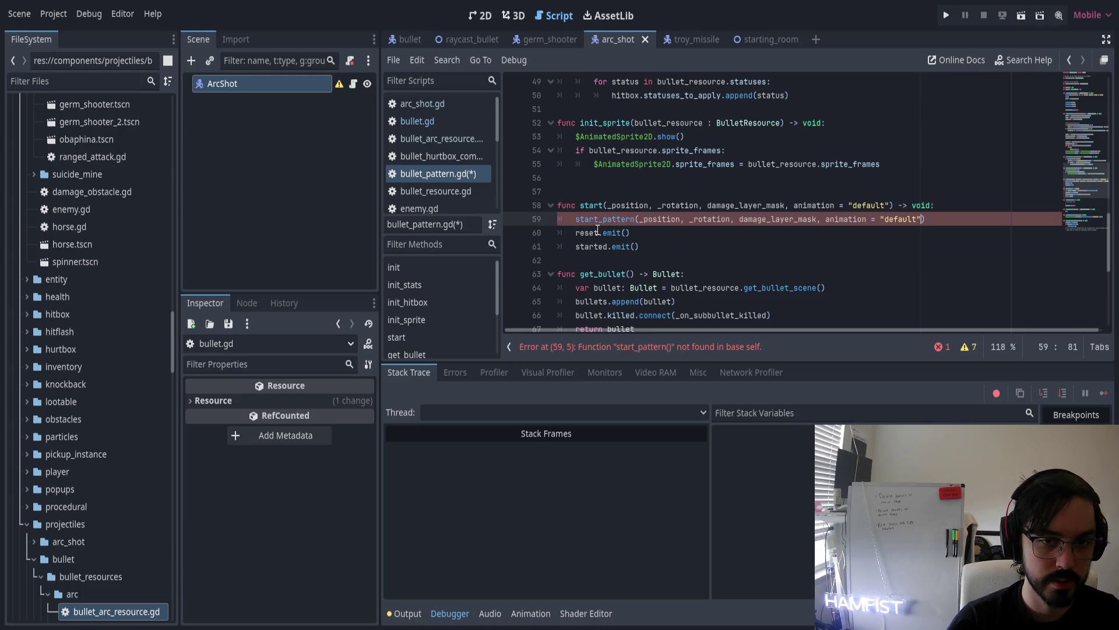
key("Right")
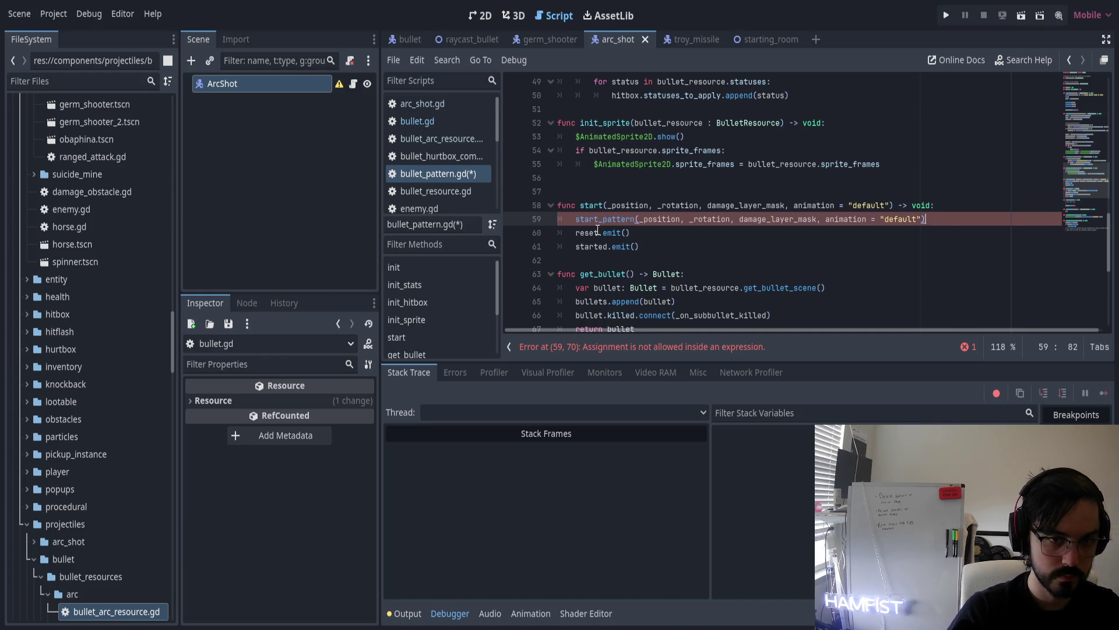
key("Home")
key("Home")
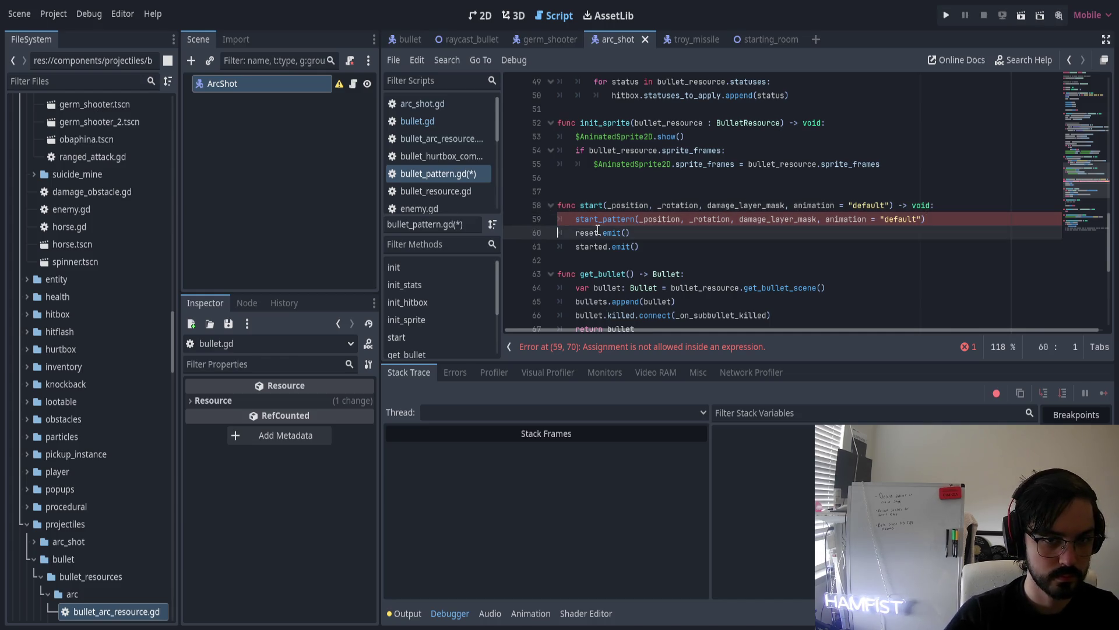
key("Up")
key("Up")
key("Up")
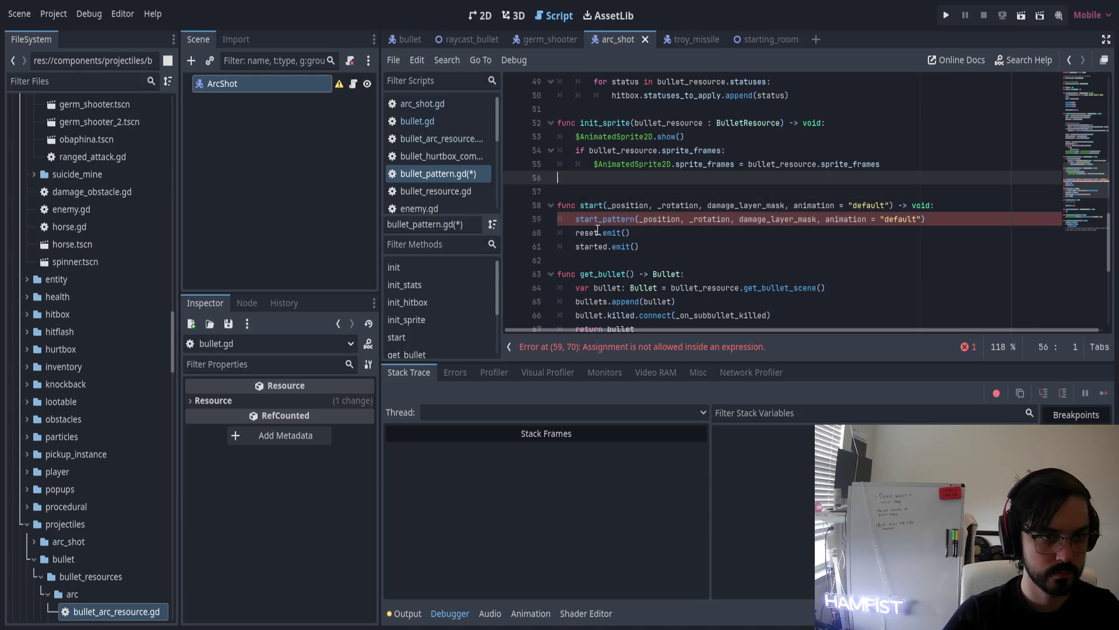
Declare func start_pattern() -> void above start(), using start()'s parameter list
key("Return")
type("func start_pattern")
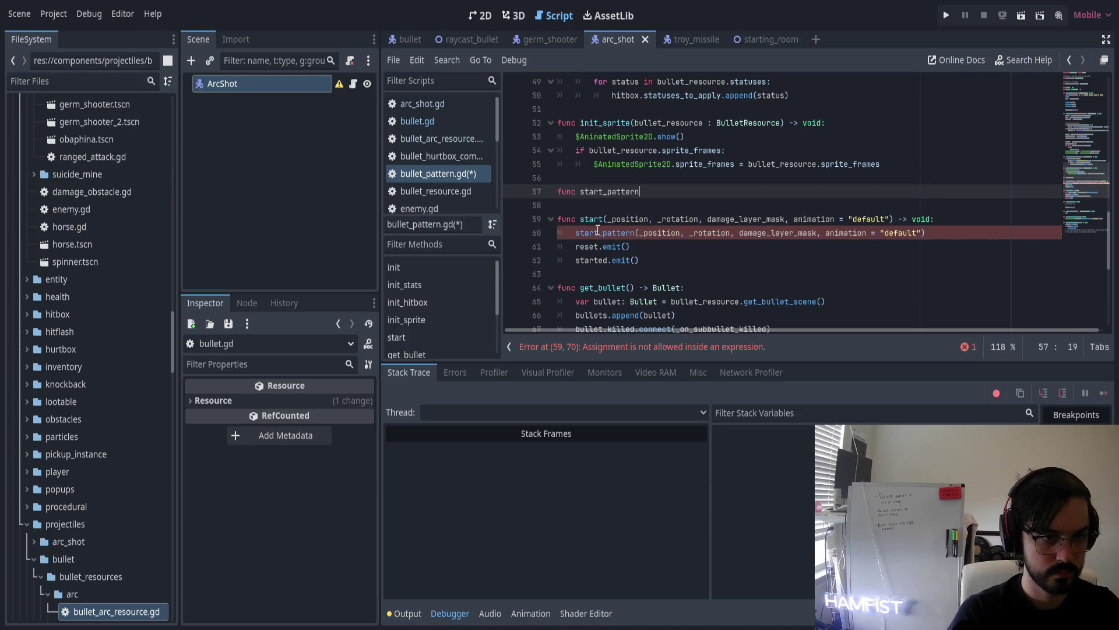
type("() -> v")
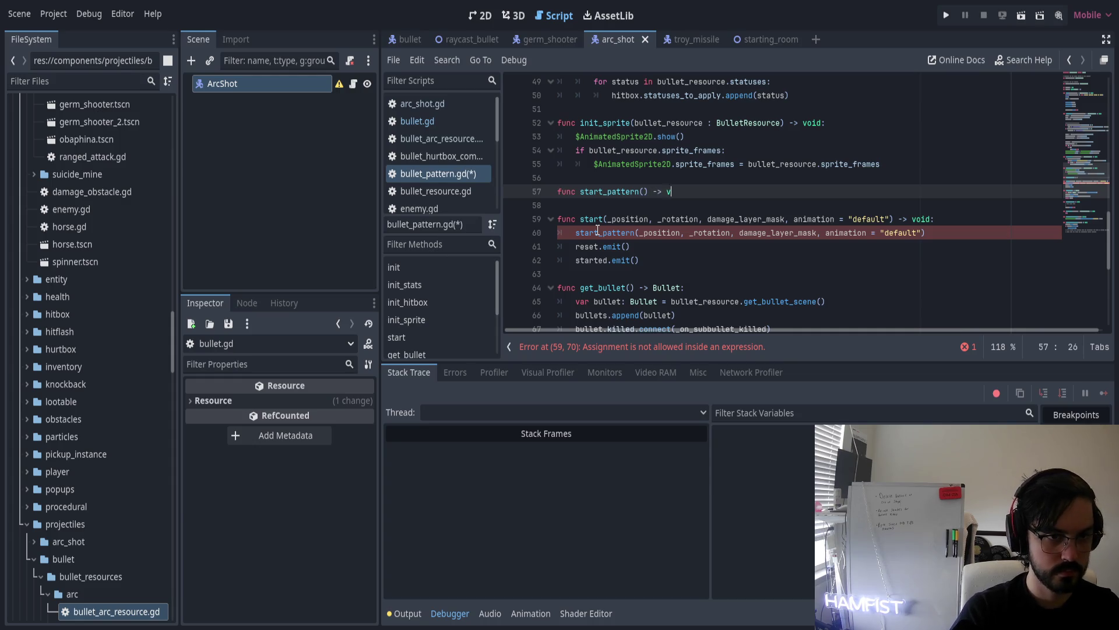
type("oid:")
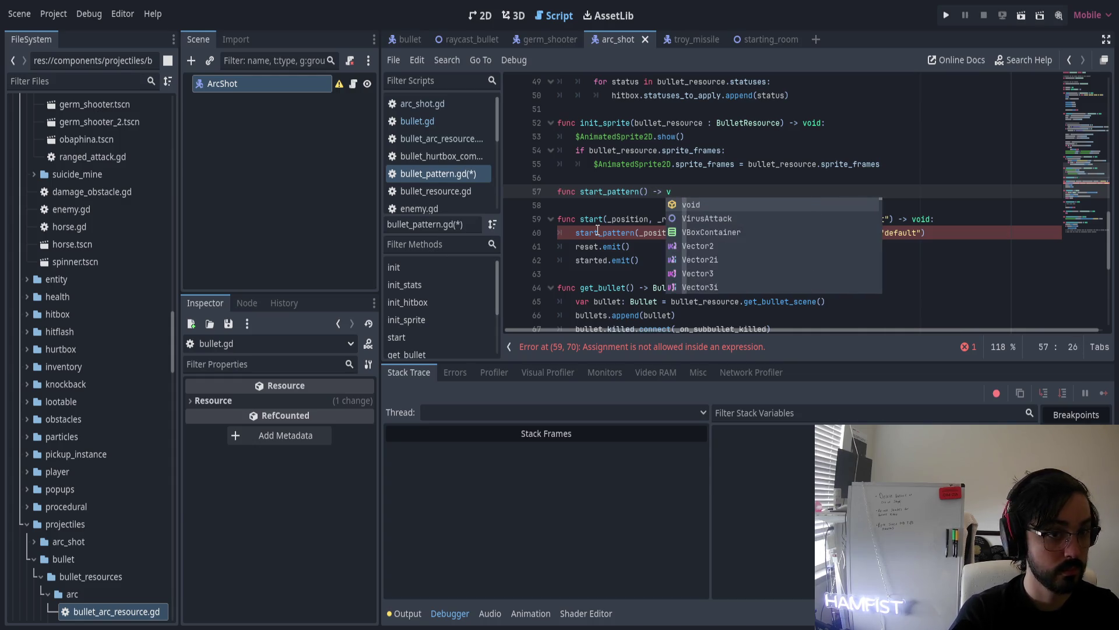
key("Return")
left_click(608, 234)
left_click(898, 232, "shift")
key("ctrl+c")
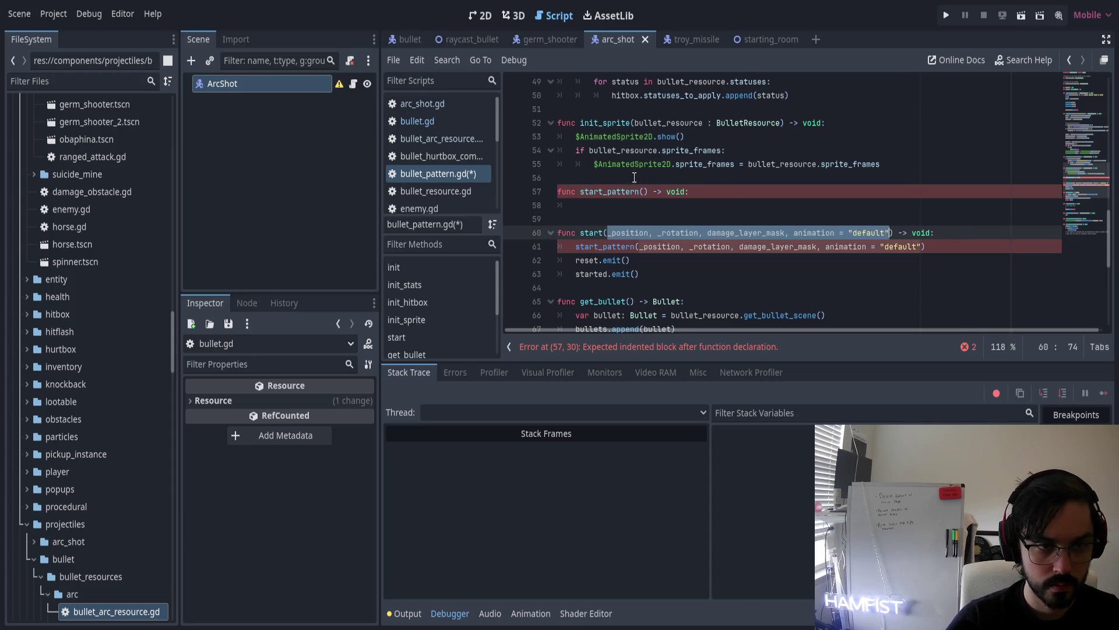
left_click(642, 191)
key("ctrl+v")
Give start_pattern a pass body under a comment saying inheritors should override it and spawn required bullets
left_click(644, 217)
key("Up")
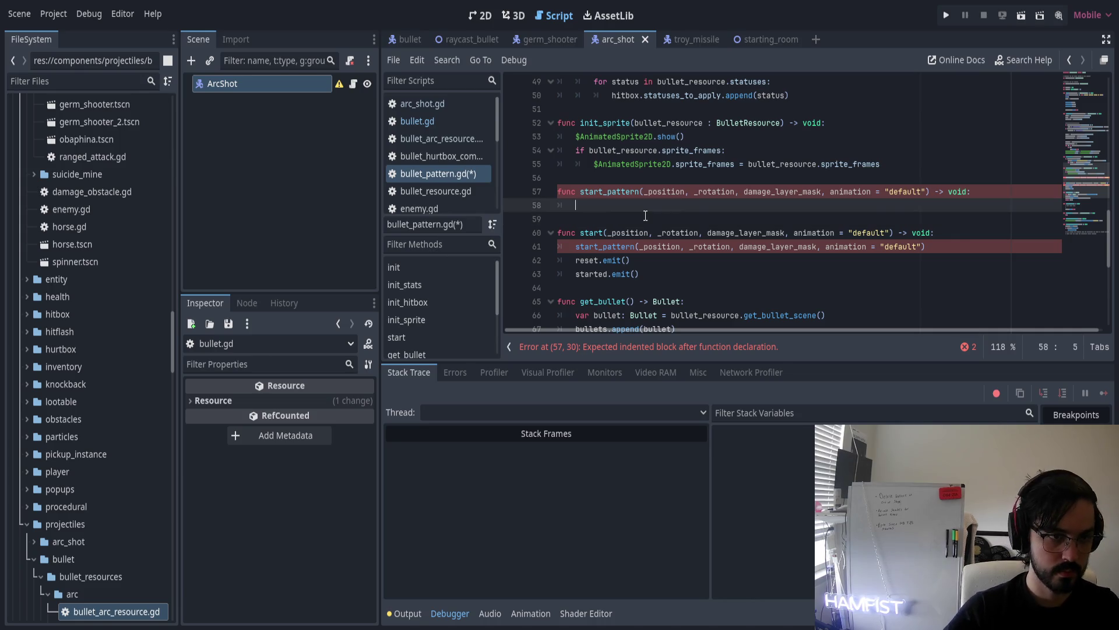
type("pass")
key("ctrl+shift+Return")
type("#")
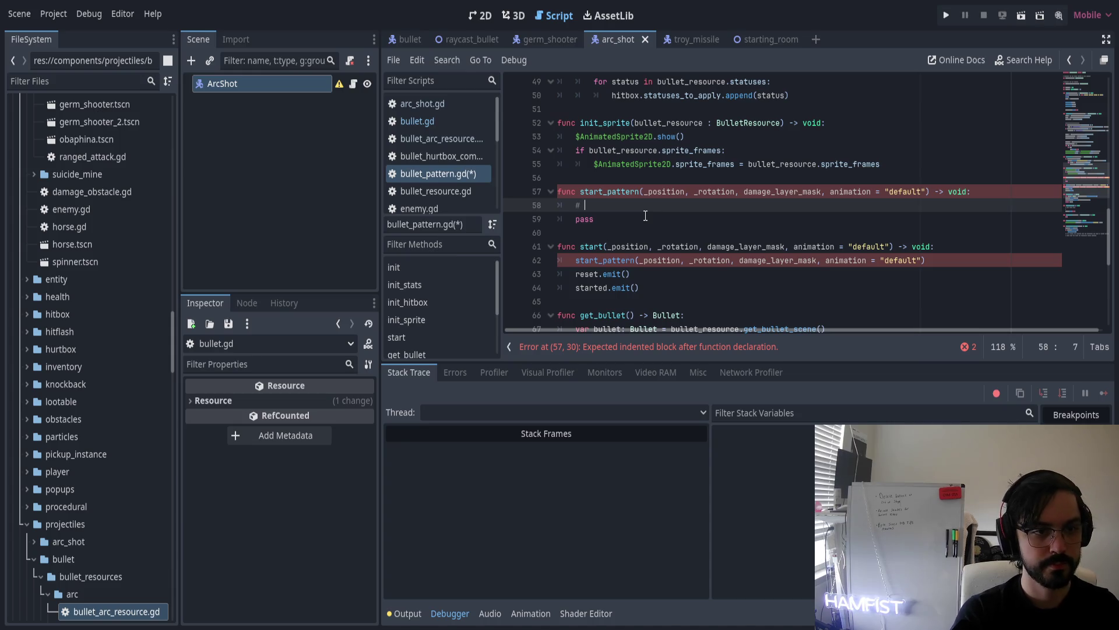
type("A")
type("inho")
type("ritor a")
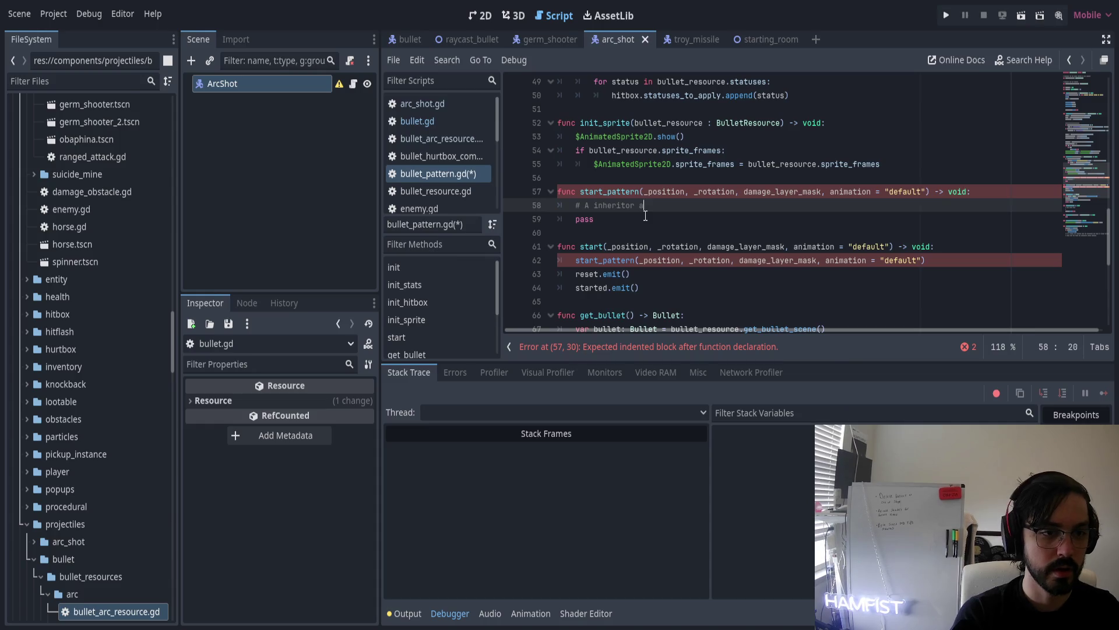
type("of")
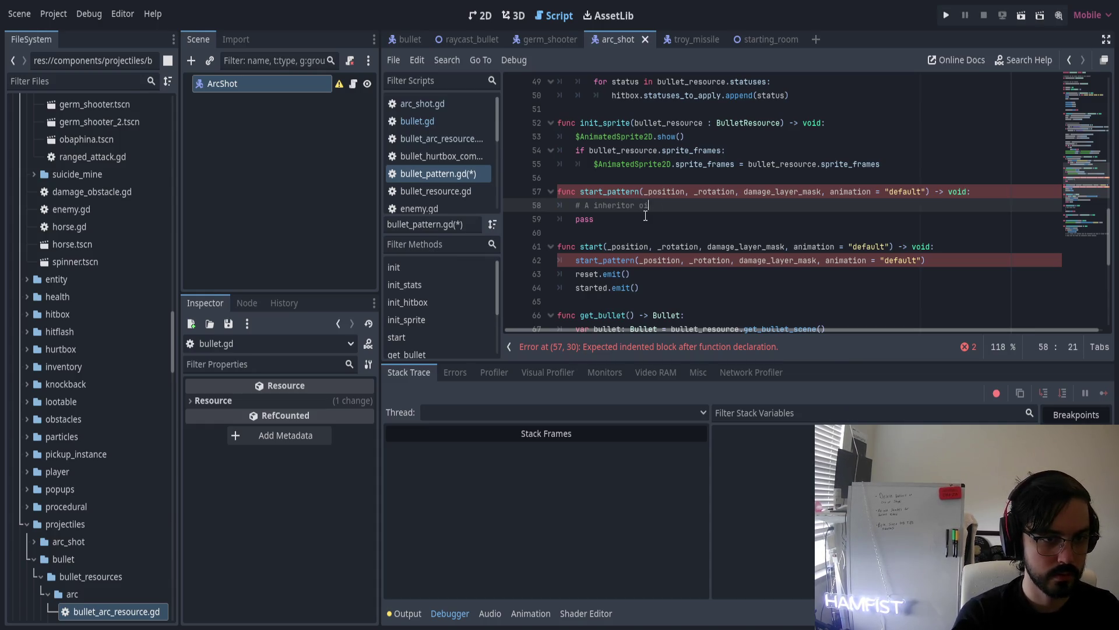
type(" bullet patern ")
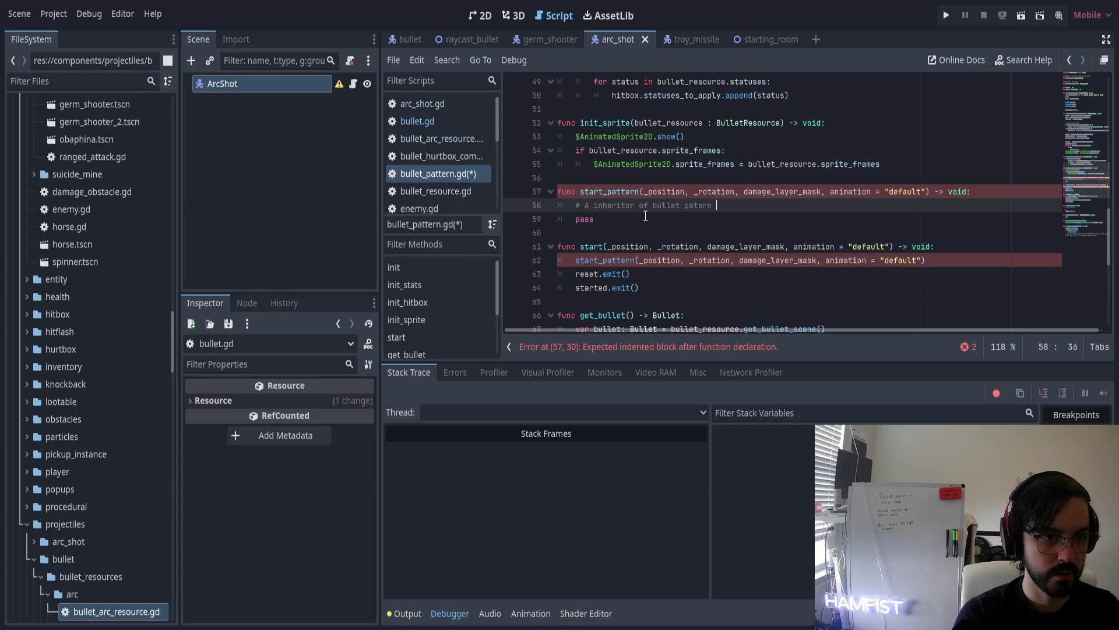
key("BackSpace")
key("BackSpace")
key("BackSpace")
key("BackSpace")
type("tern should ")
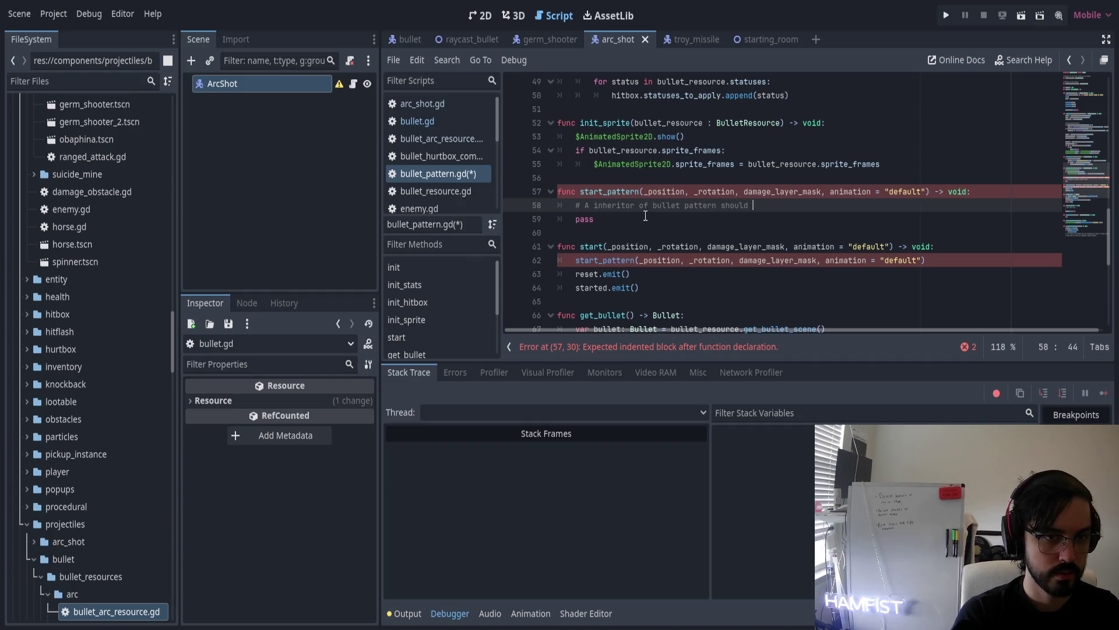
type("override this gfu")
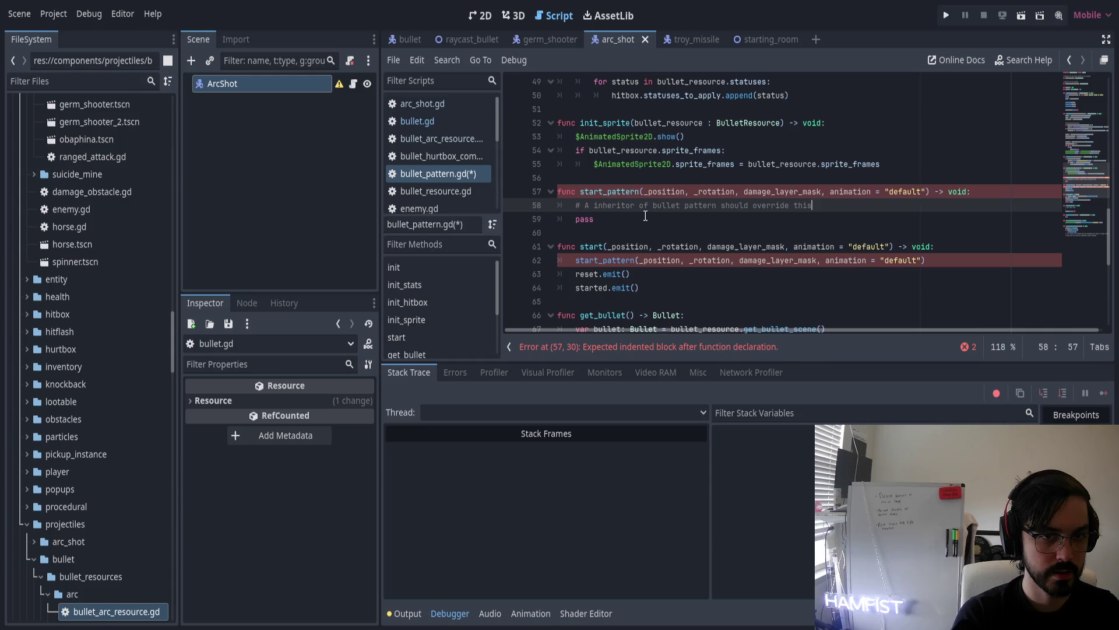
key("BackSpace")
key("BackSpace")
key("BackSpace")
type("function")
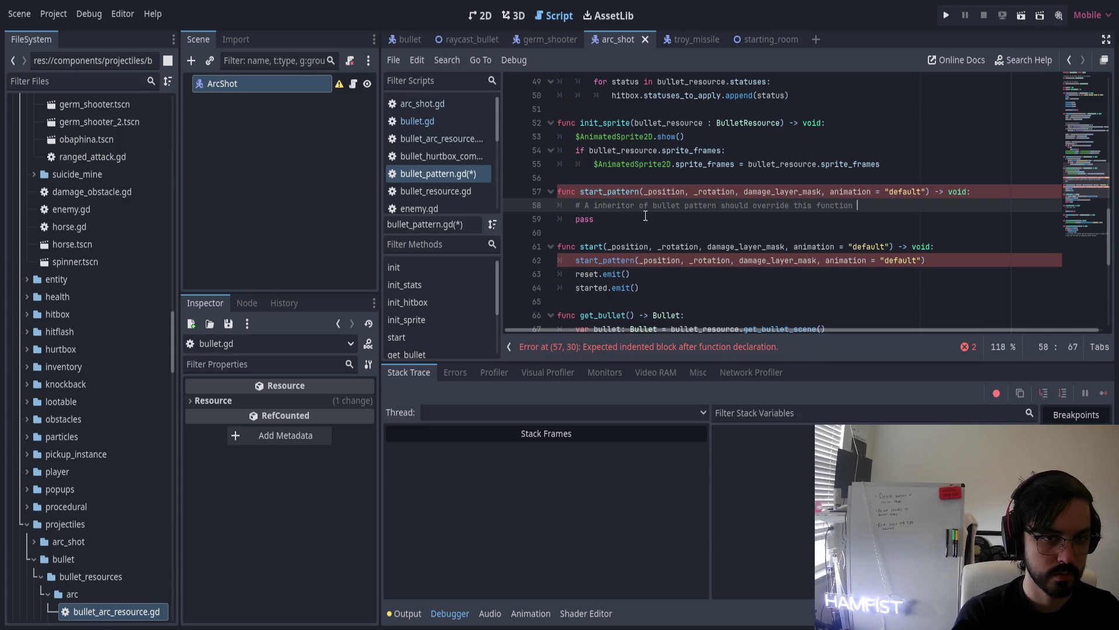
type(", and sa")
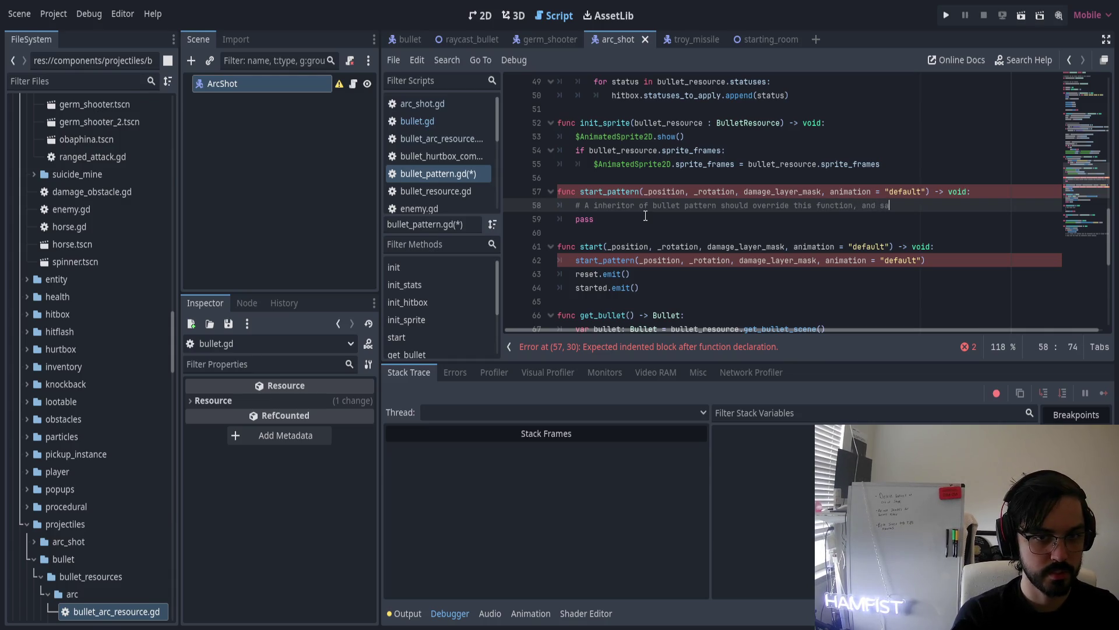
key("BackSpace")
type("pawn require")
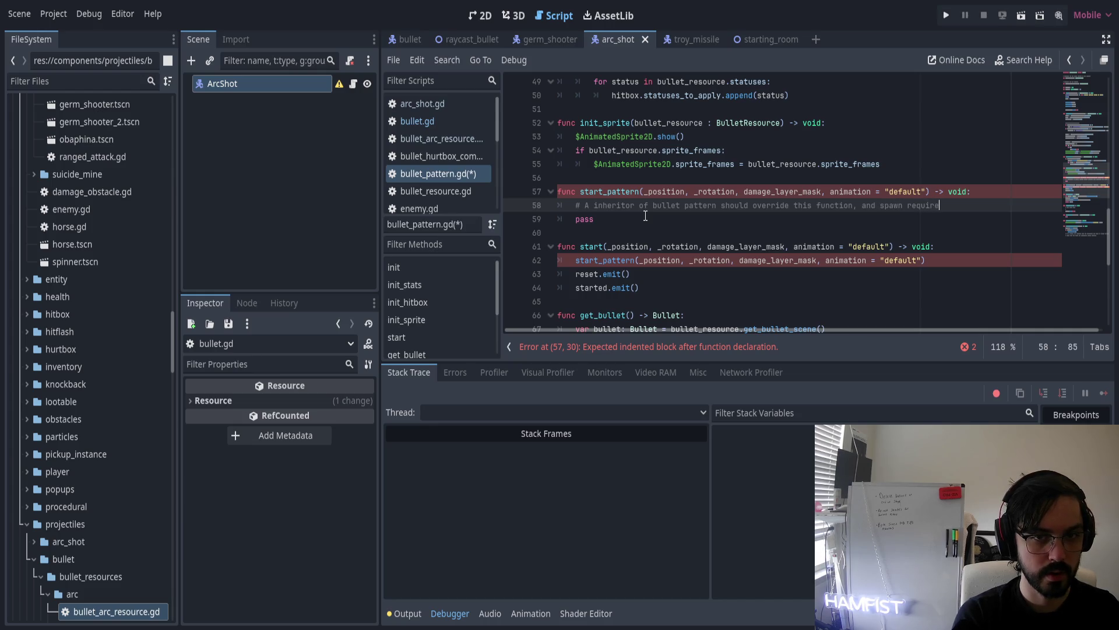
type("d bullets.")
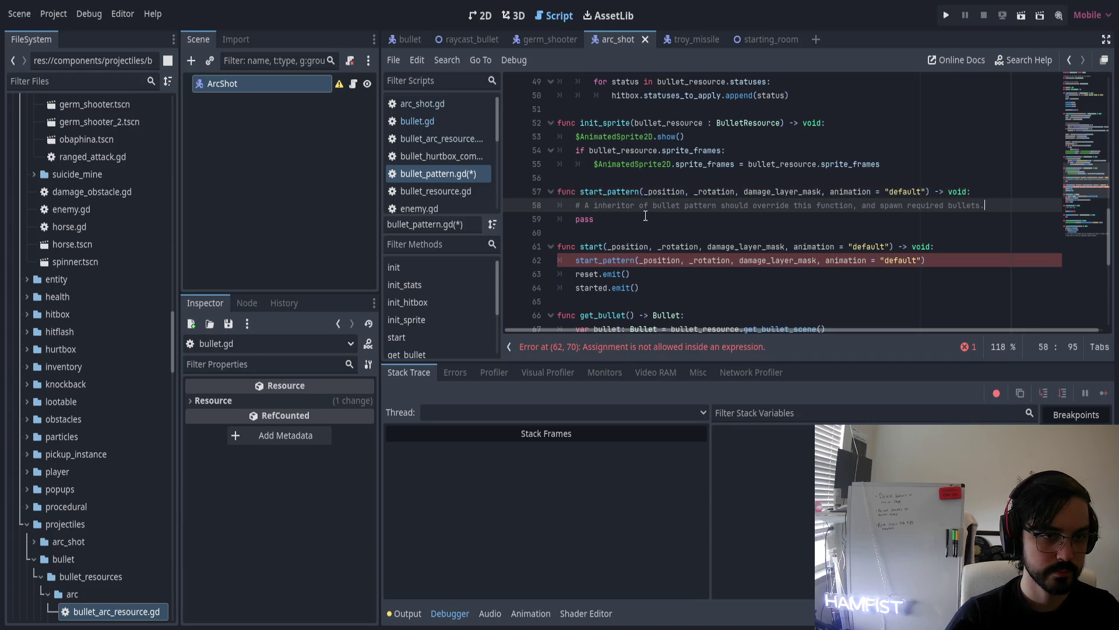
left_click(645, 215)
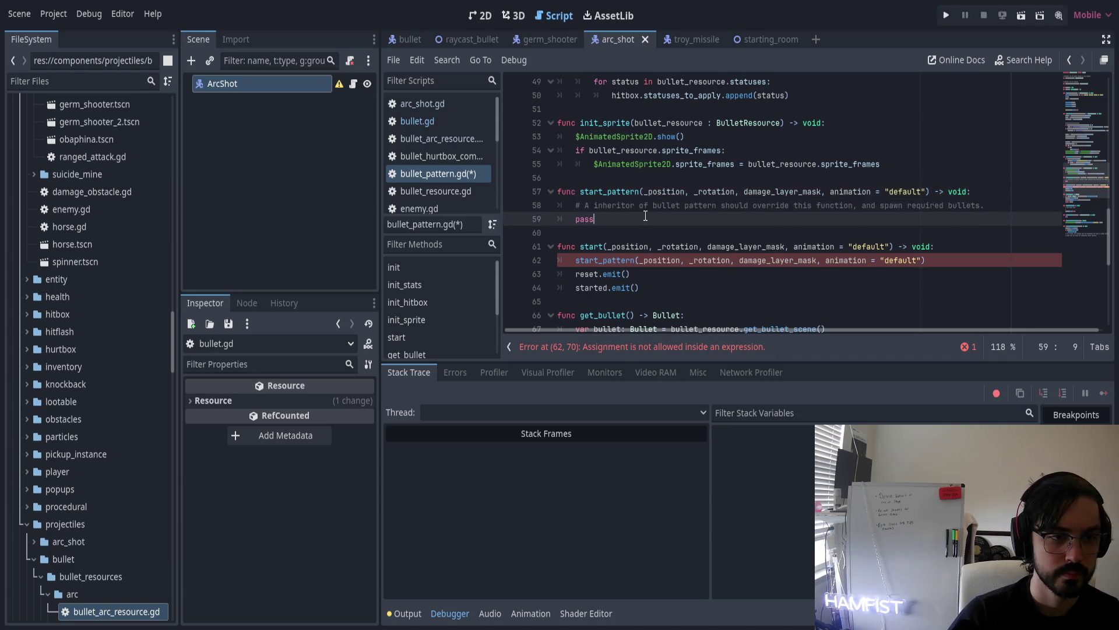
Remove the = "default" value from the animation argument in the start_pattern call
key("Down")
key("Down")
key("Down")
key("End")
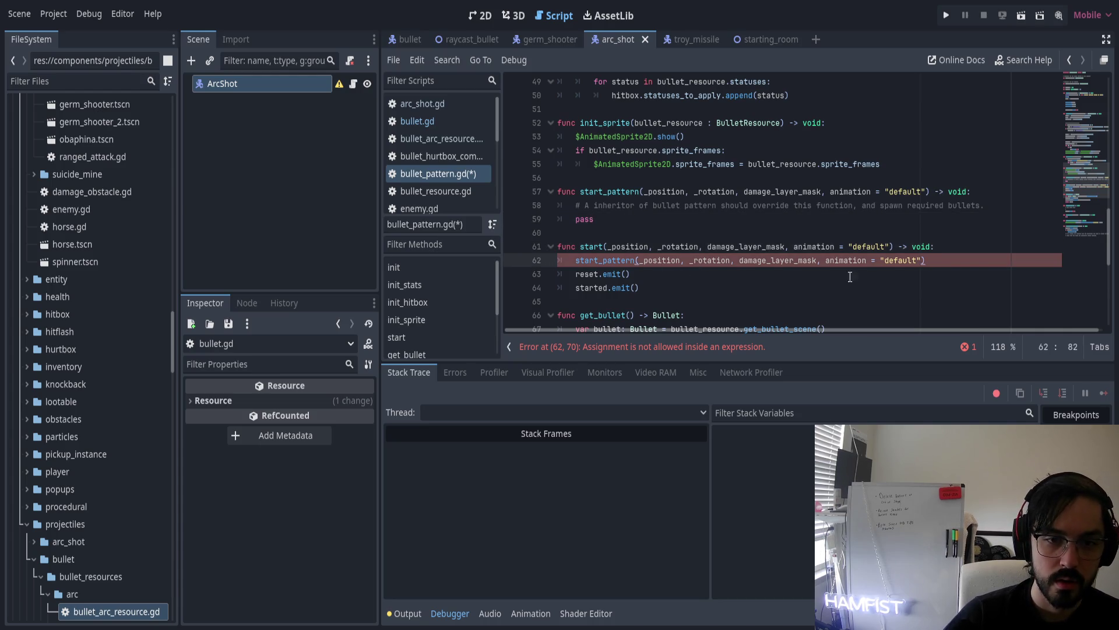
key("ctrl+shift+Left")
key("ctrl+shift+Left")
key("ctrl+shift+Left")
key("shift+Left")
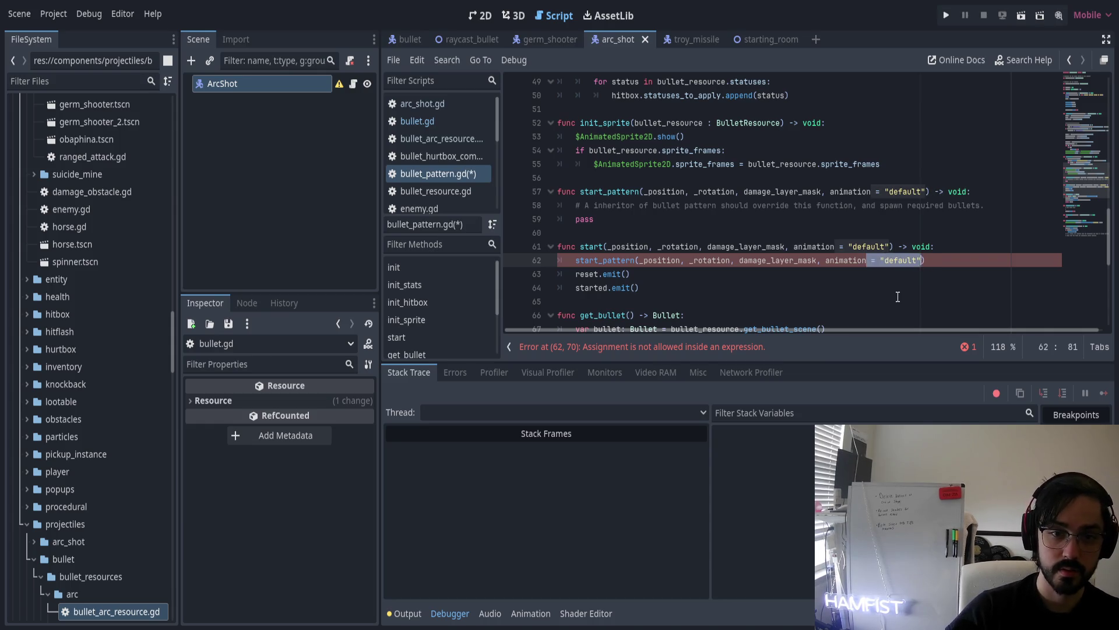
key("BackSpace")
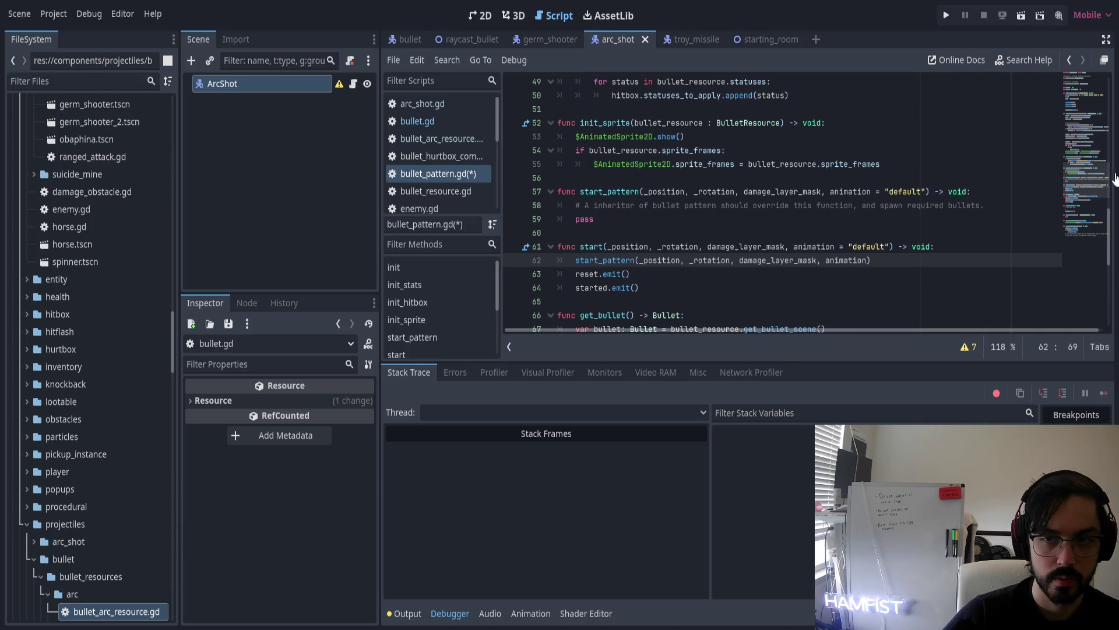
Remove the = "default" value from the animation parameter in the start_pattern declaration
left_click_drag(830, 195, 927, 195)
left_click(868, 194)
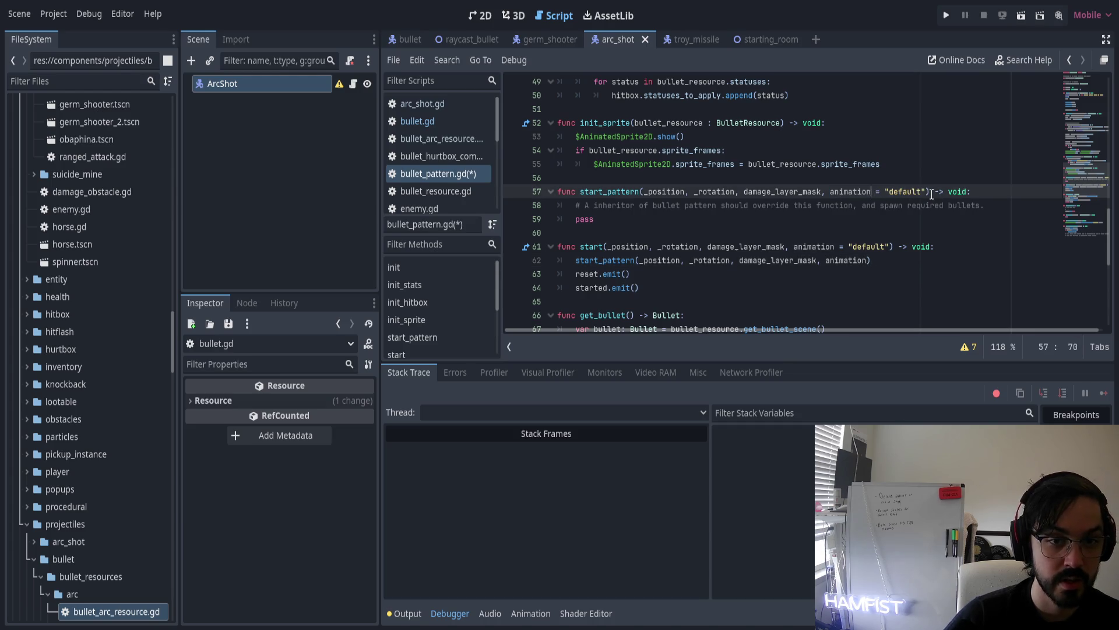
left_click(930, 194, "shift")
key("BackSpace")
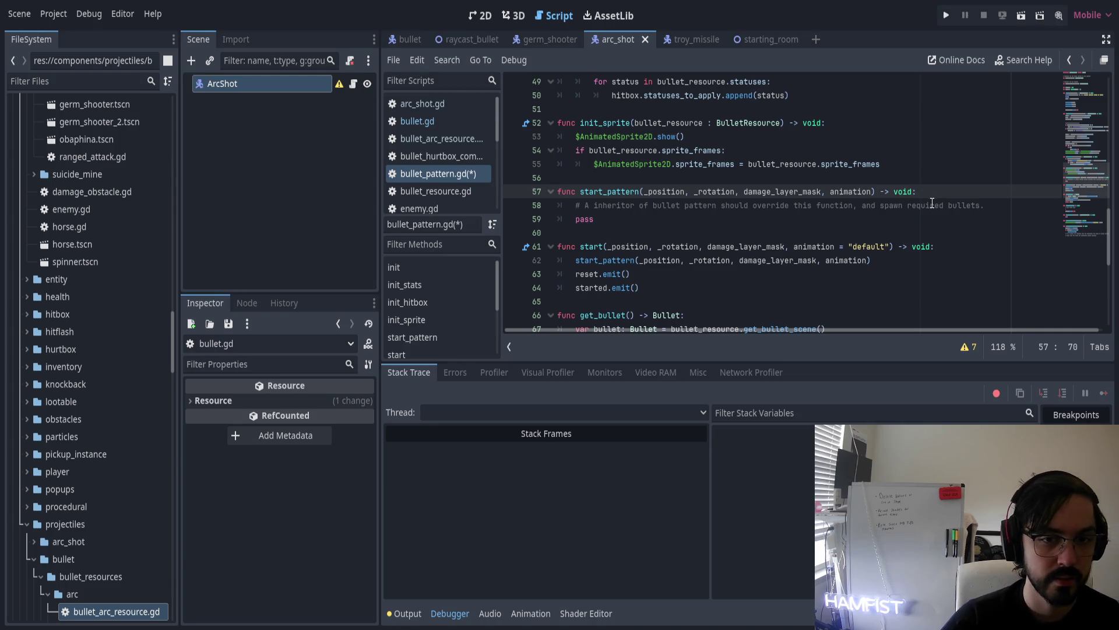
left_click(985, 207)
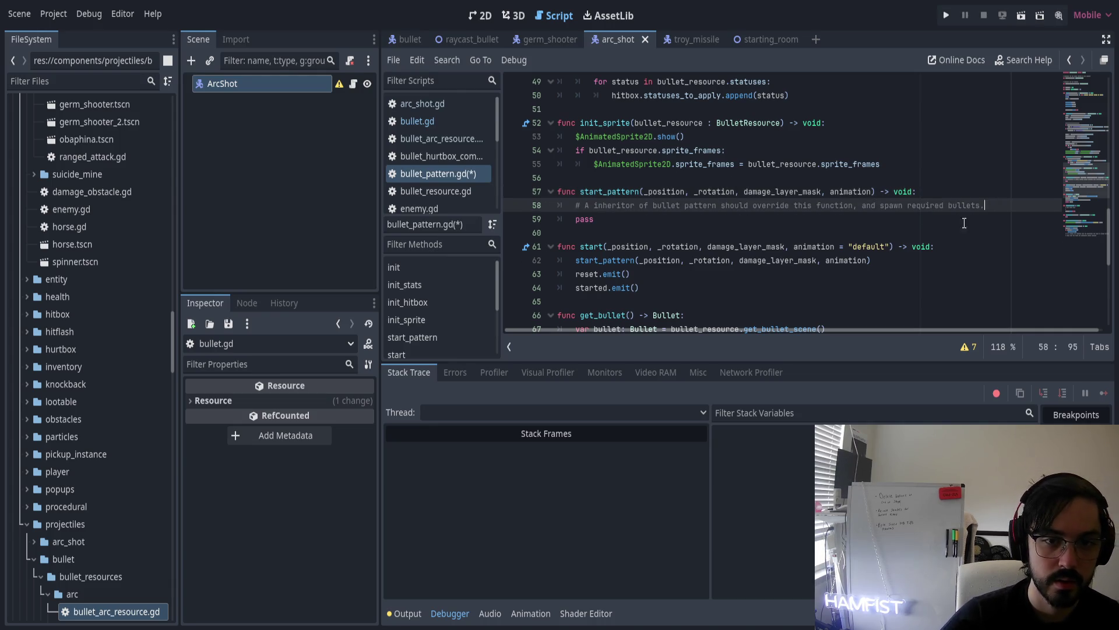
left_click(649, 217)
scroll(648, 216, "down", 3)
Insert a hide() line just before killed.emit(self) in _handle_death
scroll(663, 207, "down", 2)
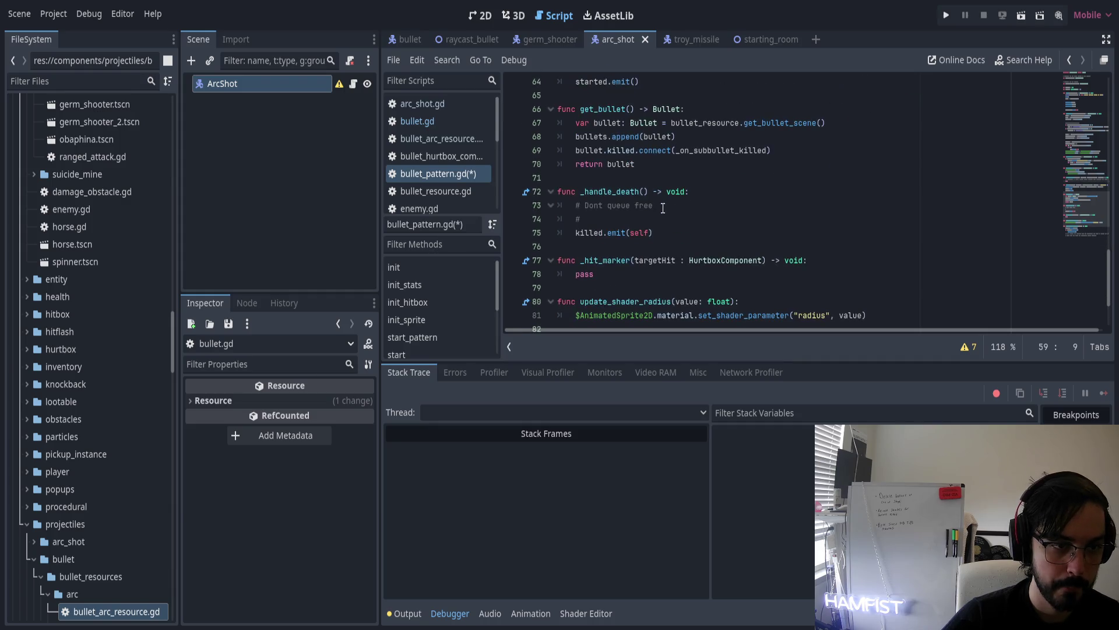
left_click(614, 219)
left_click(686, 233)
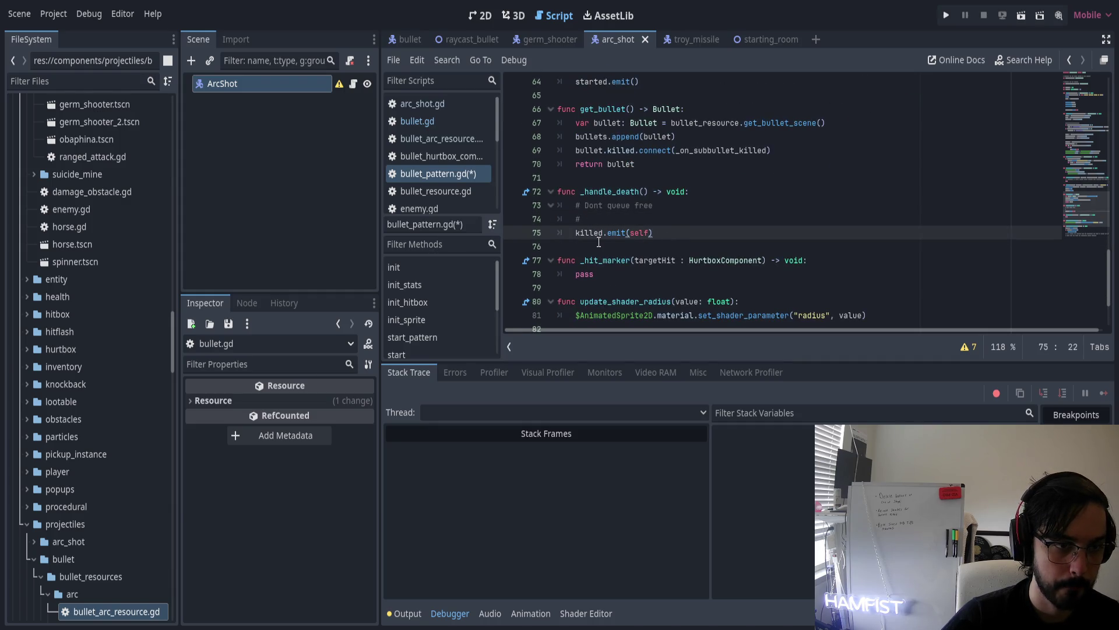
double_click(600, 192)
left_click(599, 221)
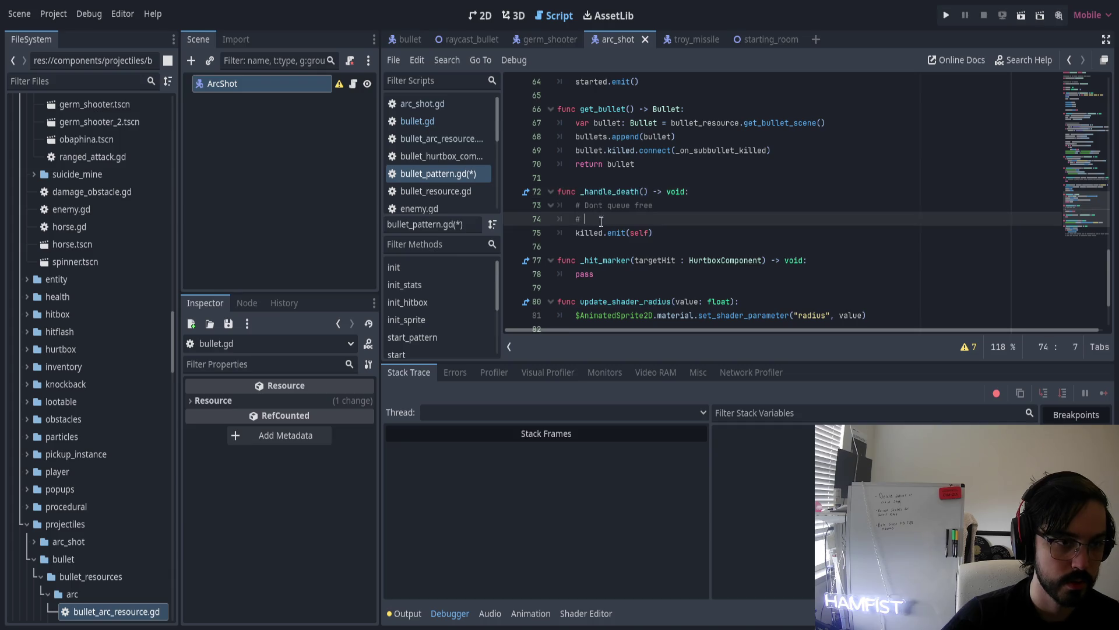
key("Return")
type("hide")
key("Return")
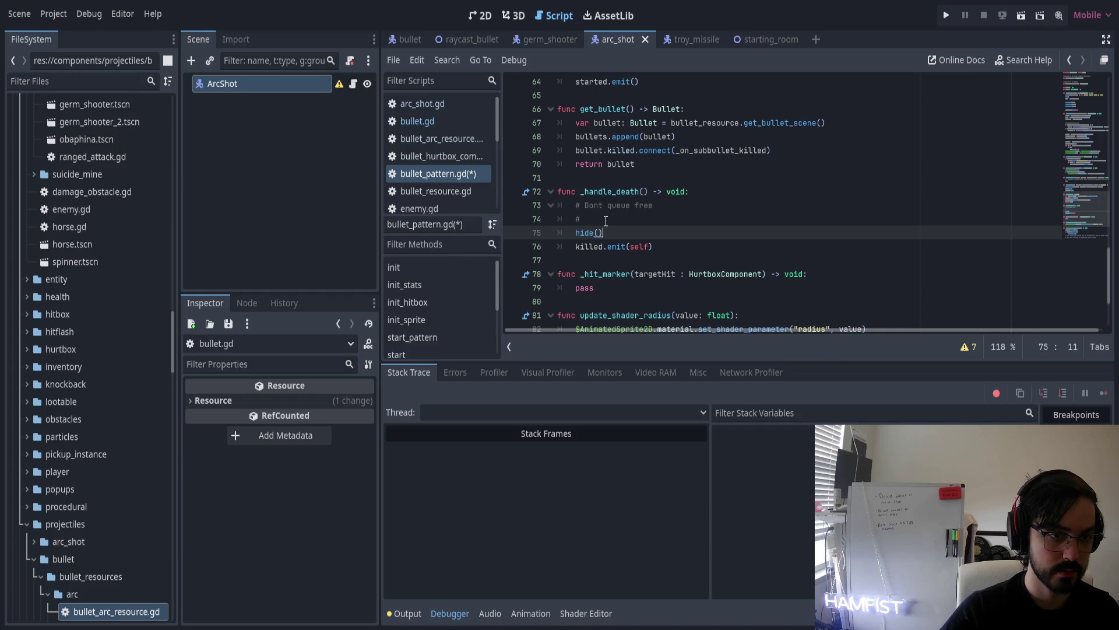
scroll(606, 221, "up", 13)
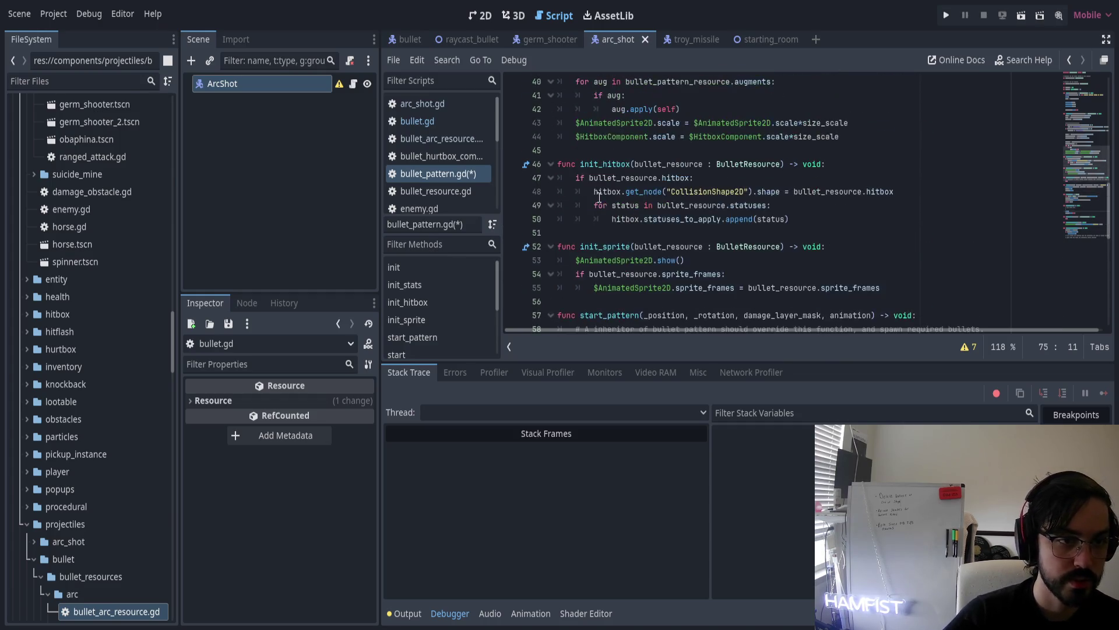
Review the init calls and jump to the init_sprite definition
scroll(601, 199, "up", 7)
left_click_drag(576, 219, 604, 219)
scroll(677, 228, "down", 2)
left_click_drag(576, 177, 664, 180)
mouse_move(581, 191)
left_mouse_down()
mouse_move(676, 196)
mouse_move(589, 207)
mouse_move(717, 211)
left_mouse_up()
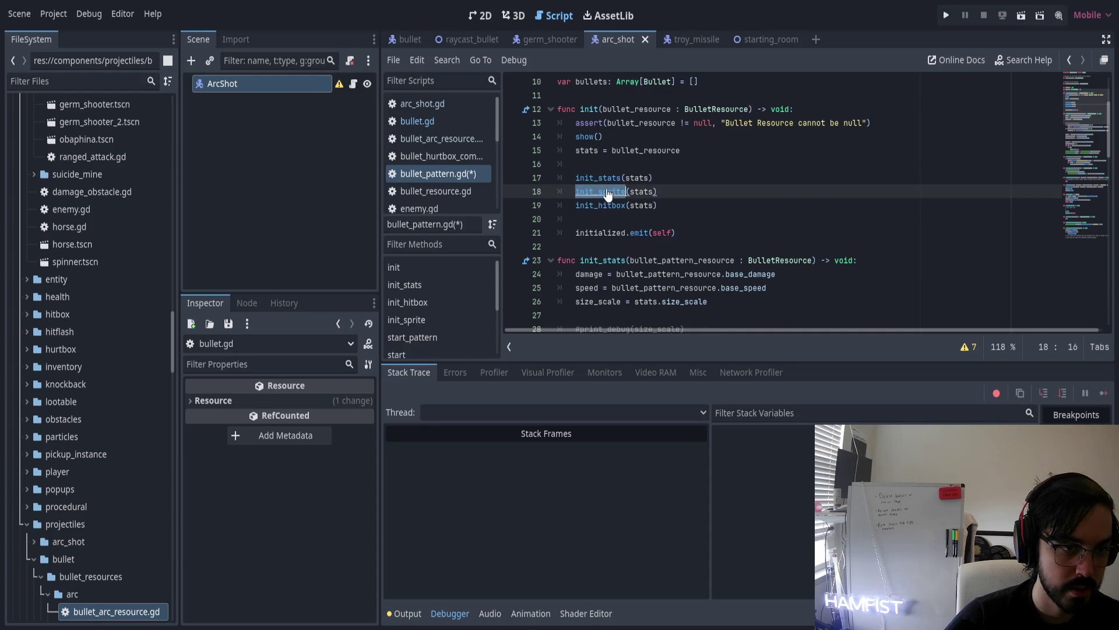
left_click(603, 192, "ctrl")
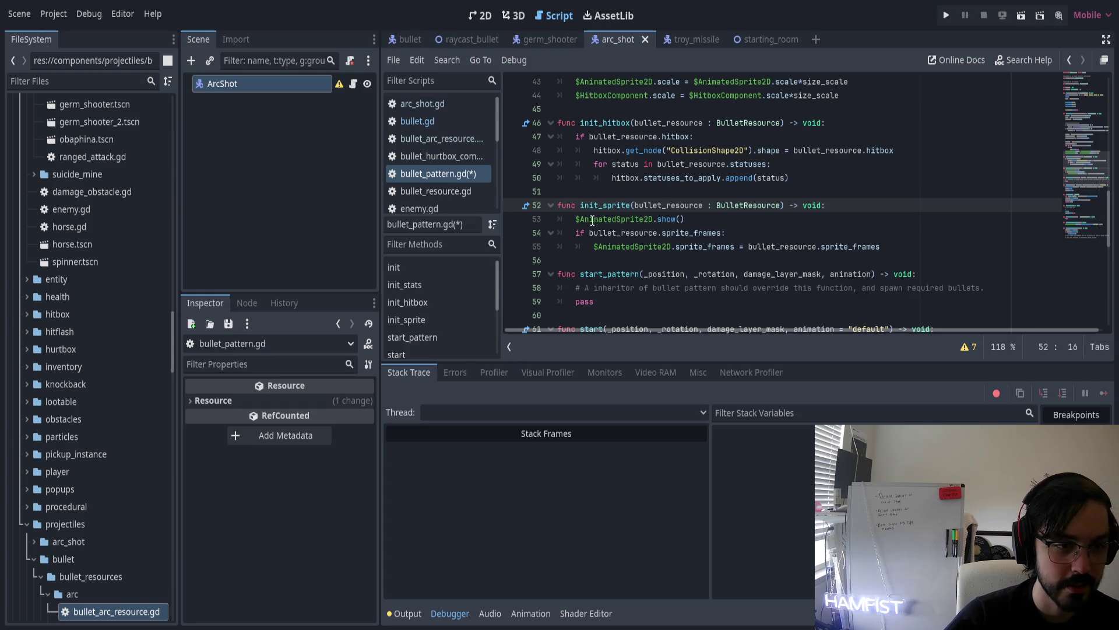
Comment out the body of init_sprite, reverting an accidental whole-function comment
left_click(574, 219)
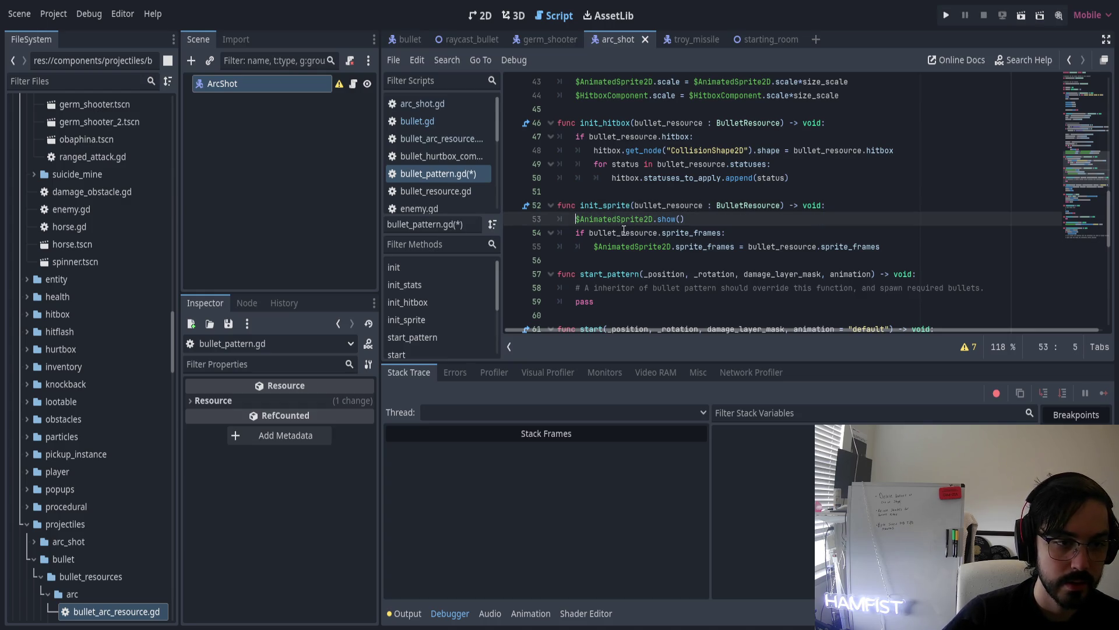
left_click(900, 247)
left_click(558, 205)
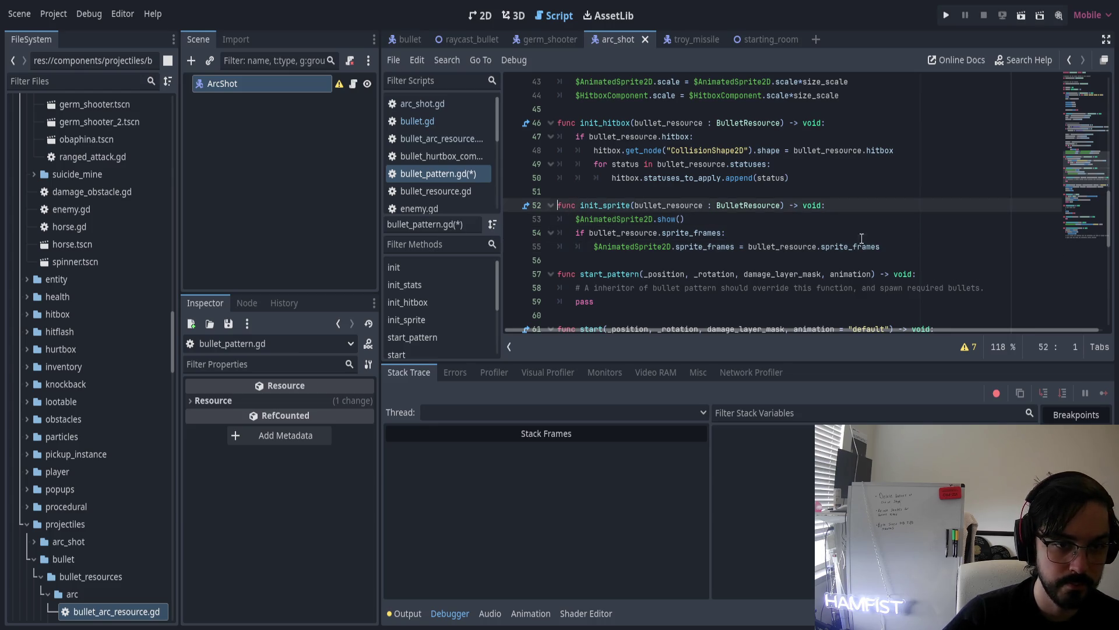
left_click(893, 247, "shift")
key("ctrl+k")
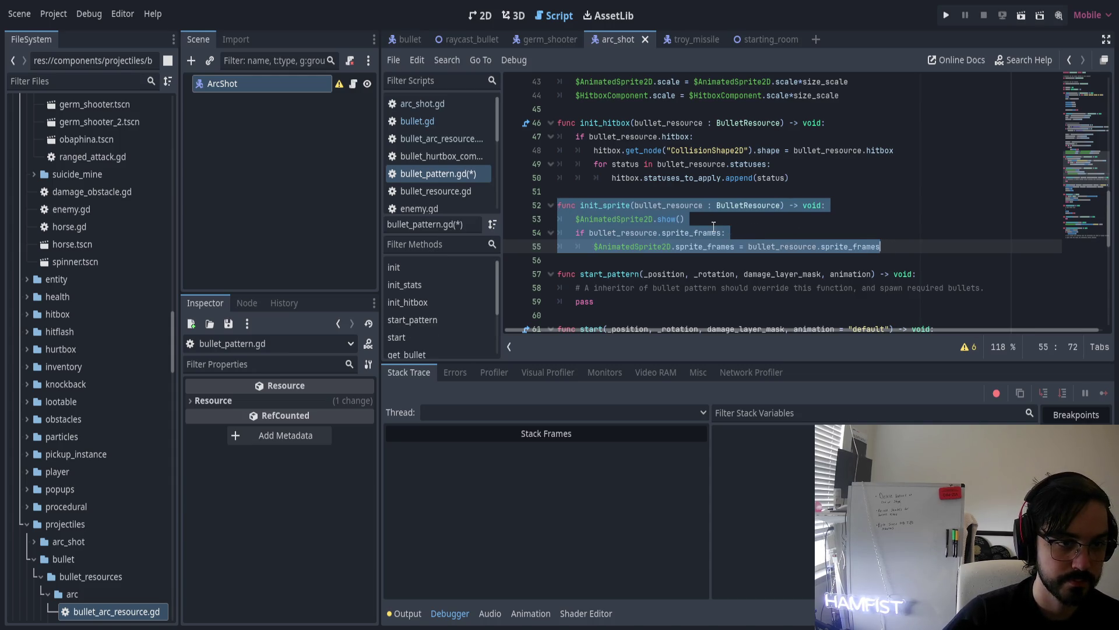
left_click(574, 219)
key("ctrl+z")
left_click(882, 246, "shift")
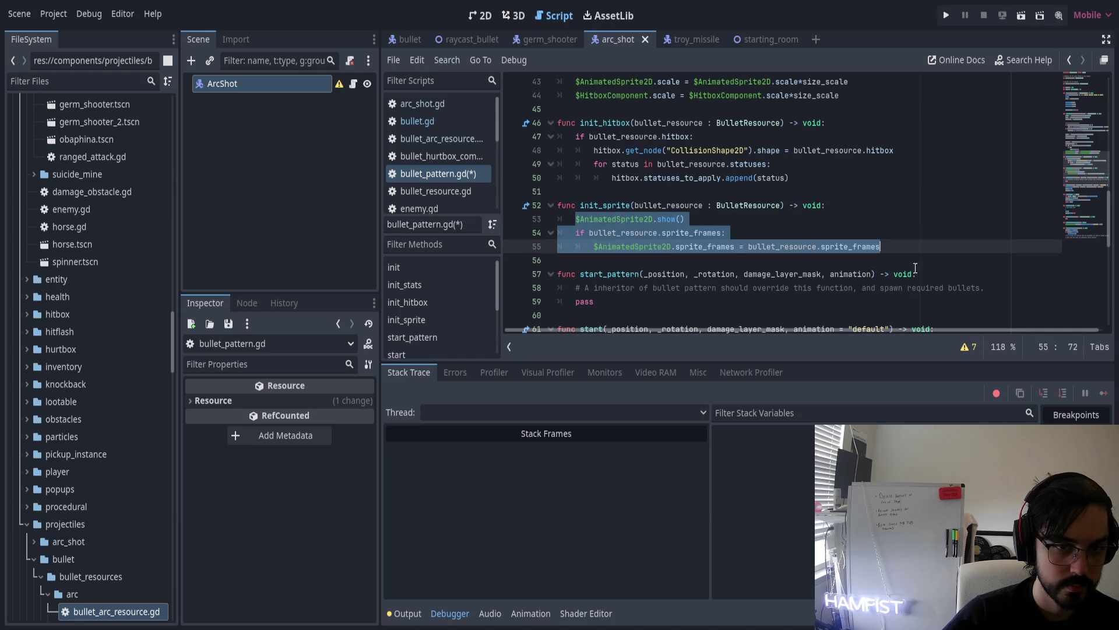
key("ctrl+k")
Add a pass line and delete the commented-out sprite code, leaving init_sprite with only pass
key("Down")
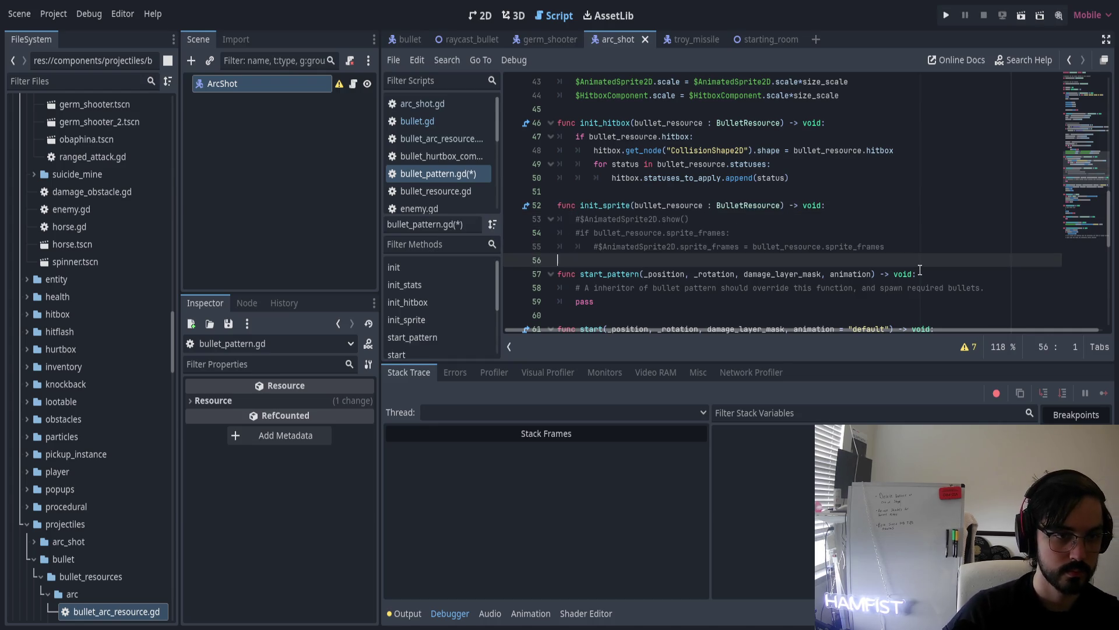
key("Return")
type("load")
key("ctrl+z")
type("pass")
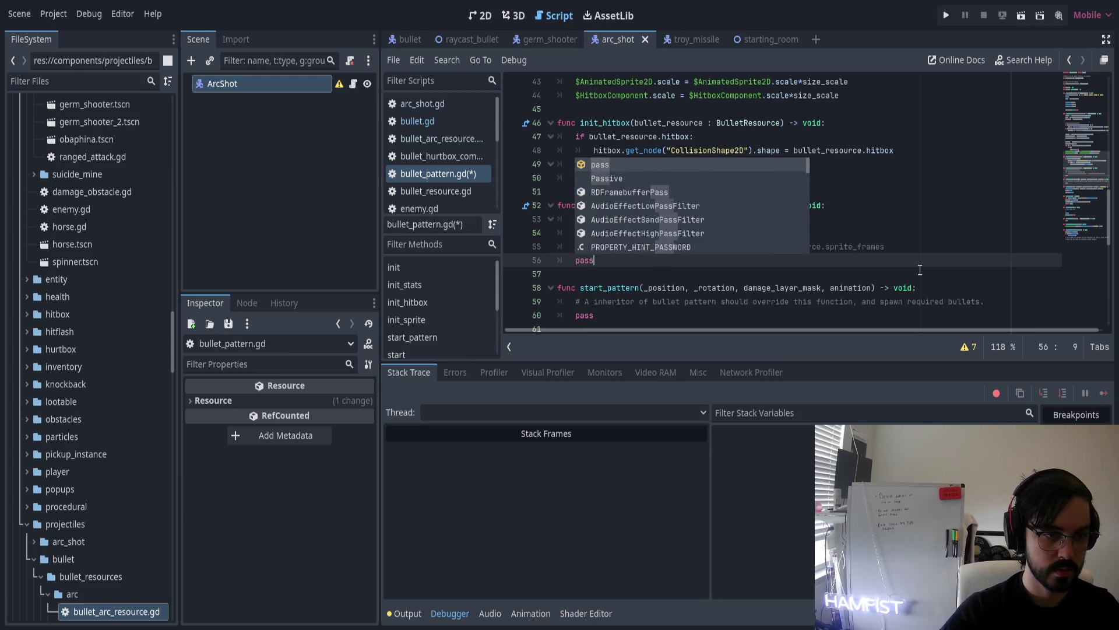
scroll(666, 242, "up", 1)
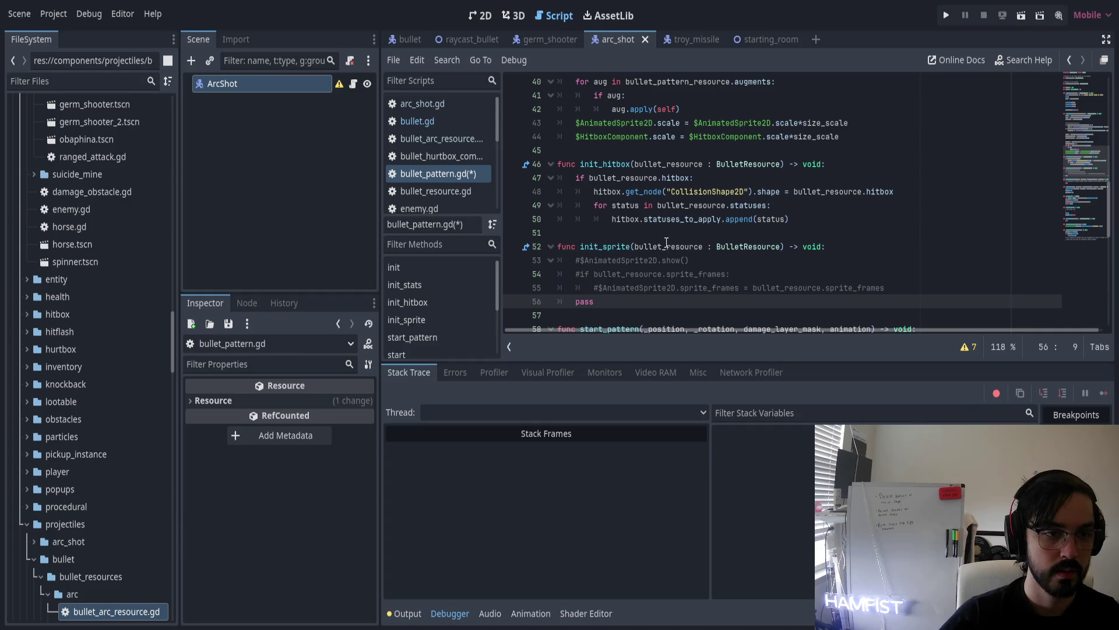
left_click(576, 260)
left_click(875, 287, "shift")
key("BackSpace")
key("BackSpace")
key("BackSpace")
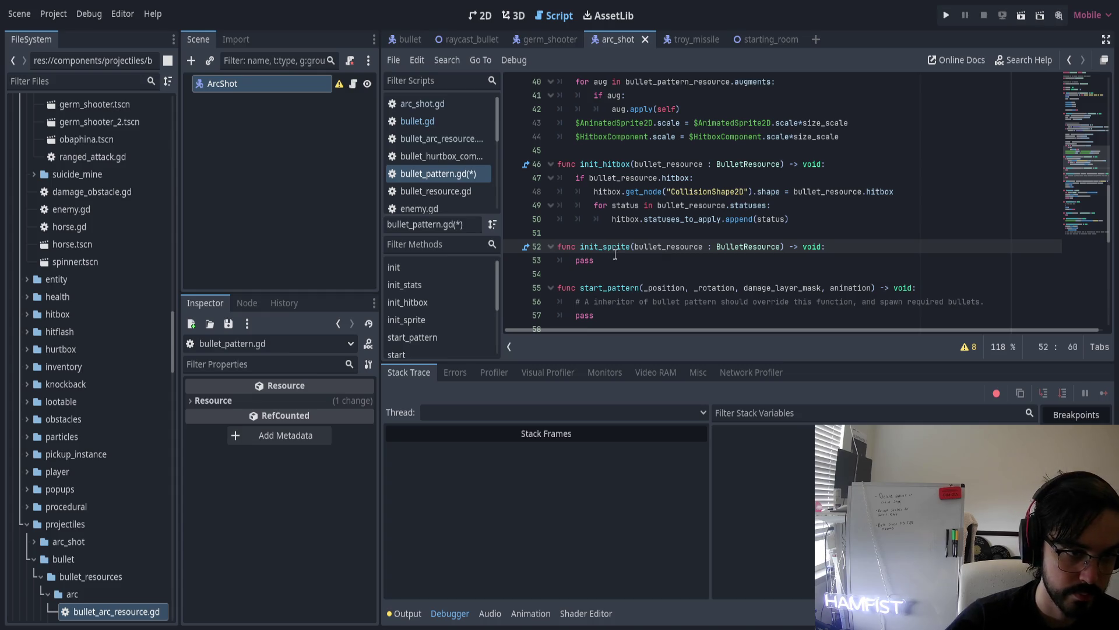
Trace the uses of bullet_resource through init_hitbox, init_stats and init's parameter
scroll(618, 245, "up", 2)
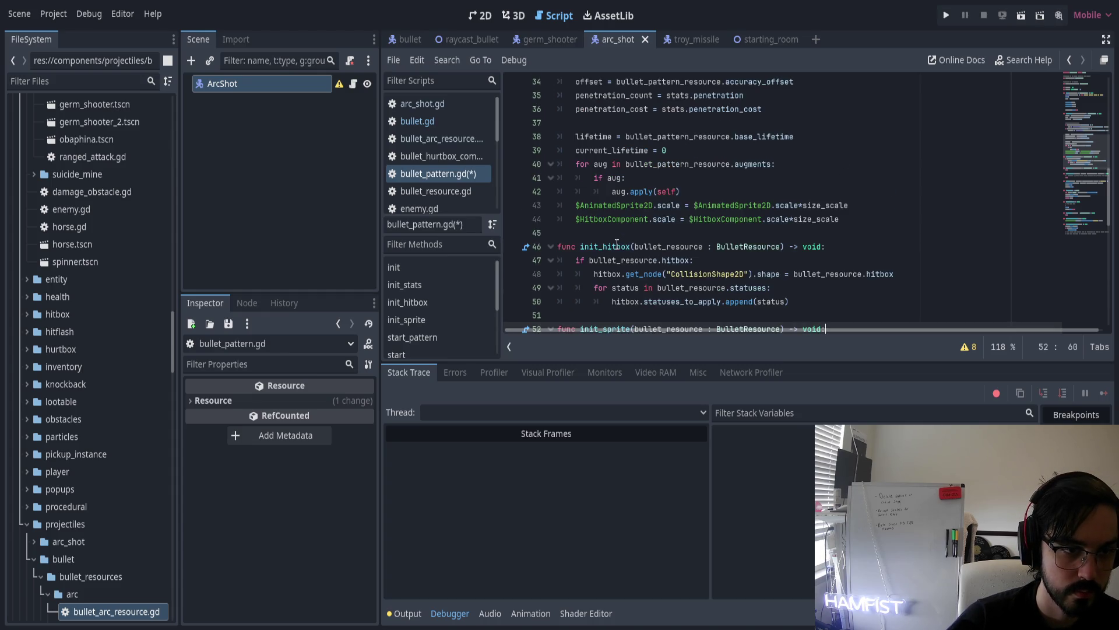
left_click(617, 244)
double_click(642, 260)
left_click(628, 260)
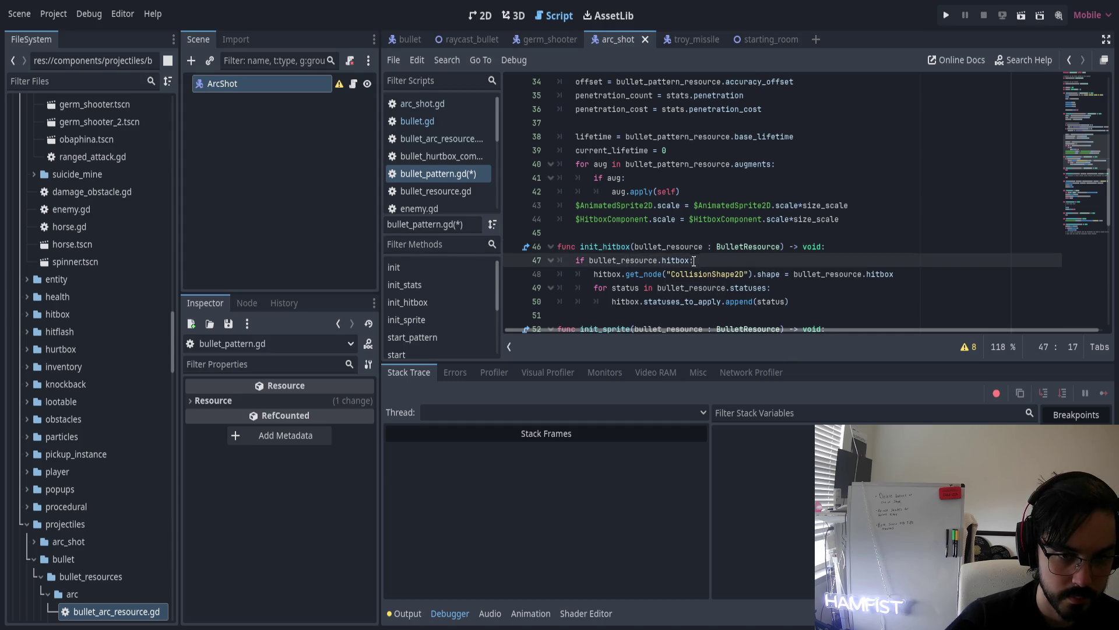
double_click(875, 274)
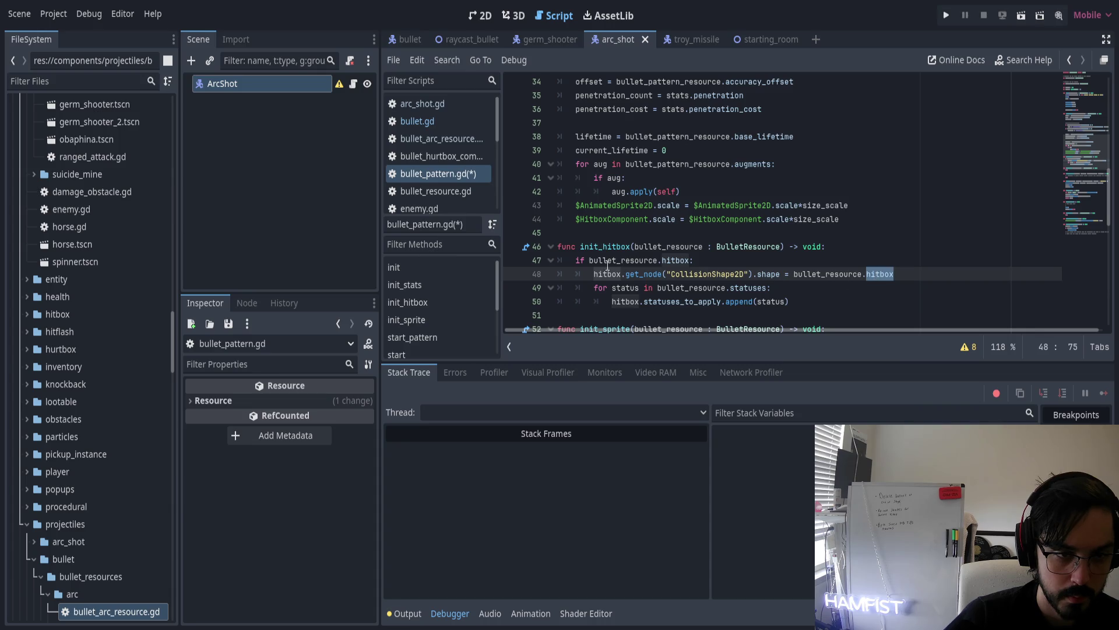
double_click(665, 247)
scroll(612, 233, "up", 2)
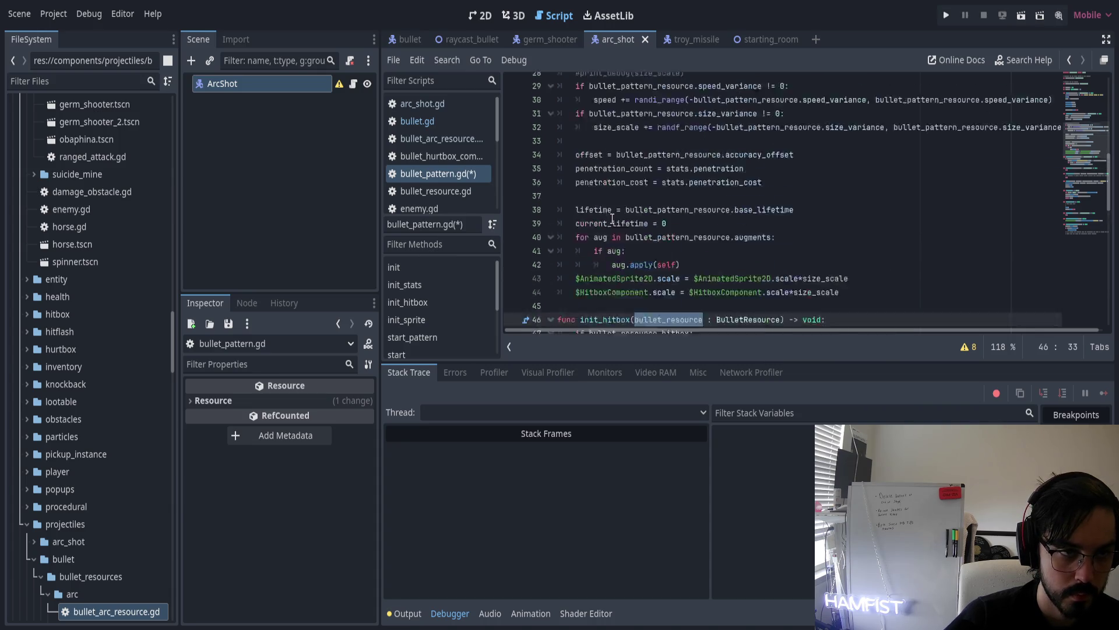
scroll(613, 219, "up", 6)
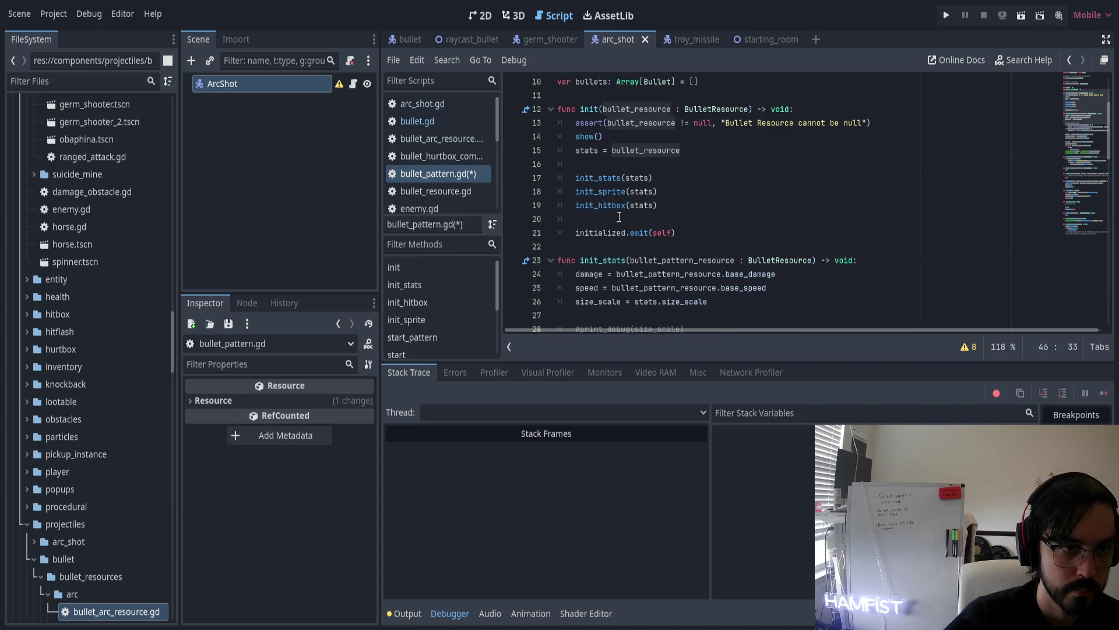
double_click(636, 178)
double_click(635, 150)
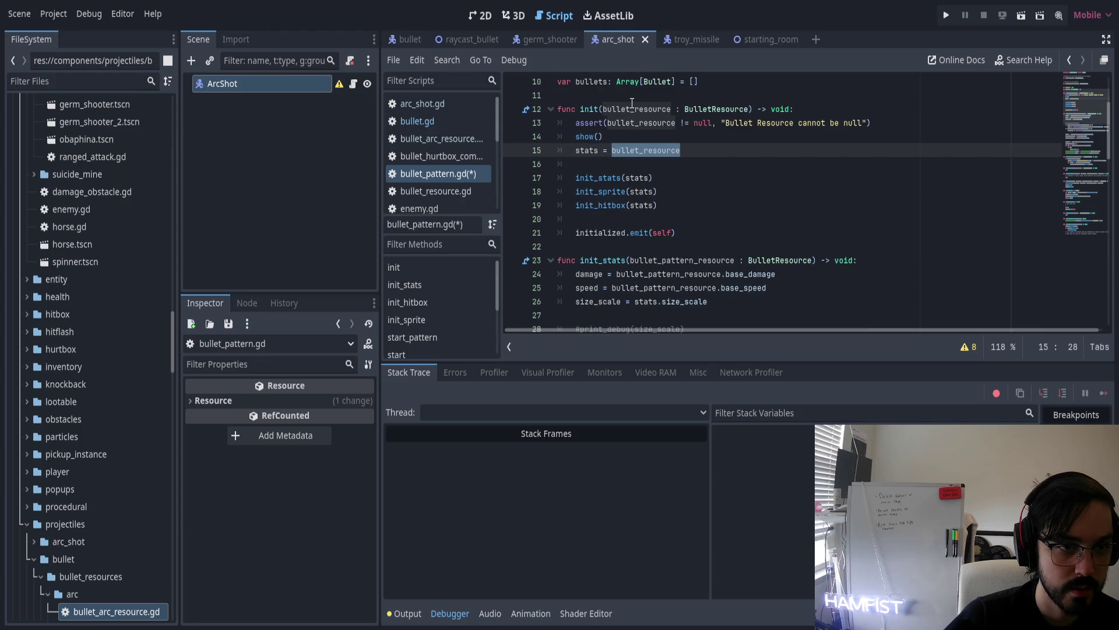
scroll(637, 173, "up", 2)
scroll(641, 187, "up", 1)
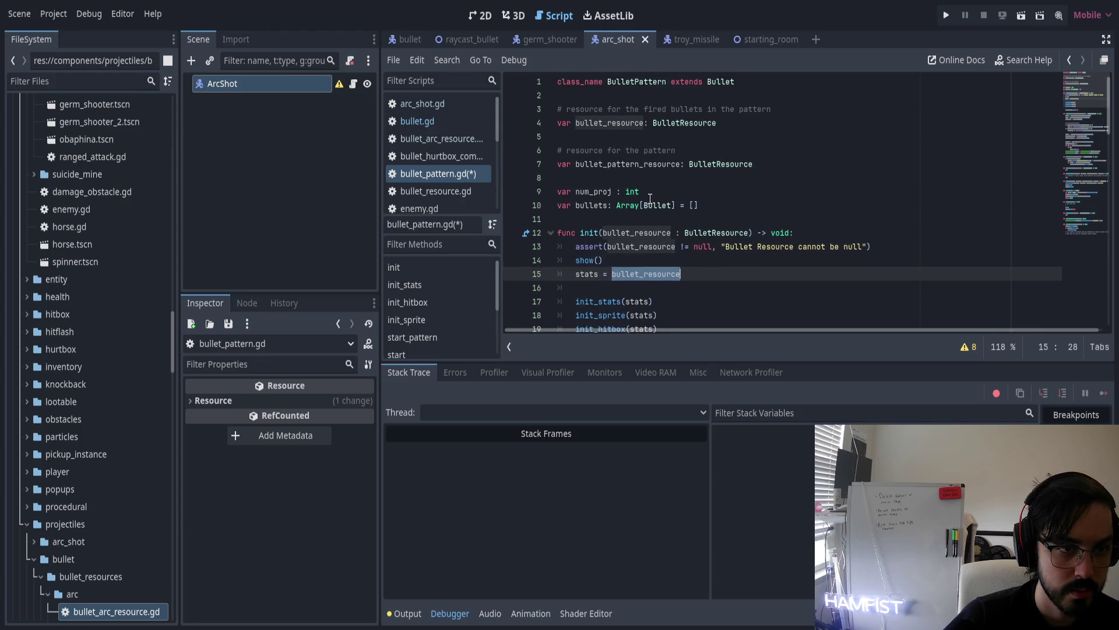
left_click(630, 232)
Rename init()'s parameter to bullet_pattern_resource and update its assert, error message and stats assignment
type("_pattern")
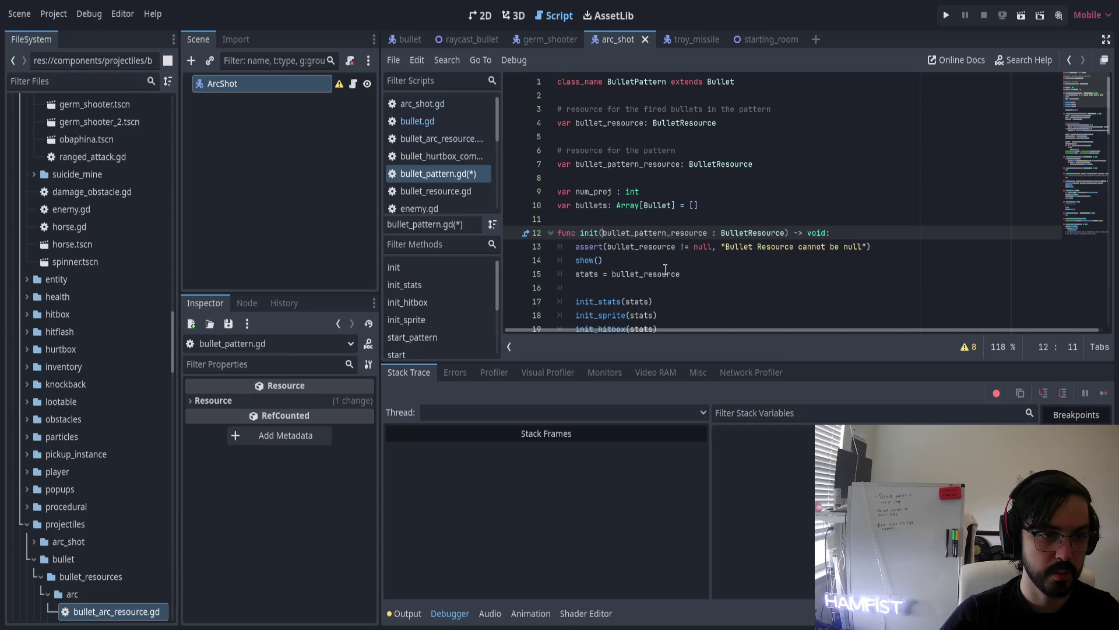
key("ctrl+d")
type("bullet_pattern_resource")
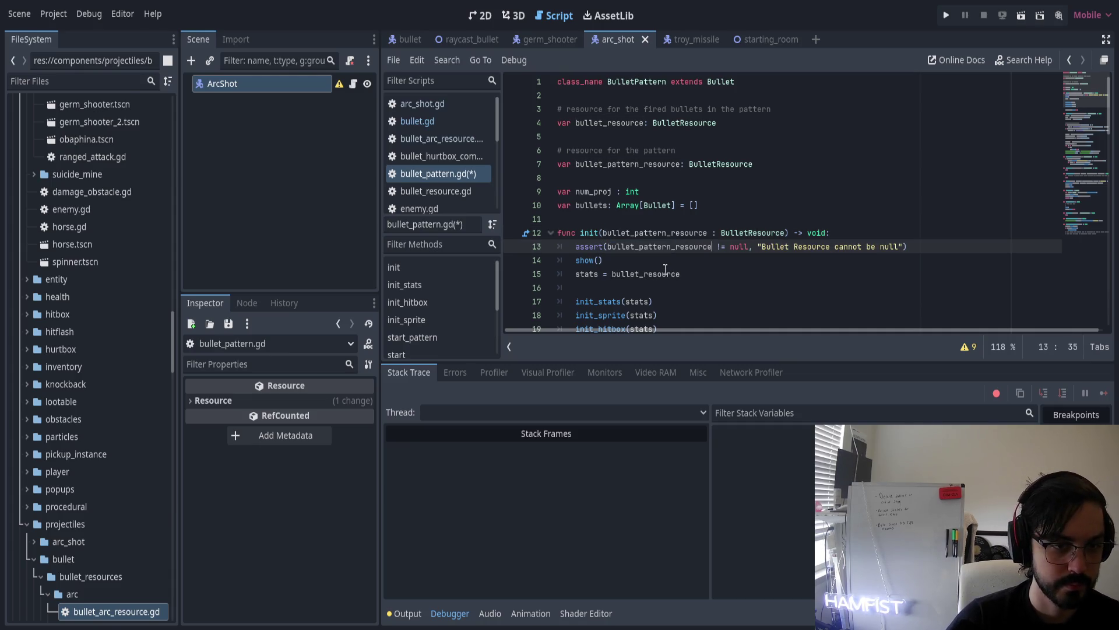
key("ctrl+Right")
key("ctrl+Right")
key("ctrl+Right")
key("Right")
type("Pattern")
key("Down")
key("Down")
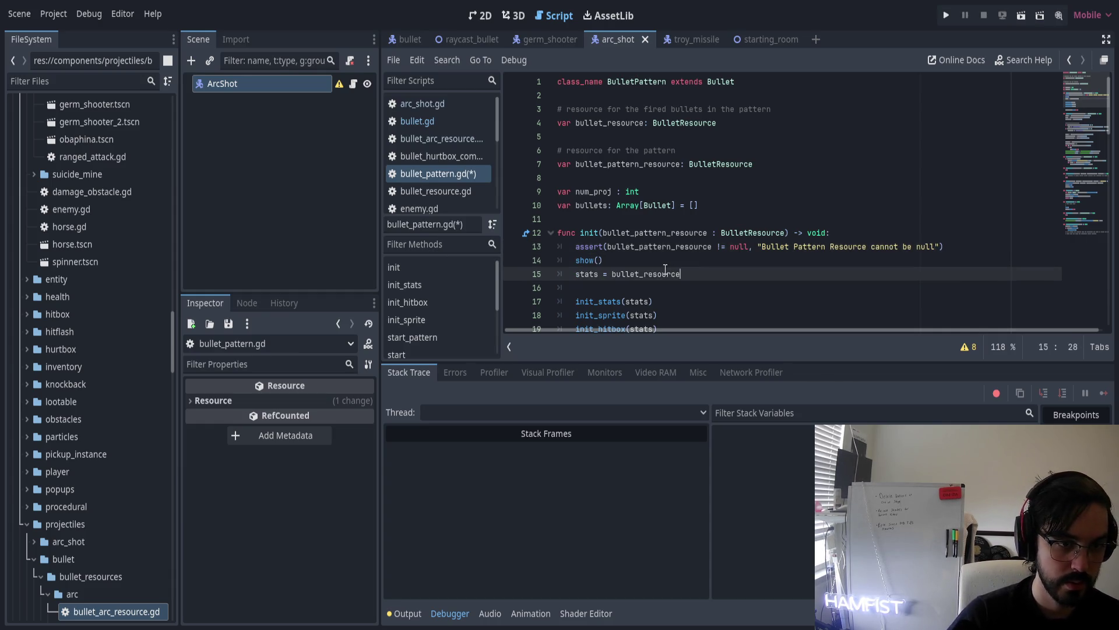
key("ctrl+shift+Left")
type("bullet_pattern_resource")
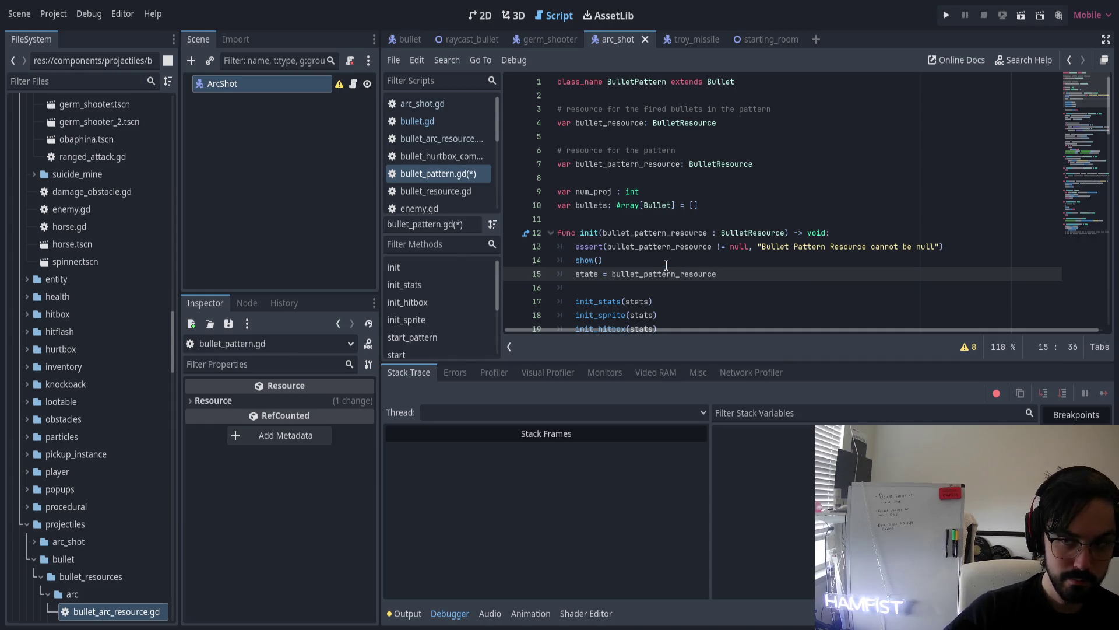
Rename the init_sprite and init_hitbox parameters to bullet_pattern_resource
scroll(667, 263, "down", 3)
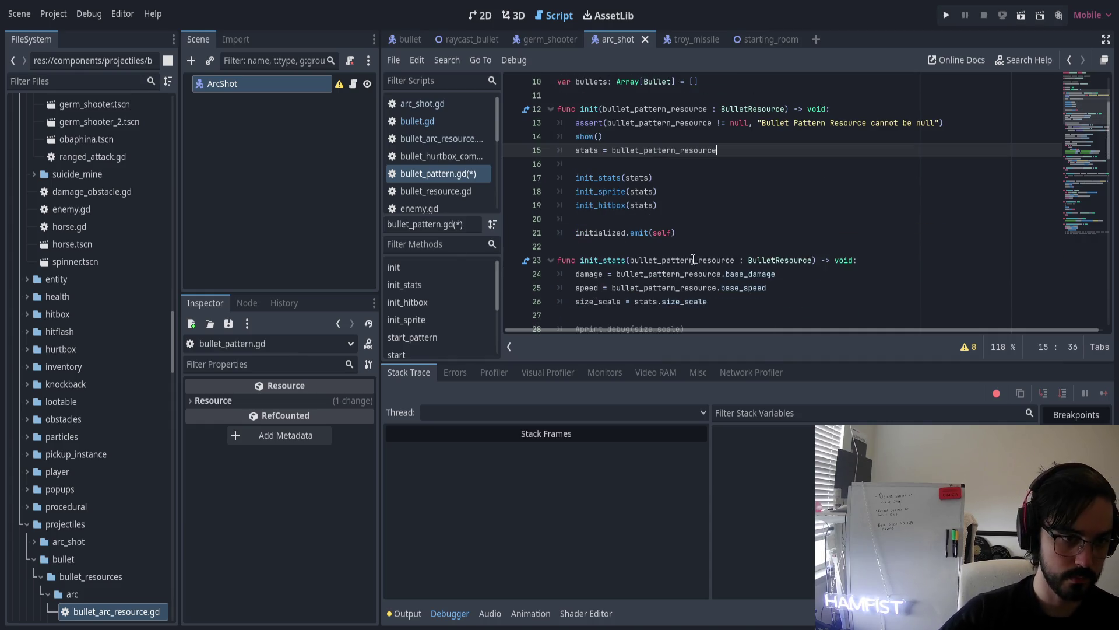
left_click(613, 190, "ctrl")
left_click(665, 206)
type("_patt")
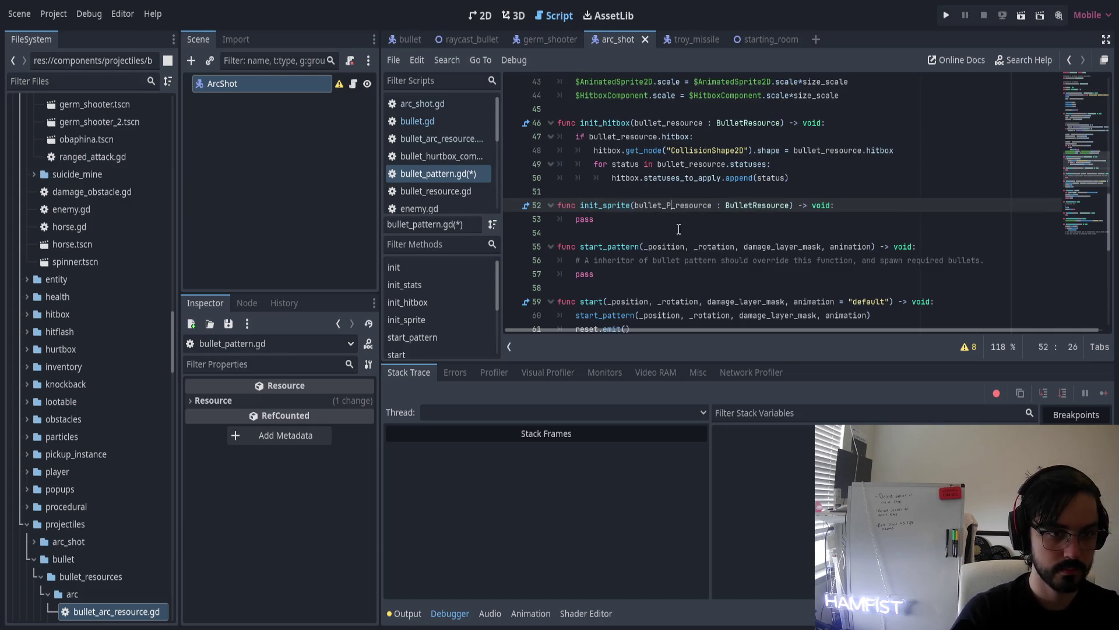
type("ern")
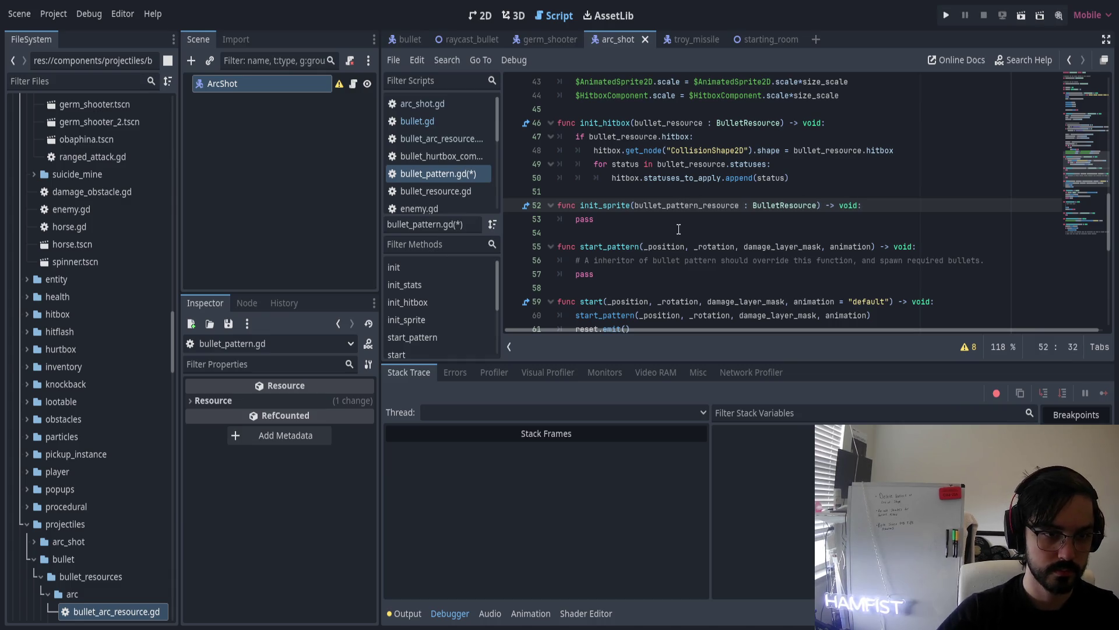
scroll(700, 193, "up", 1)
left_click(667, 165)
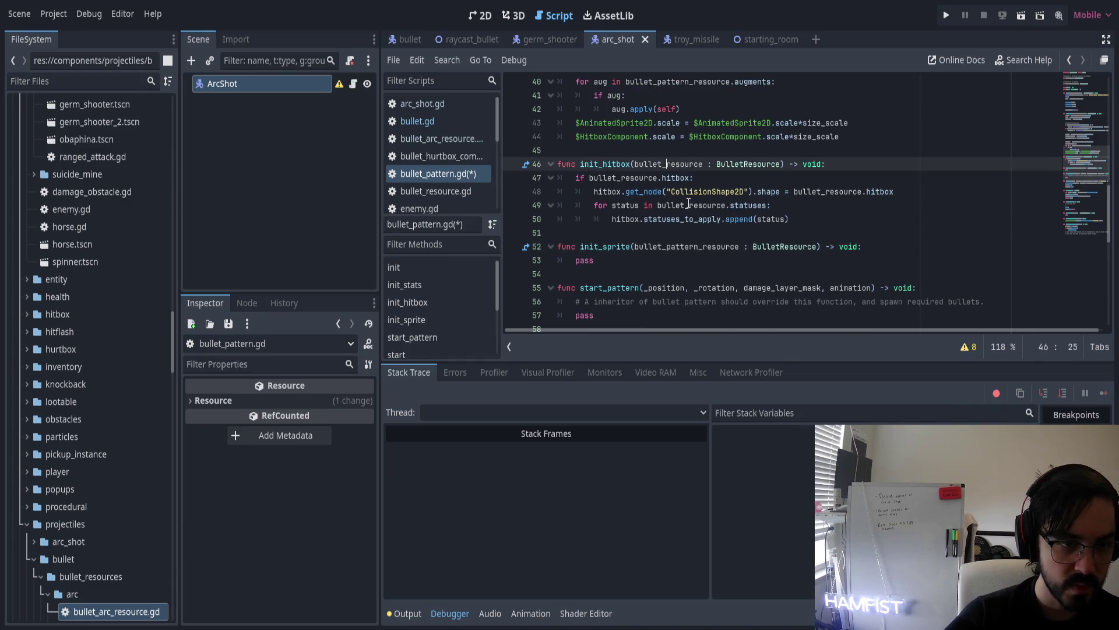
type("_pattern")
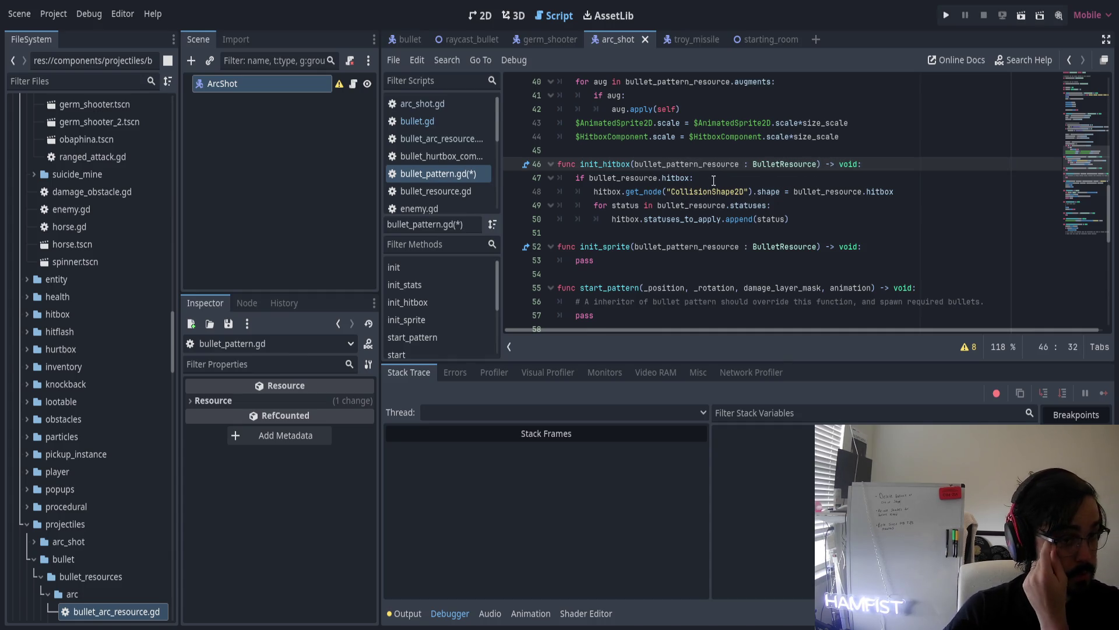
scroll(704, 201, "down", 8)
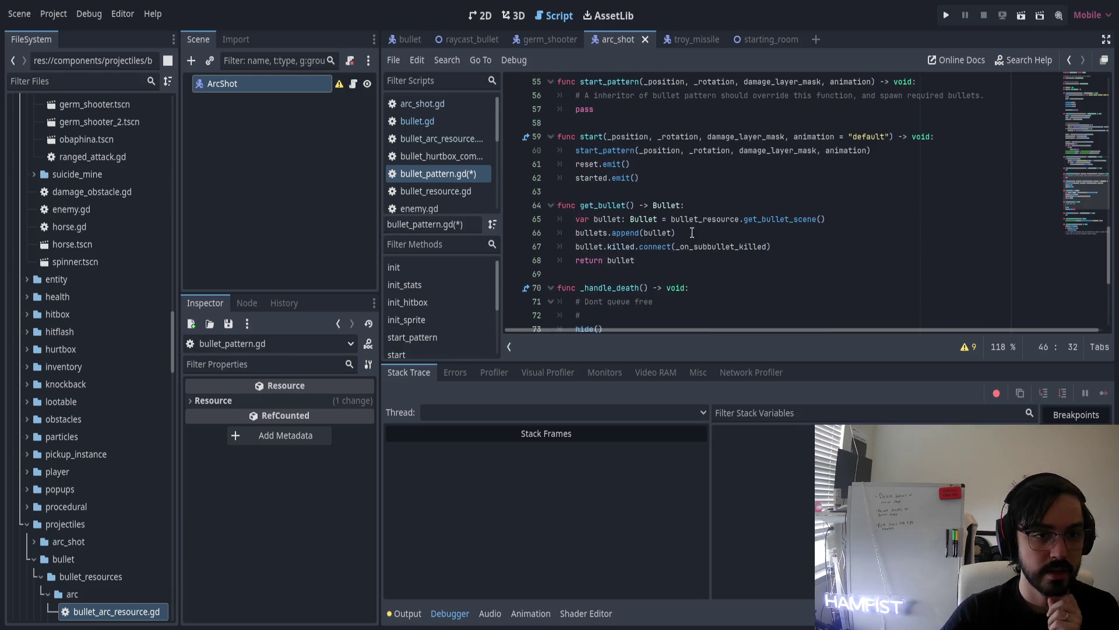
Move the two trailing comment lines in _on_subbullet_killed above the bullets.is_empty() check
scroll(705, 232, "down", 2)
left_click_drag(875, 221, 544, 205)
key("ctrl+z")
key("Down")
key("Down")
key("Down")
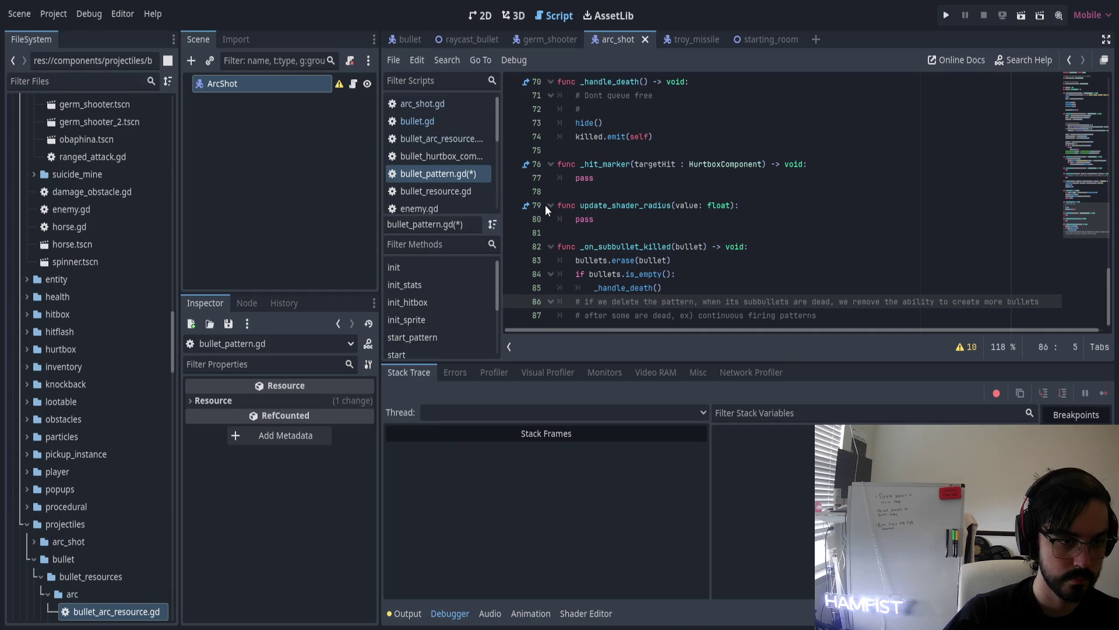
key("shift+Down")
key("shift+End")
key("BackSpace")
left_click(576, 274)
type("# if we delete the pattern, when its subbullets are dead, we remove the ability to create more bullets \t# after some are dead, ex) continuous firing patterns")
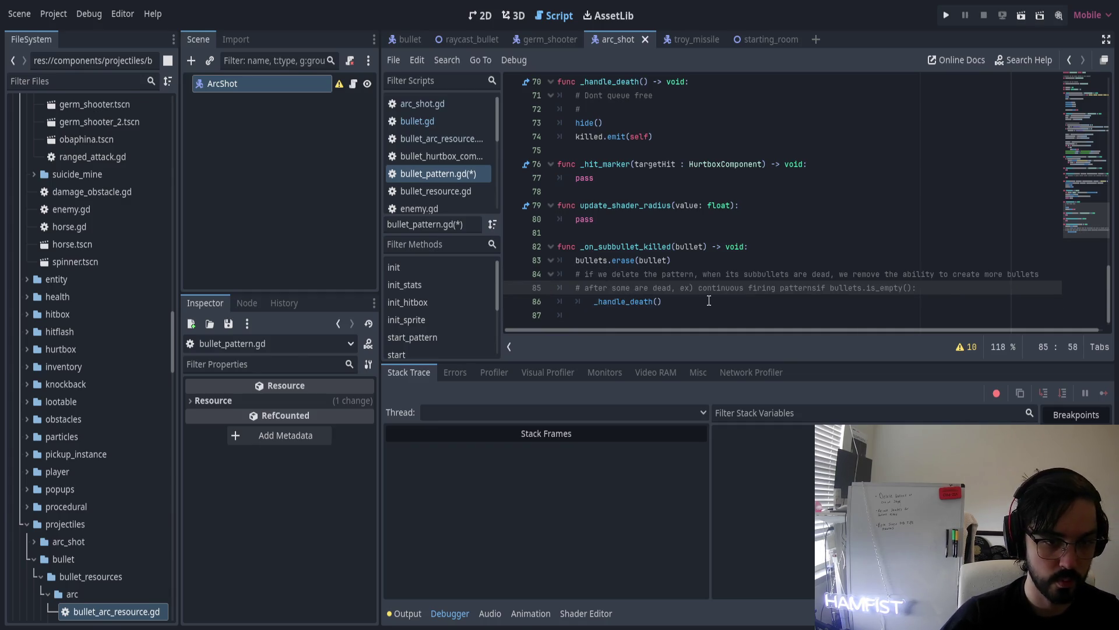
key("Return")
Add a blank line above the moved comment and prefix it with a WARNING: label
key("Up")
key("Up")
key("Return")
type("WARN: if")
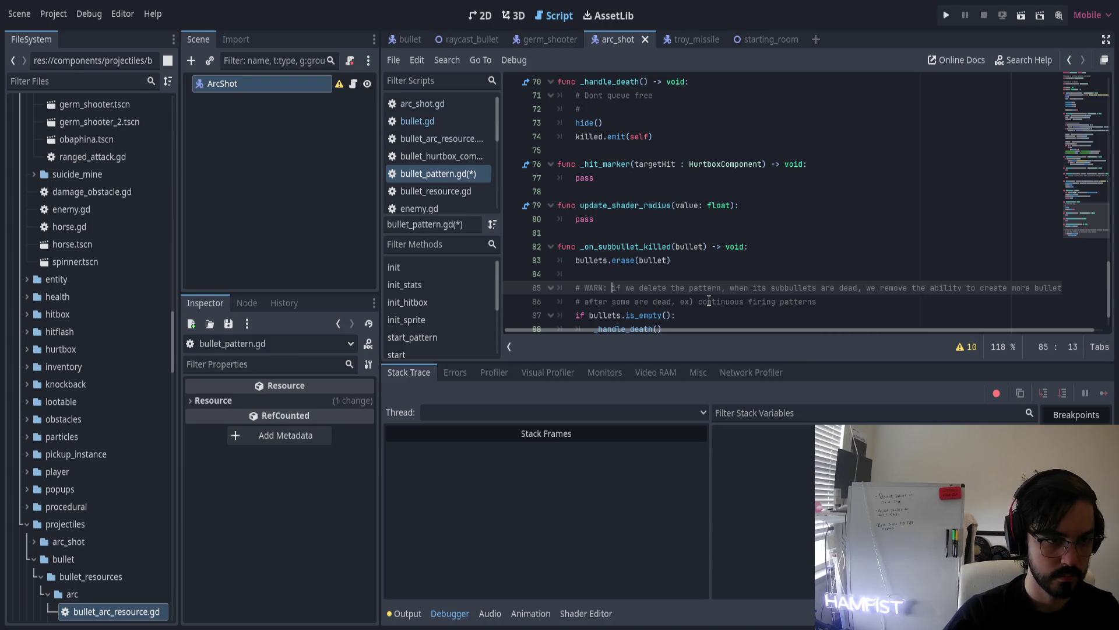
key("ctrl+shift+Left")
type("warn")
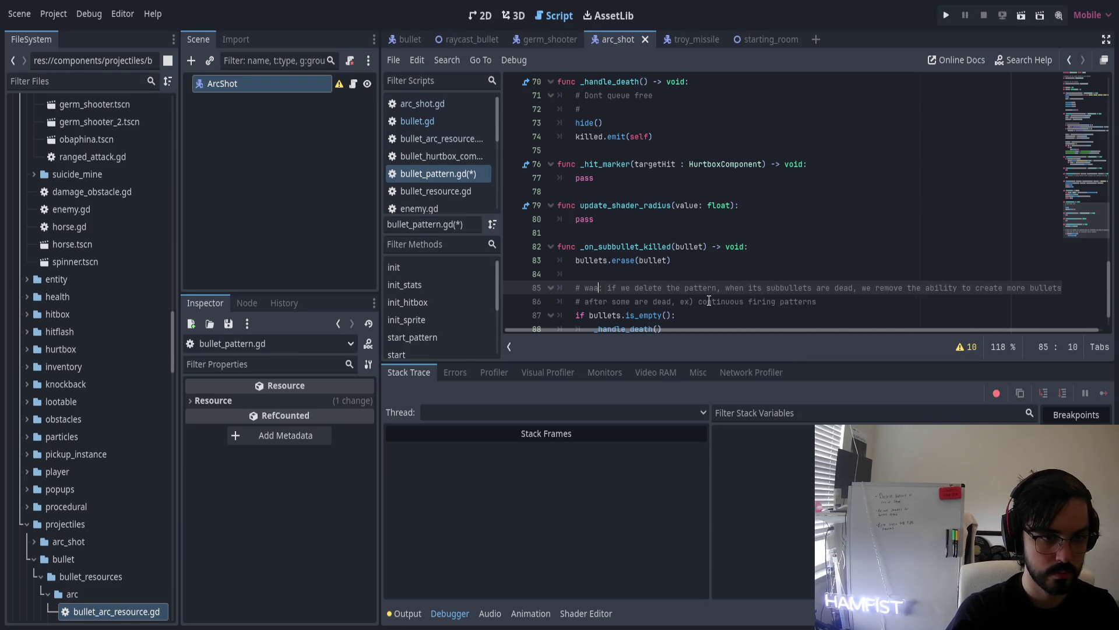
key("BackSpace")
key("BackSpace")
key("BackSpace")
type("WARNING")
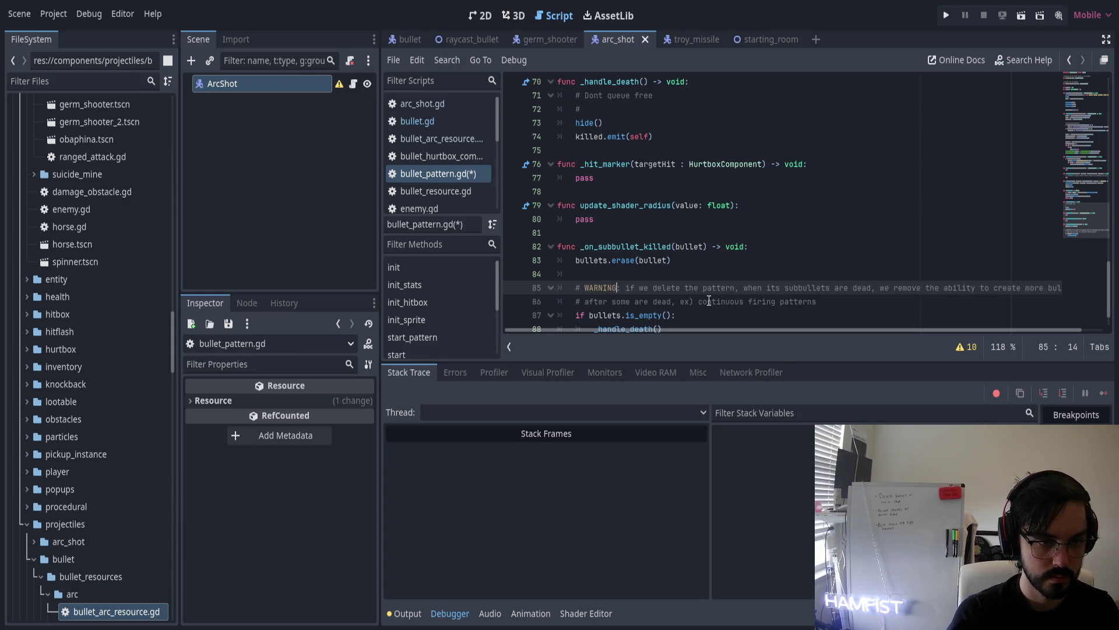
key("Down")
key("Down")
key("Down")
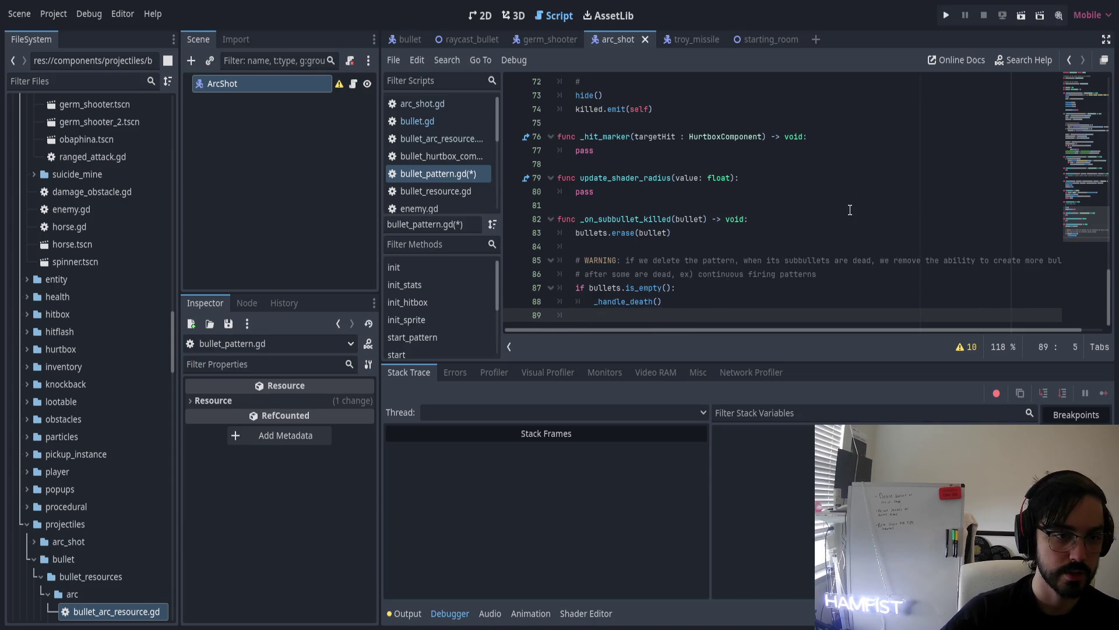
scroll(769, 249, "up", 5)
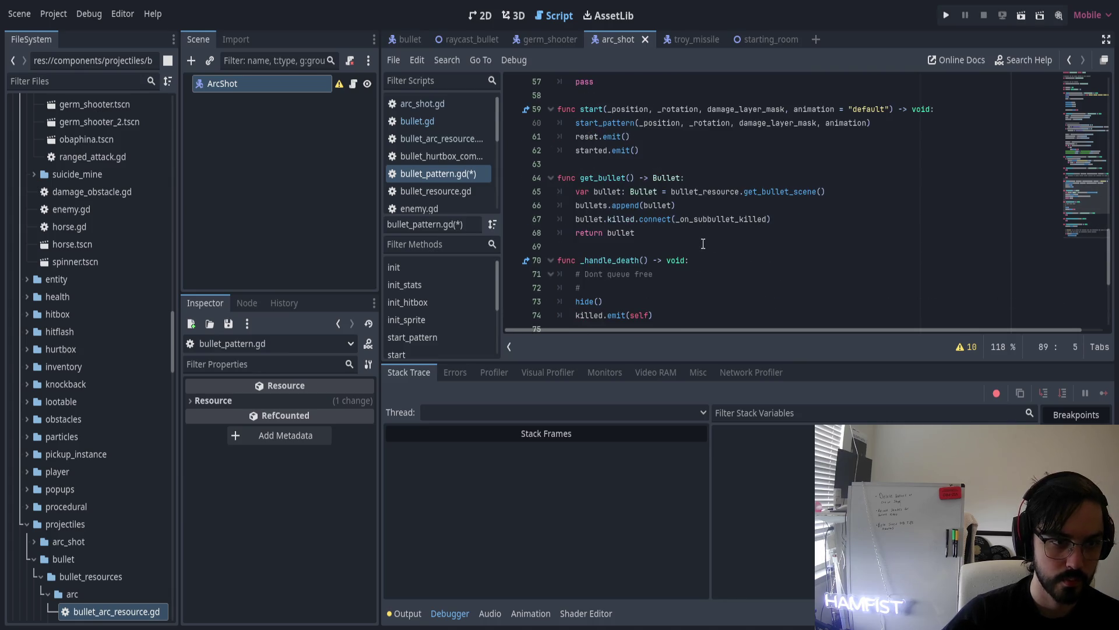
Delete the stray # line in _handle_death and replace init_hitbox's if-block with pass
left_click(688, 288)
key("BackSpace")
key("BackSpace")
key("BackSpace")
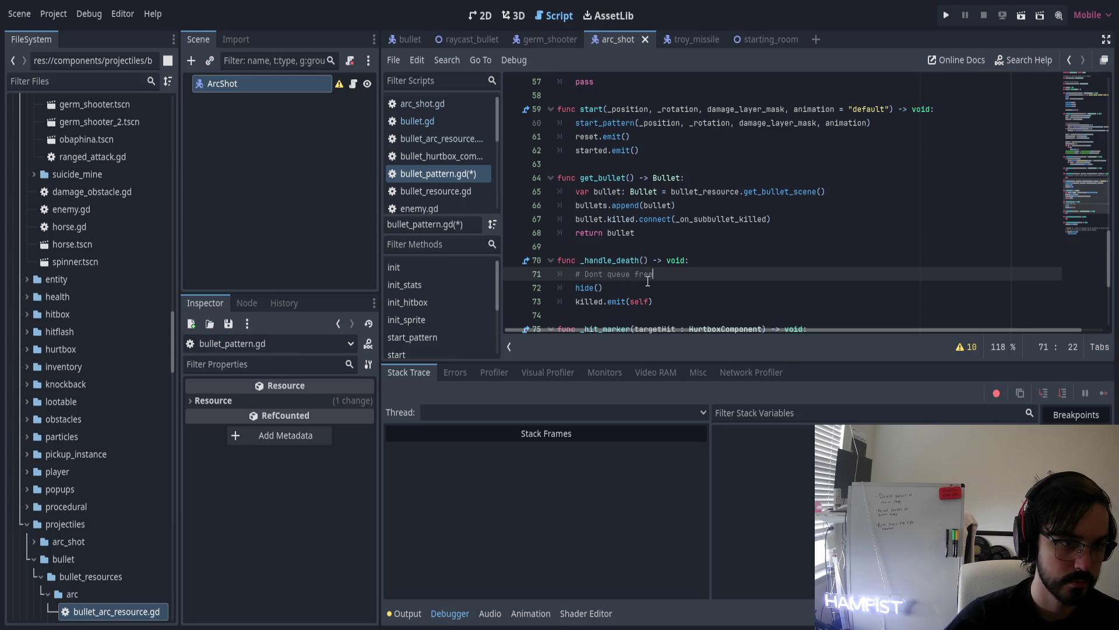
scroll(647, 281, "up", 5)
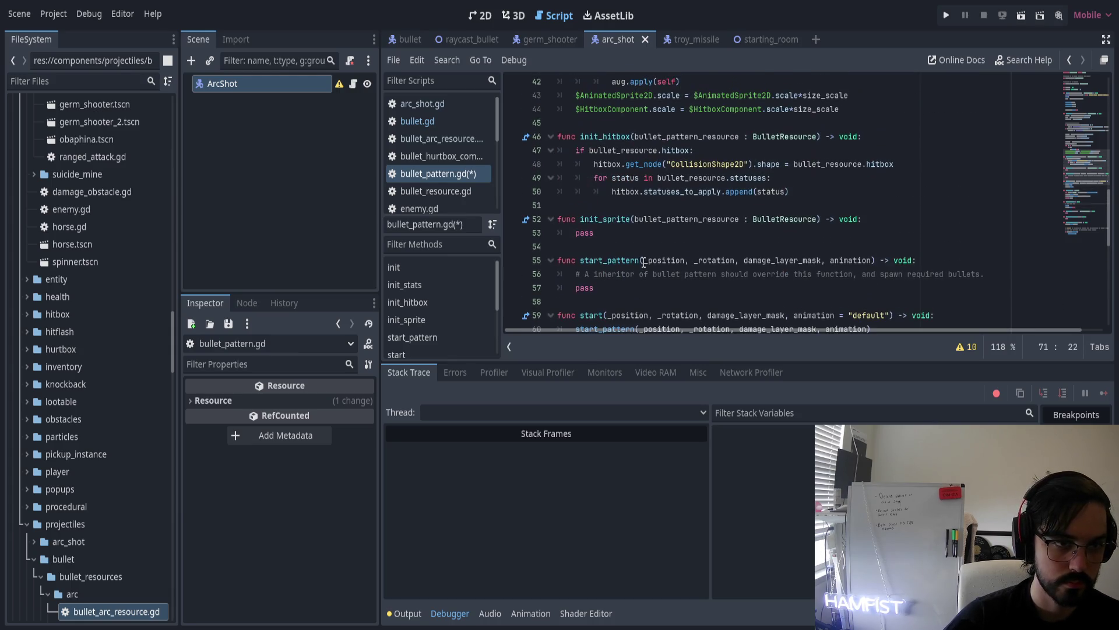
left_click(578, 150)
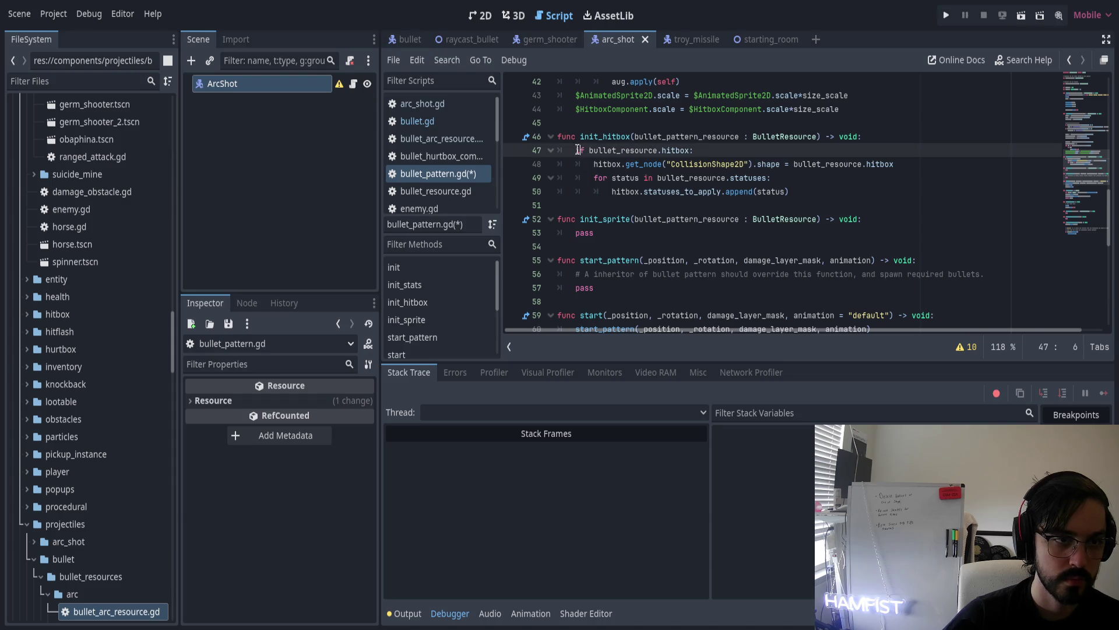
left_click(812, 196, "shift")
key("BackSpace")
type("pass")
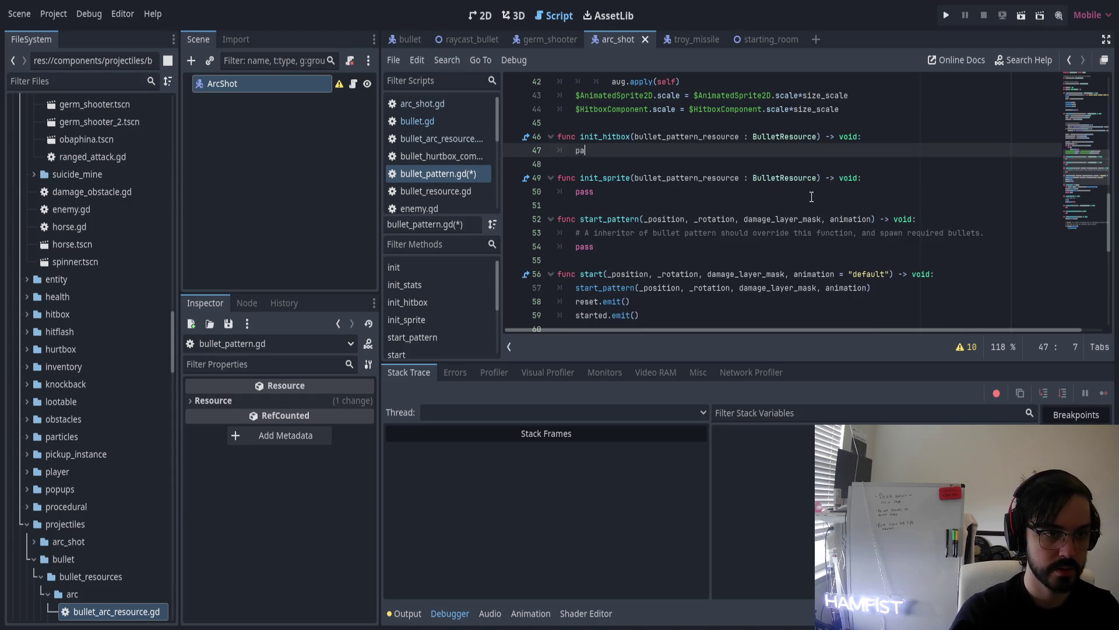
Remove the extra blank lines around init_sprite and start_pattern, keeping one after init_sprite
key("Down")
key("Down")
key("Up")
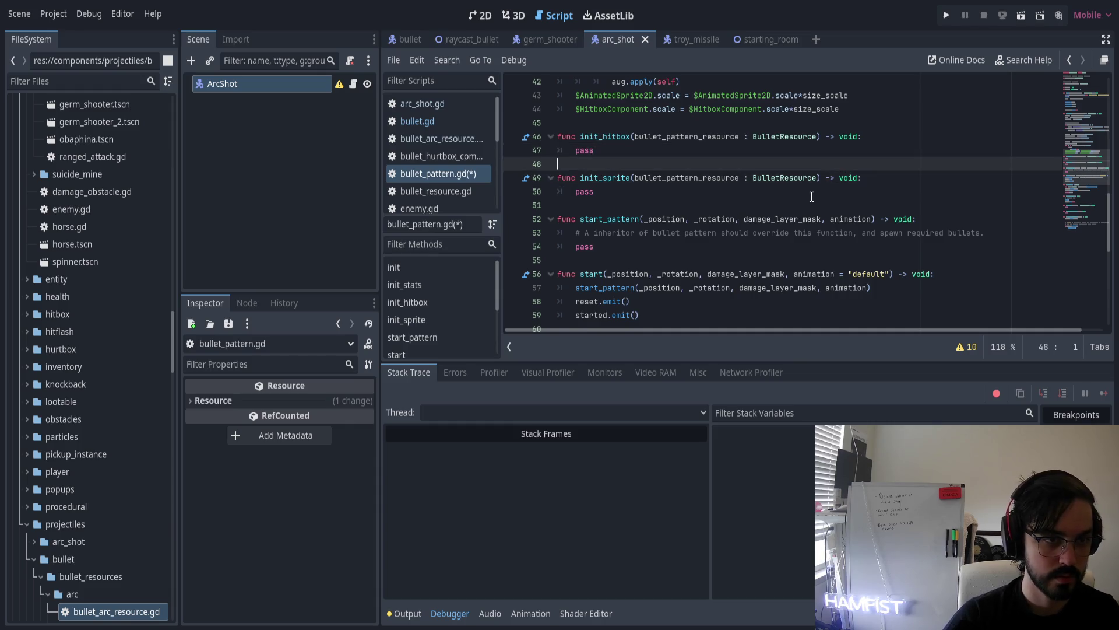
key("BackSpace")
key("Down")
key("Down")
key("Down")
key("BackSpace")
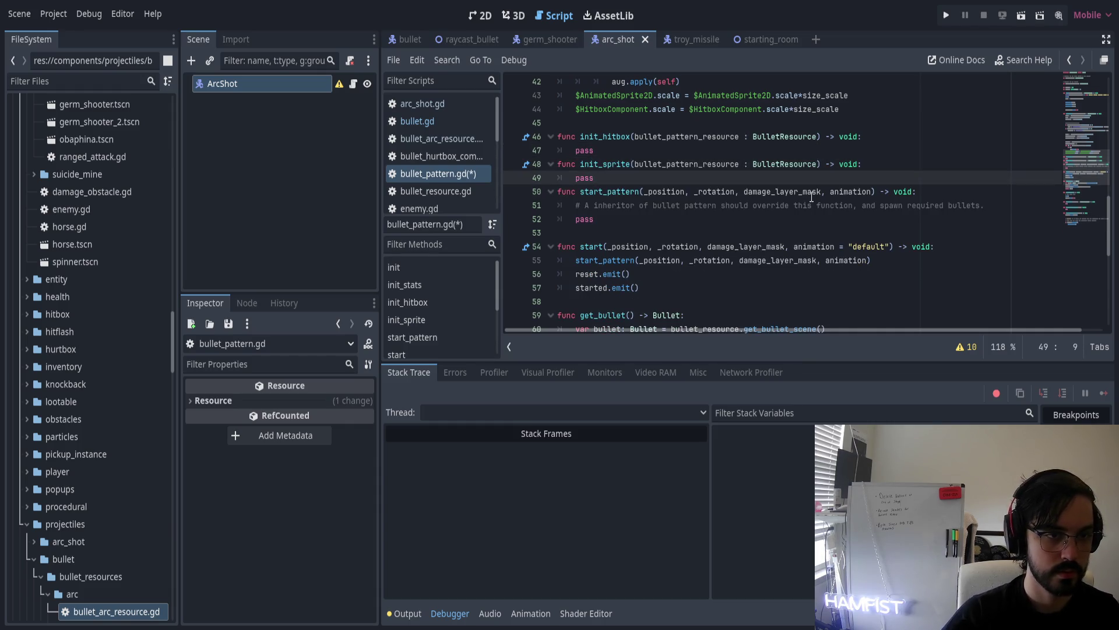
key("Return")
Check the damage line in init_stats, then switch to arc_shot.gd
key("Up")
key("Up")
key("Up")
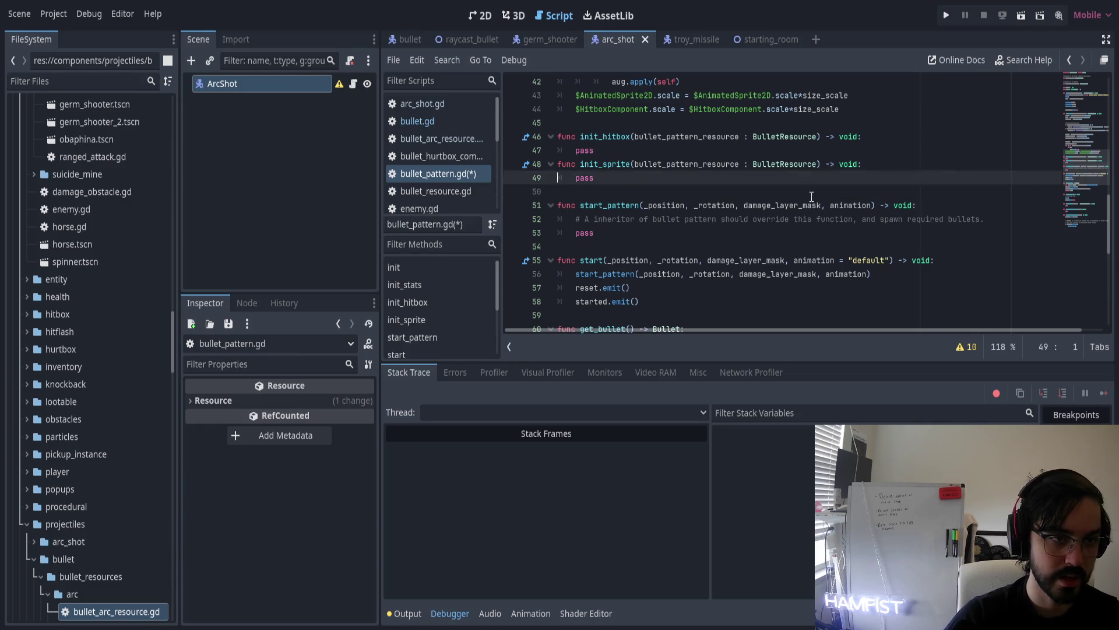
key("Up")
key("Up")
key("Up")
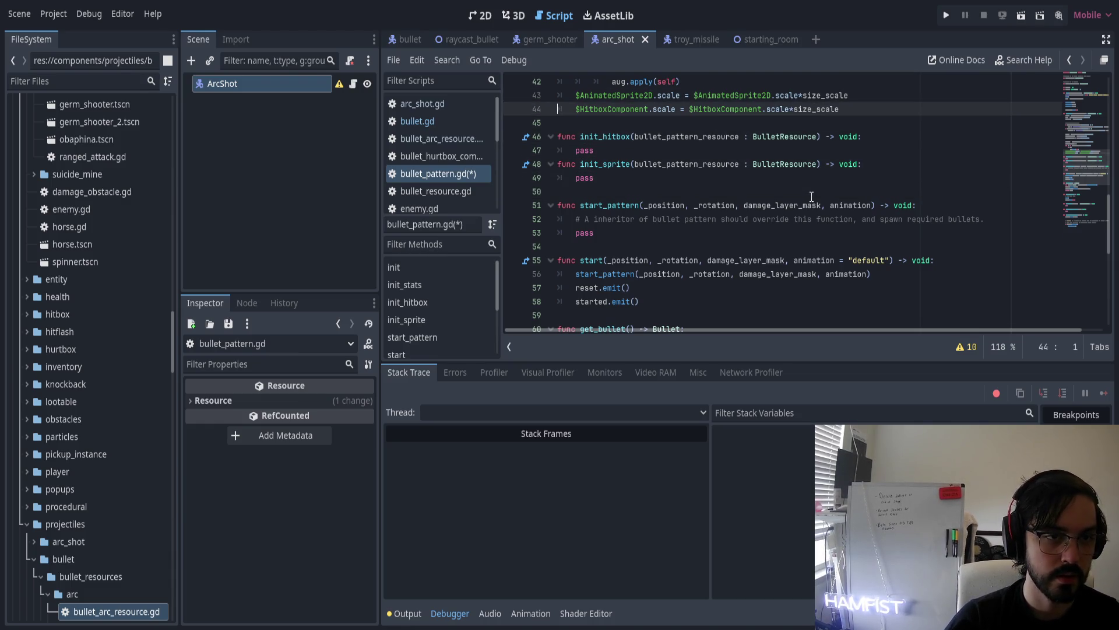
key("Up")
key("Up")
key("Up")
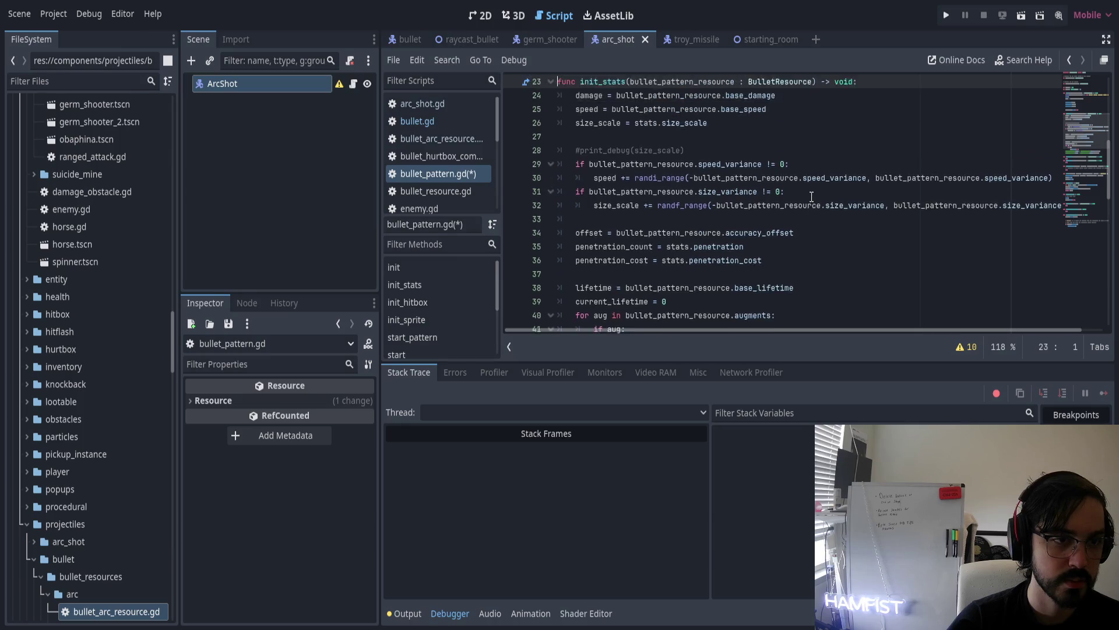
key("Down")
key("Down")
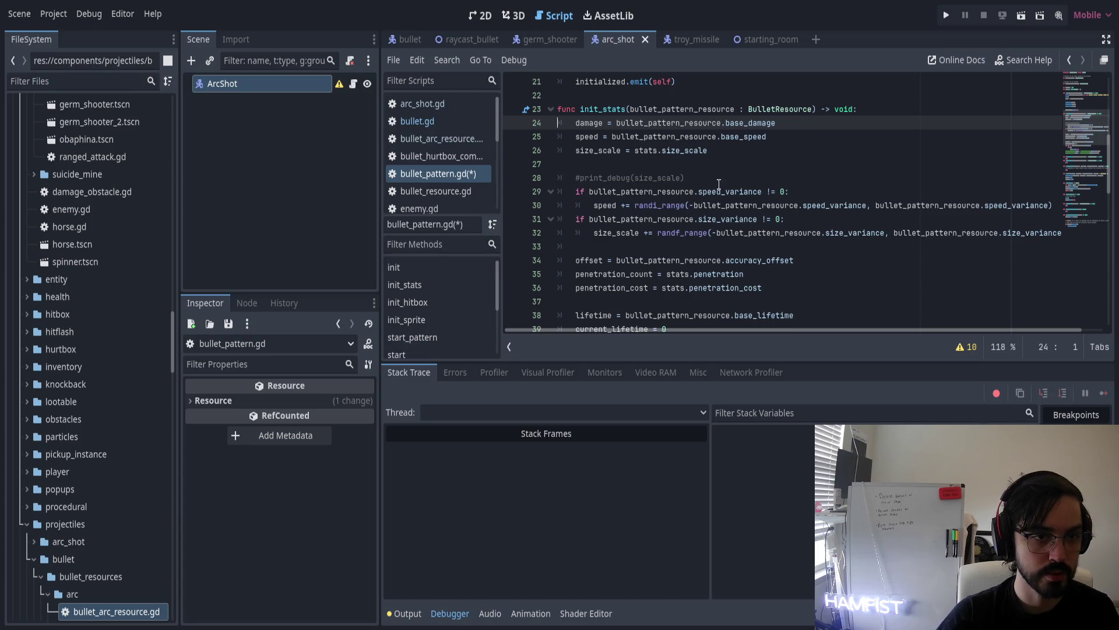
double_click(587, 124)
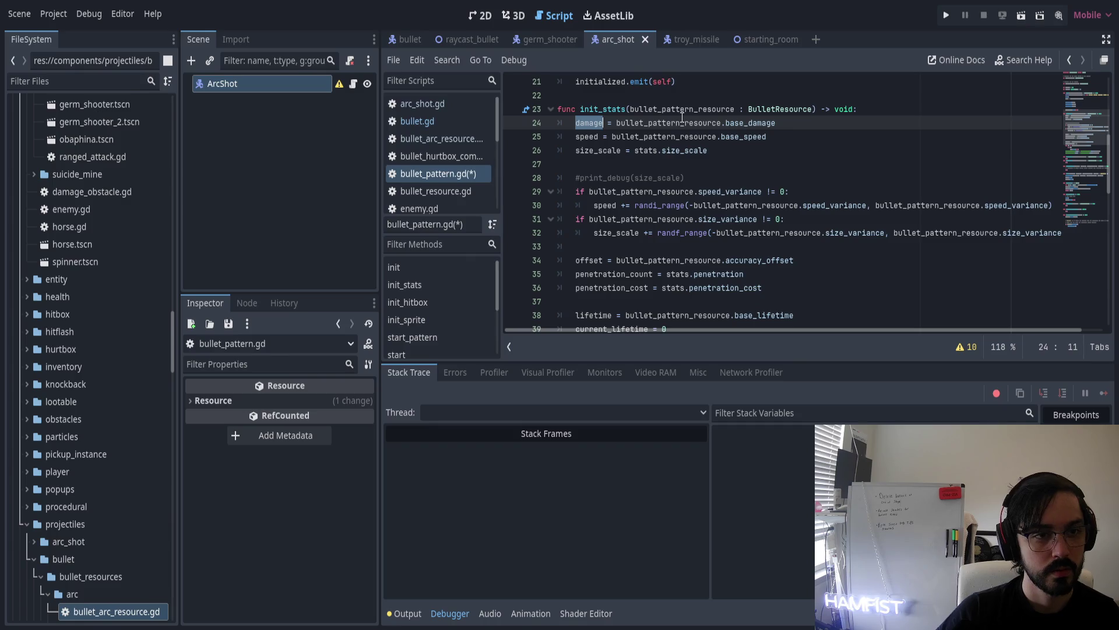
left_click(425, 104)
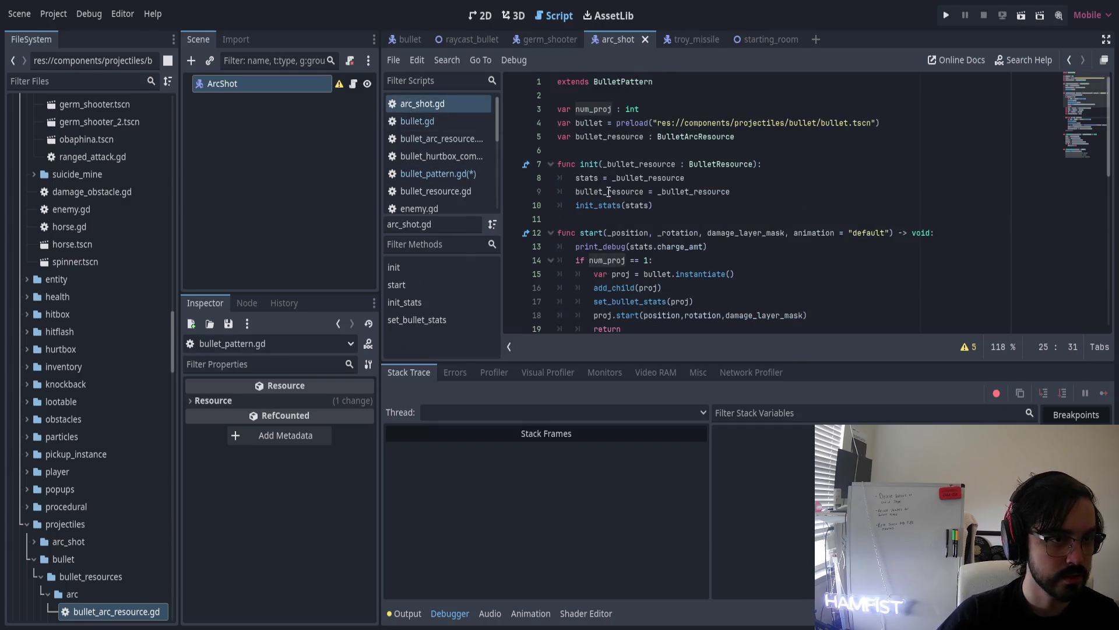
Trace set_bullet_stats and bullet_resource in arc_shot.gd through to the BulletArcResource definition in bullet_arc_resource.gd
scroll(653, 182, "up", 2)
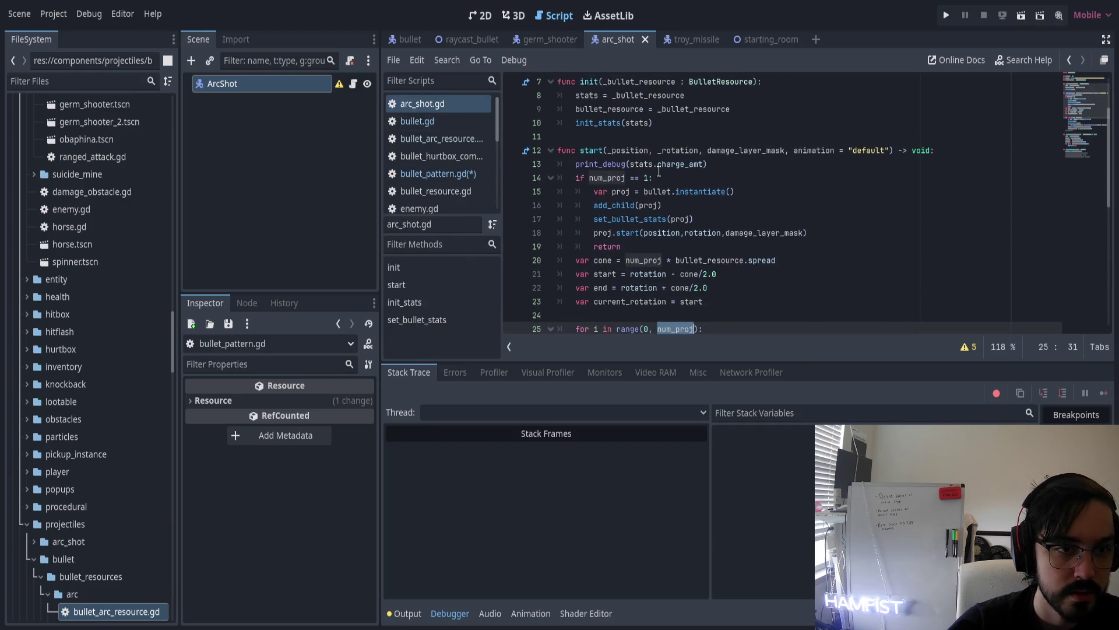
scroll(659, 188, "down", 1)
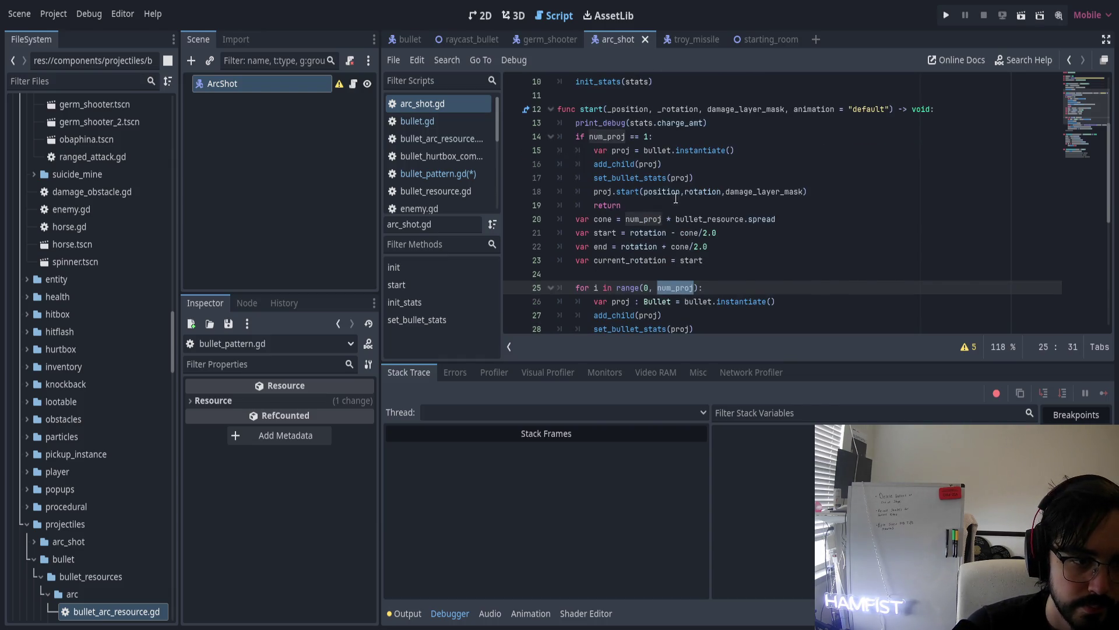
double_click(627, 179)
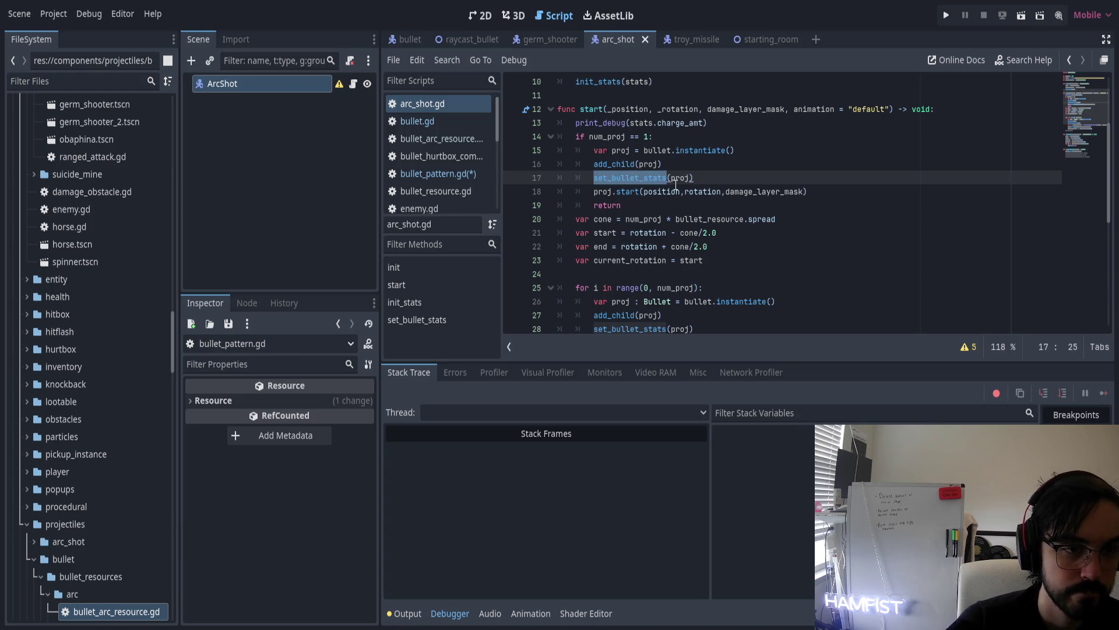
scroll(676, 182, "down", 2)
scroll(683, 183, "up", 1)
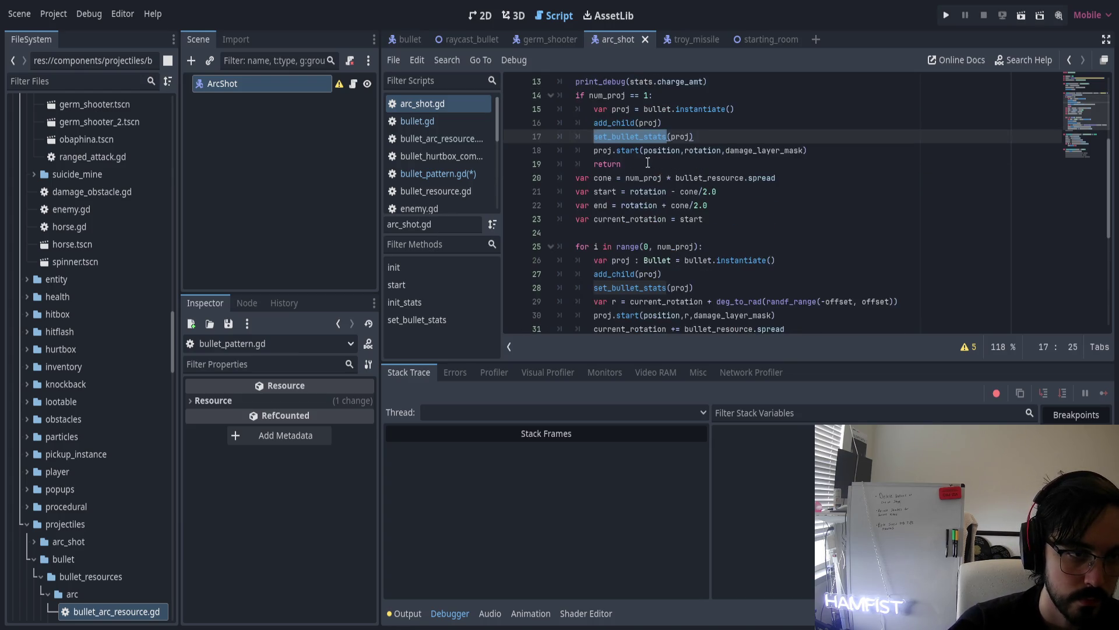
left_click(628, 136, "ctrl")
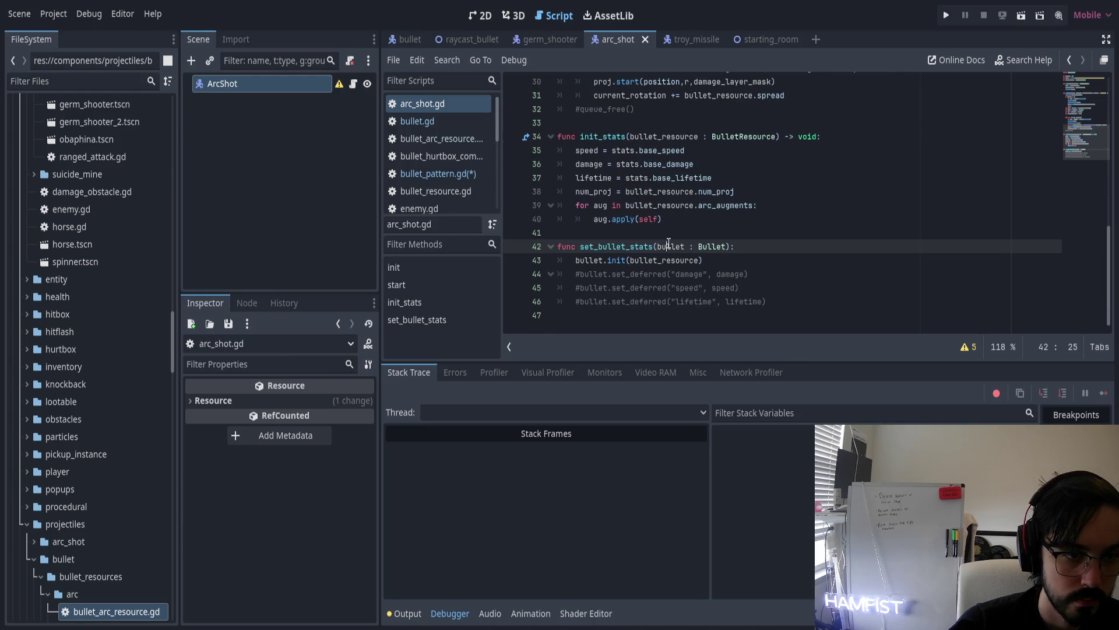
left_click(651, 263, "ctrl")
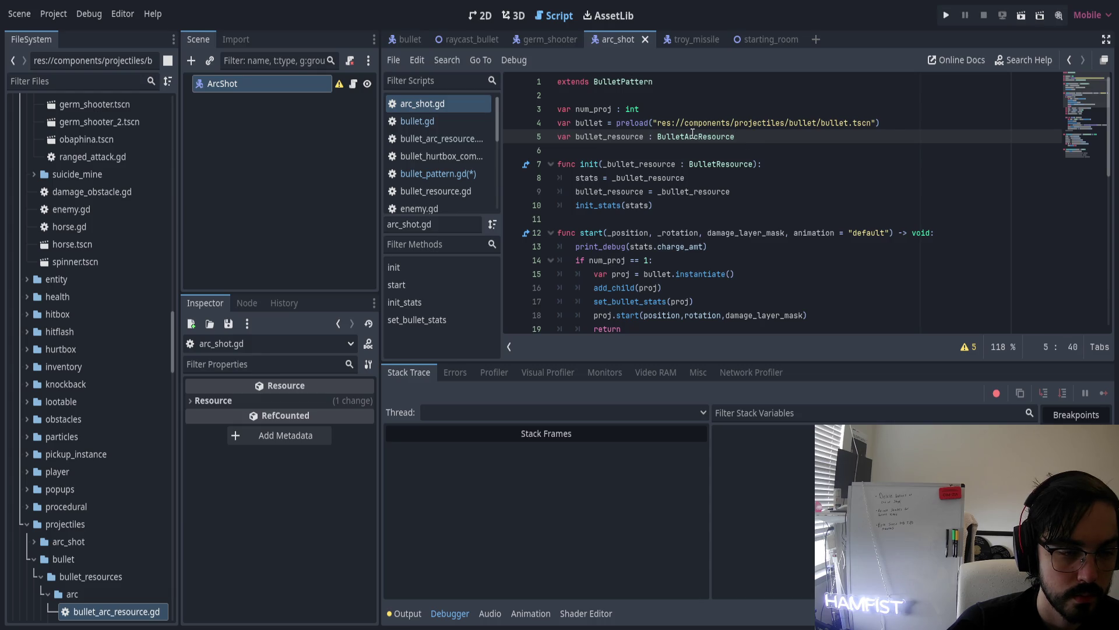
left_click_drag(657, 137, 735, 138)
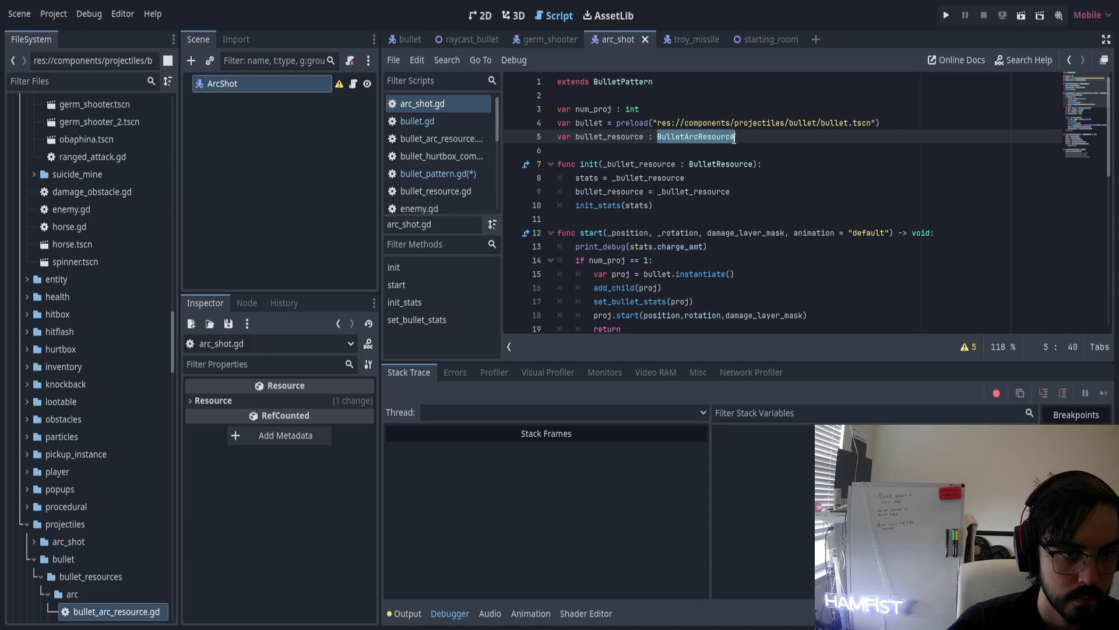
left_click(735, 138, "ctrl")
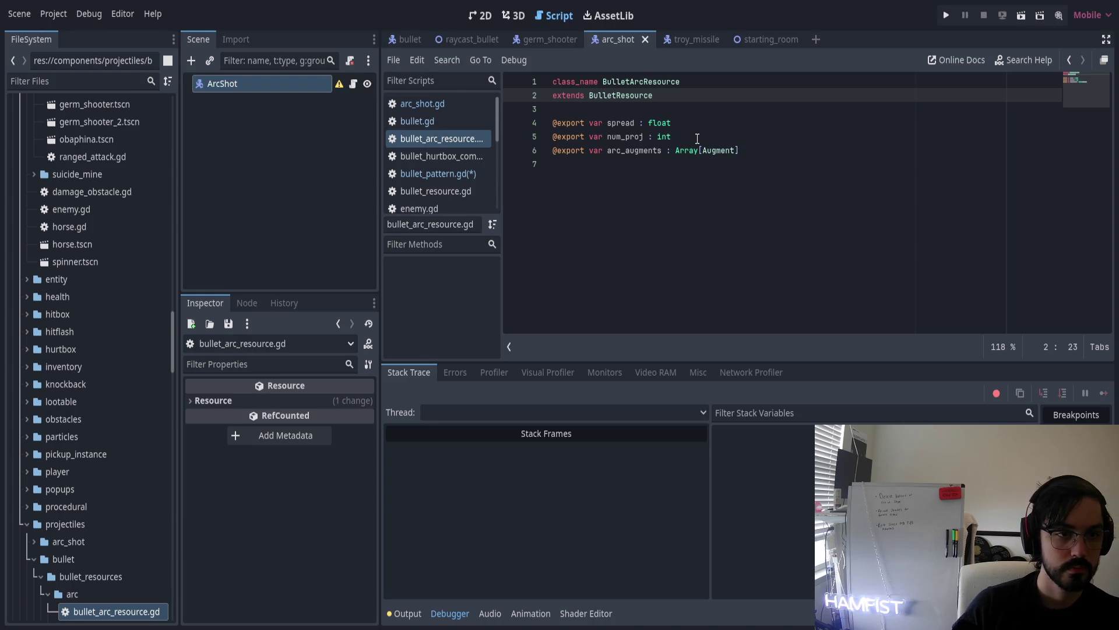
Switch back to bullet_pattern.gd to view its init_stats function
left_click(456, 173)
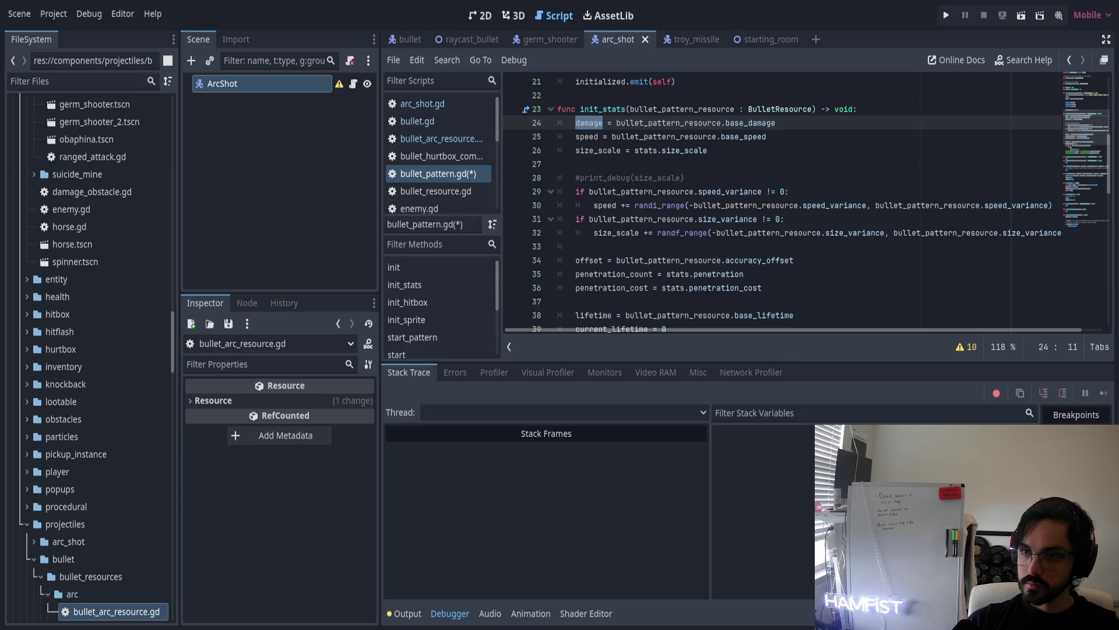
left_click(809, 144)
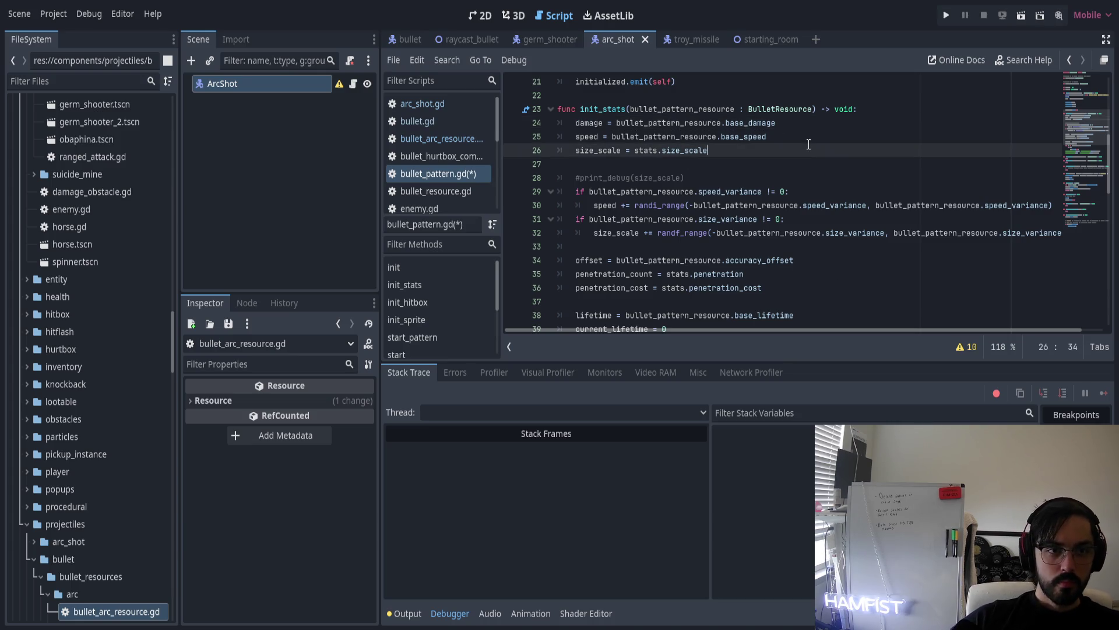
double_click(683, 109)
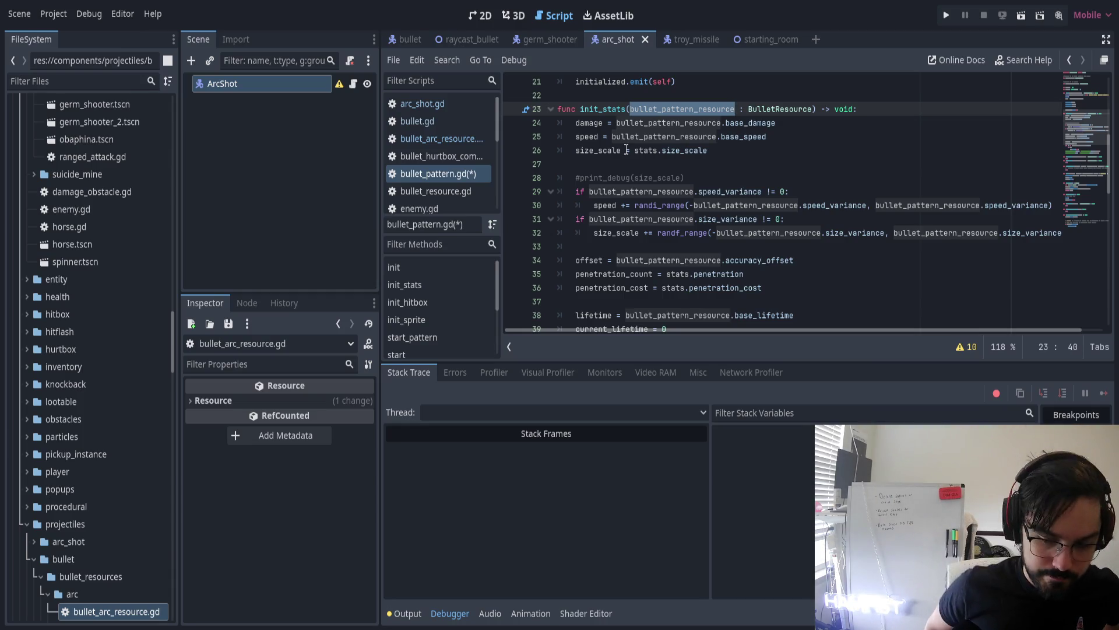
double_click(586, 124)
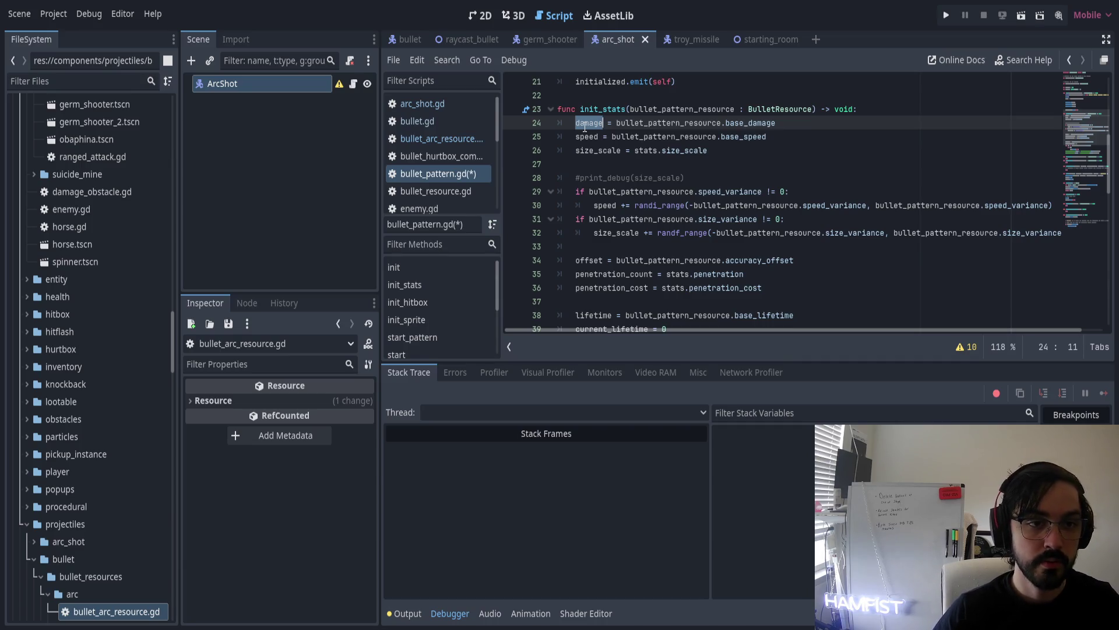
double_click(587, 136)
double_click(614, 151)
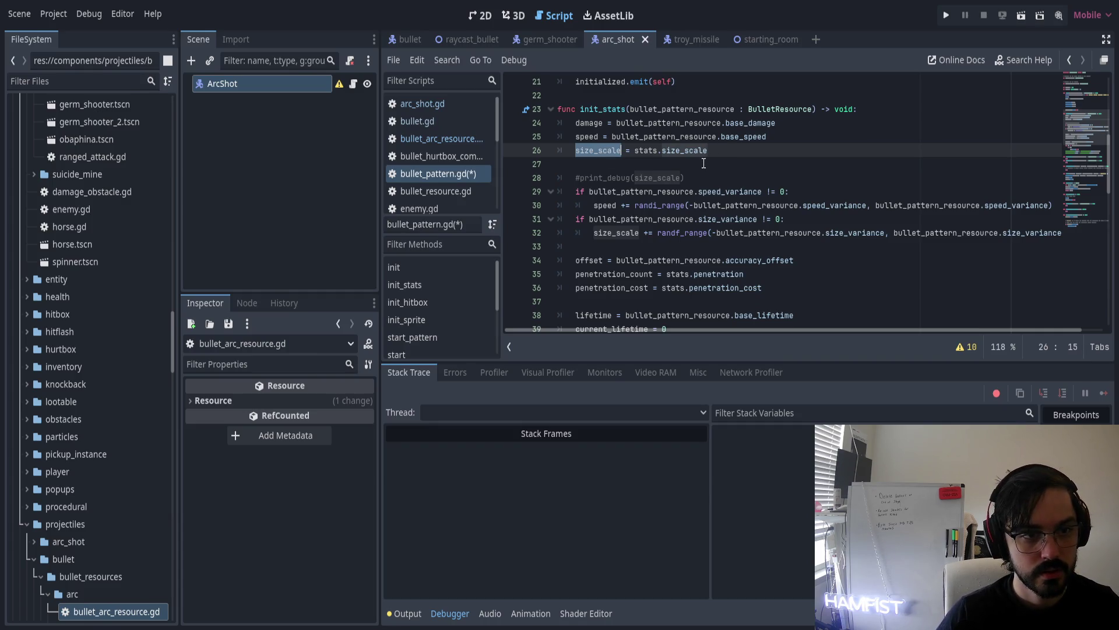
double_click(605, 110)
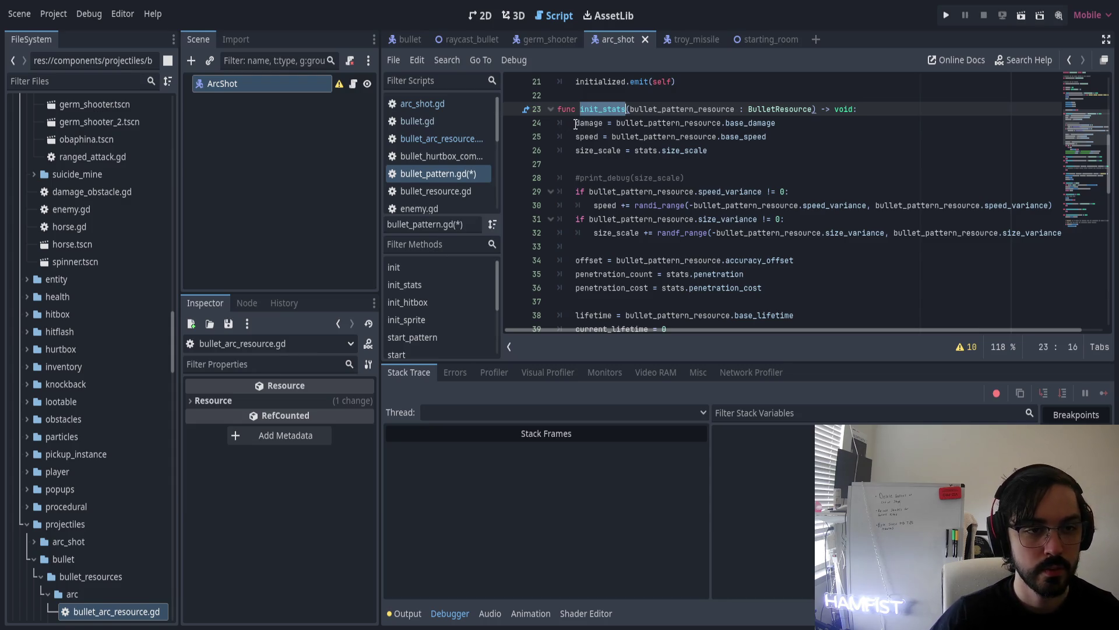
left_click(576, 124)
scroll(653, 157, "down", 4)
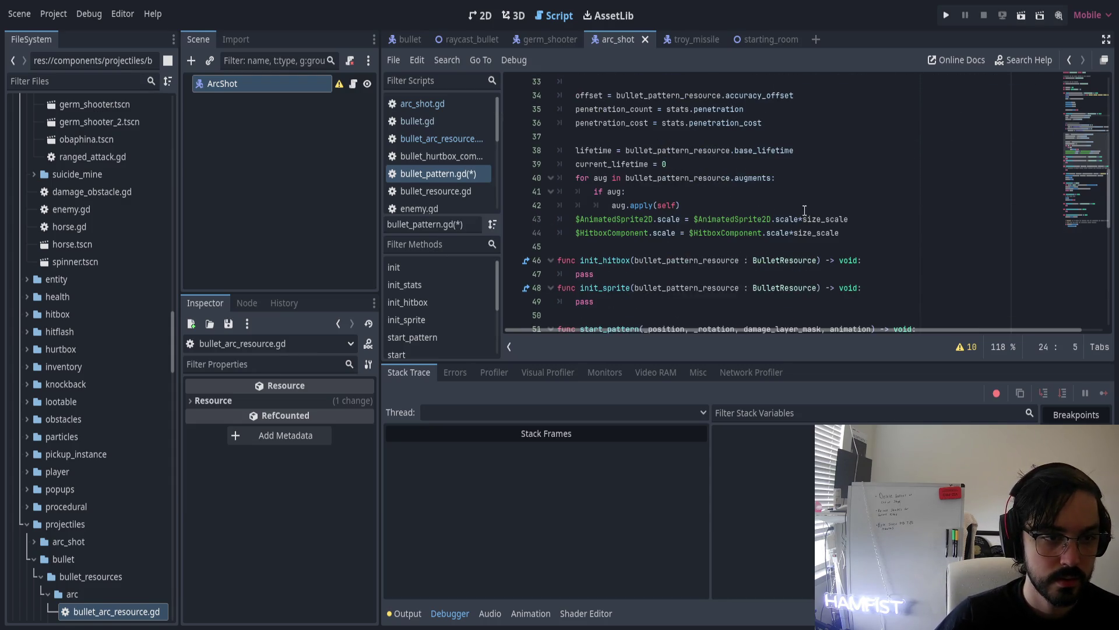
Delete init_stats's damage, speed and size_scale code, leaving just pass
left_click(865, 233, "shift")
key("ctrl+k")
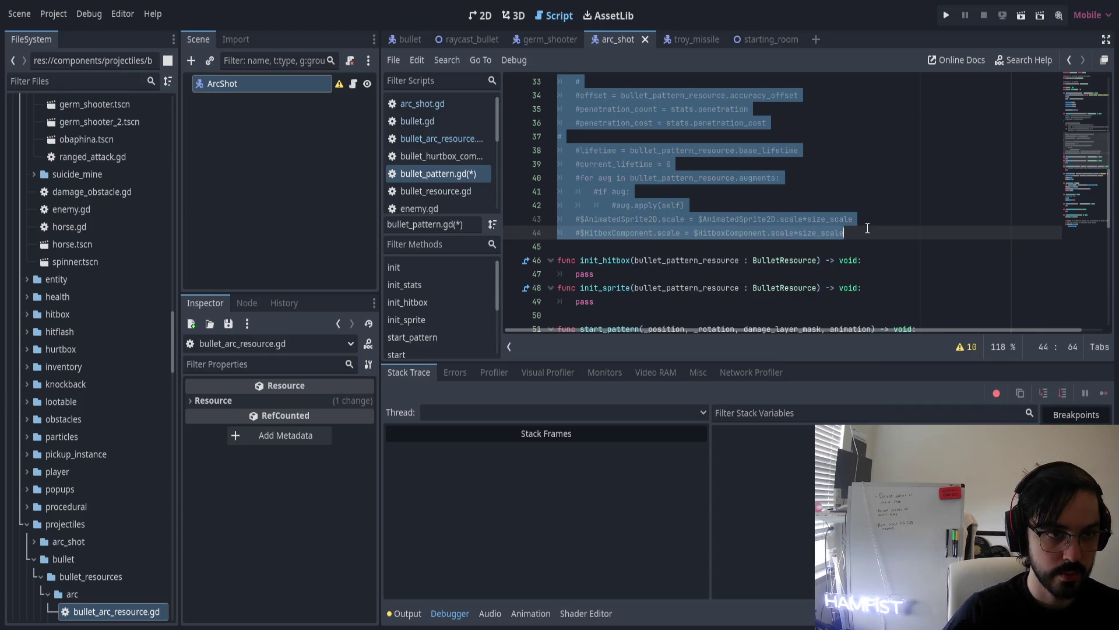
scroll(592, 187, "up", 4)
key("BackSpace")
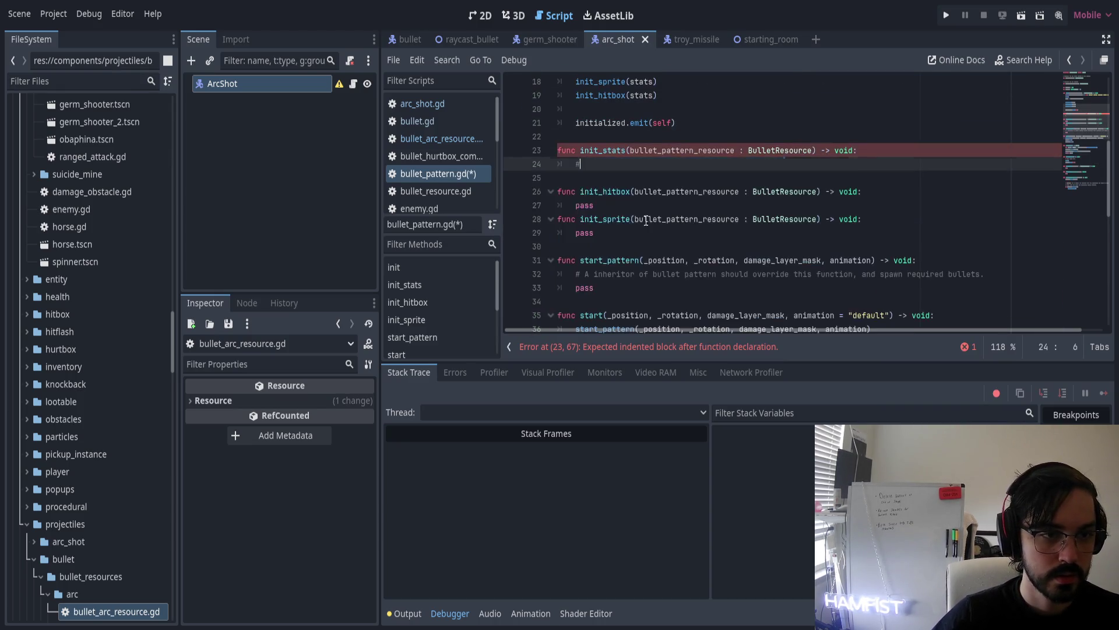
key("BackSpace")
type("pass")
key("Home")
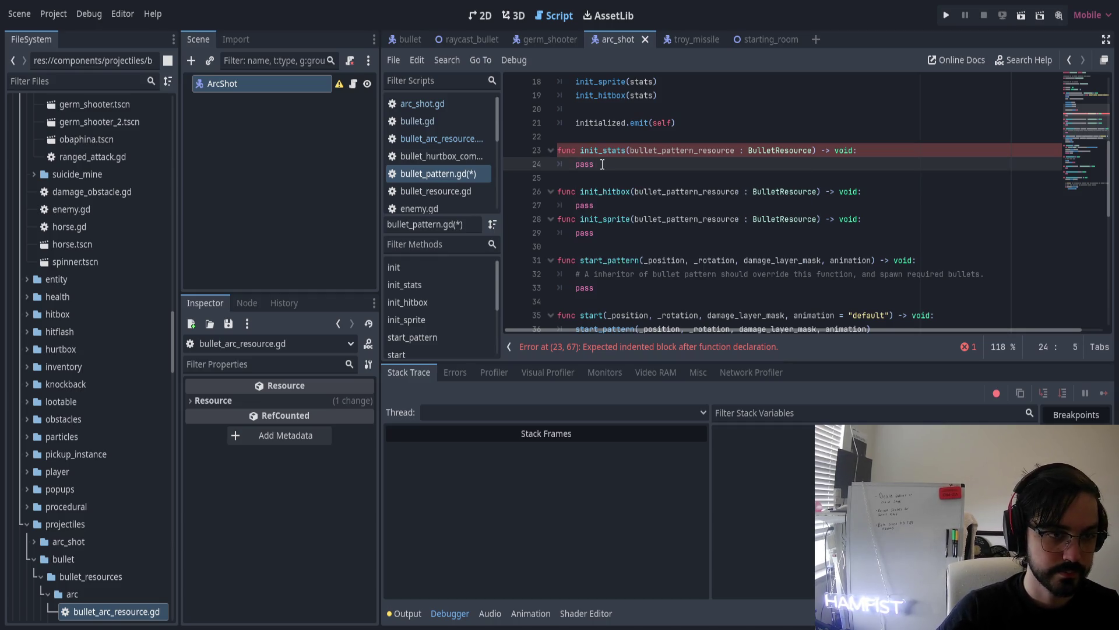
Add the comment 'No stats on an abstract bullet pattern' above pass in init_stats
key("Return")
key("Up")
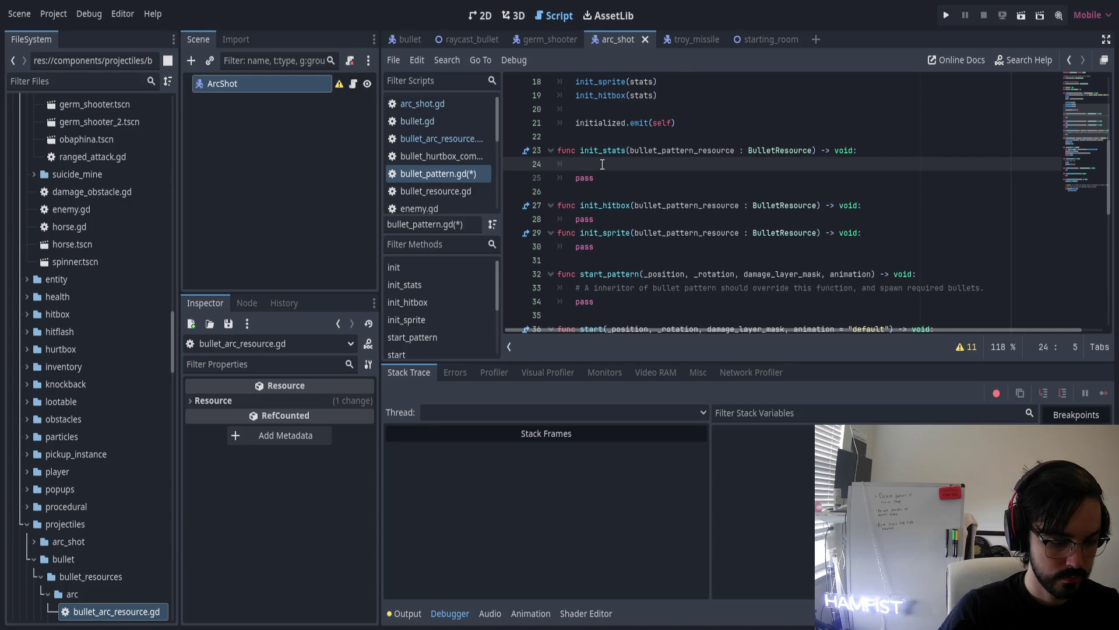
type("No")
key("BackSpace")
key("BackSpace")
key("BackSpace")
type("No stats on a")
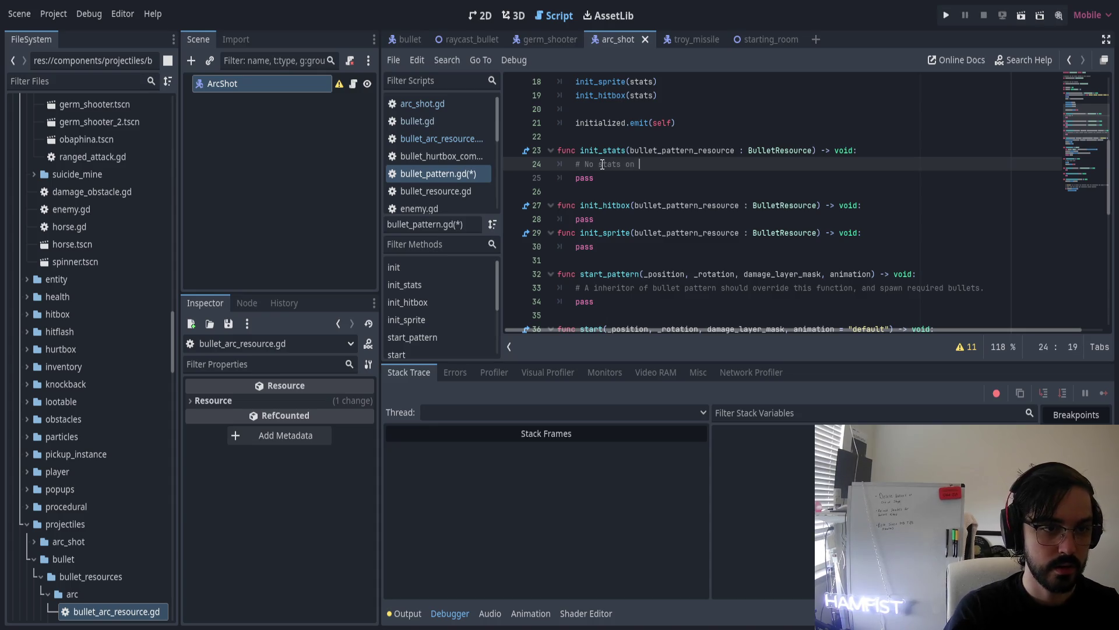
key("BackSpace")
type("n abstract bullet pattern")
key("Right")
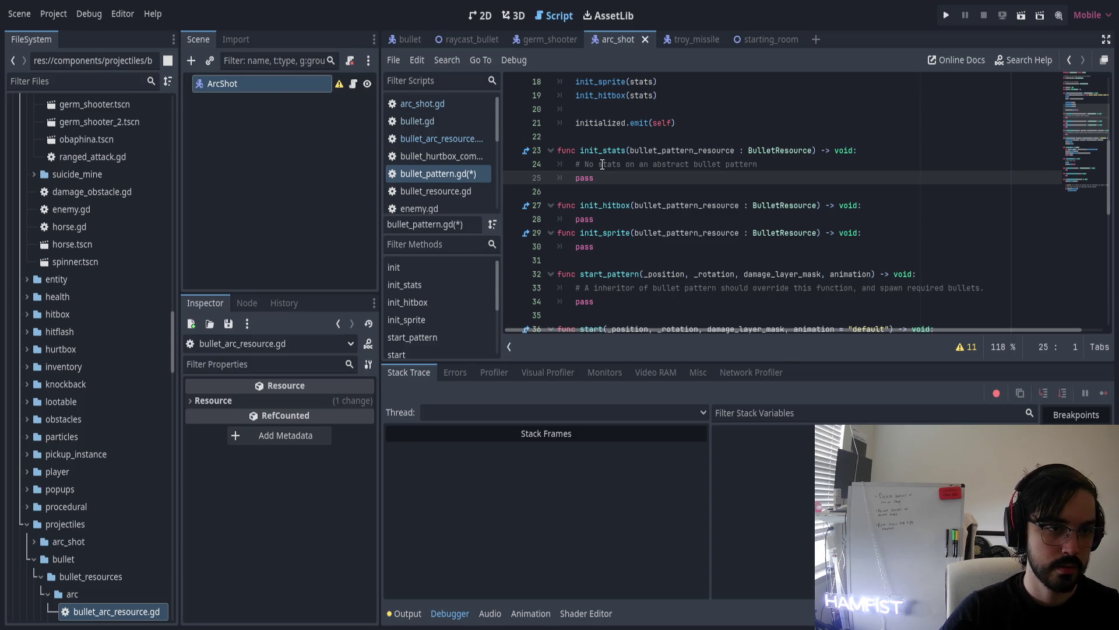
Remove the trailing blank line and fold init_stats, init_hitbox and init_sprite
scroll(601, 175, "up", 1)
key("Down")
key("BackSpace")
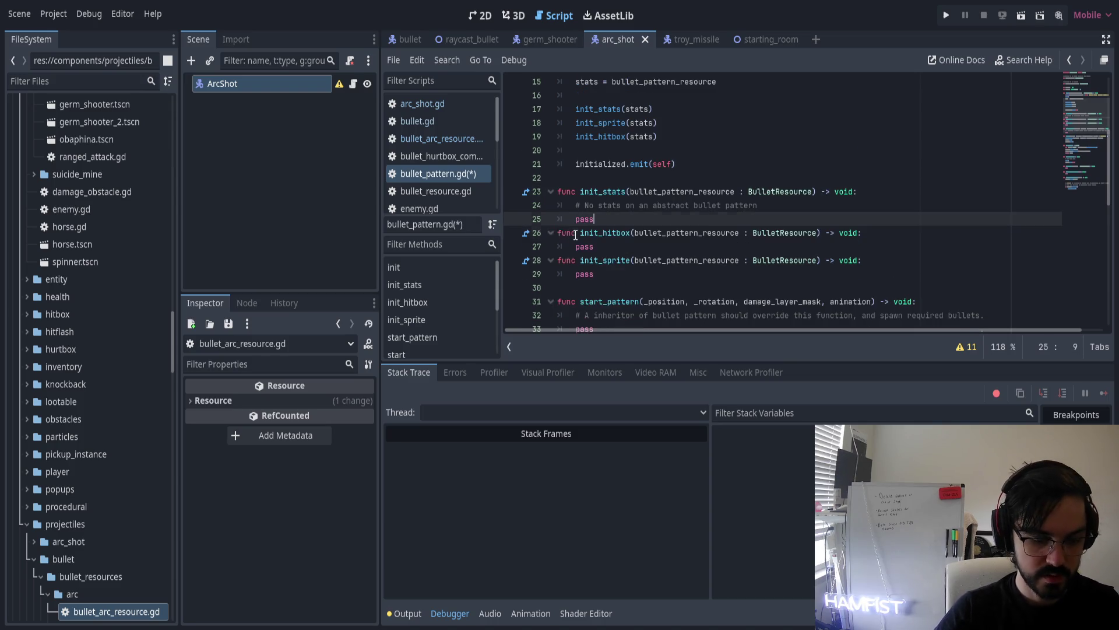
left_click(550, 191)
left_click(550, 205)
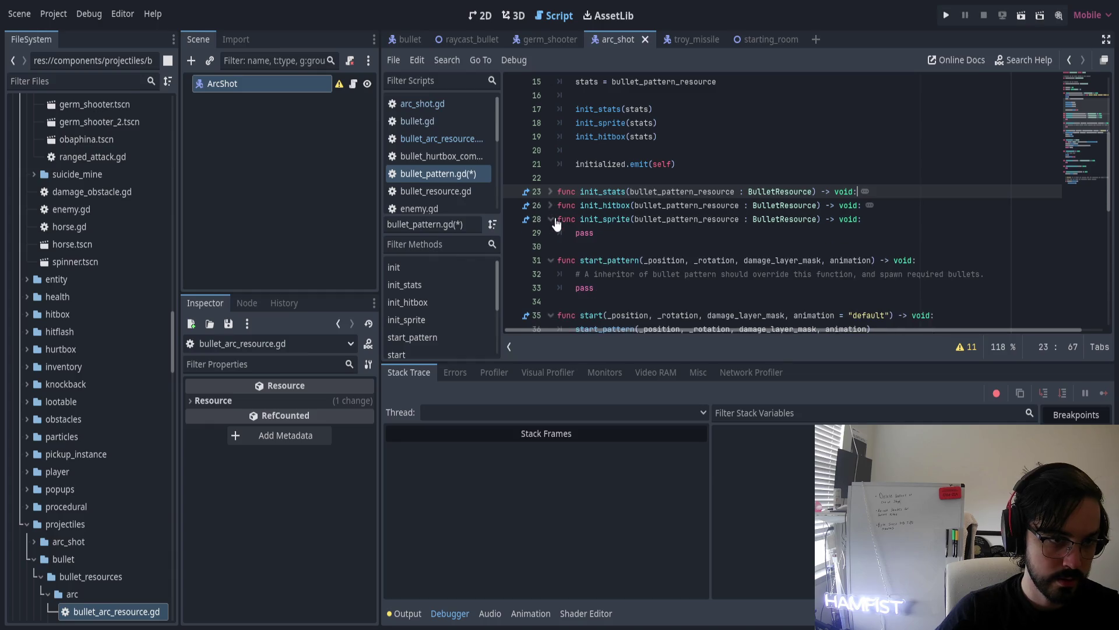
left_click(550, 219)
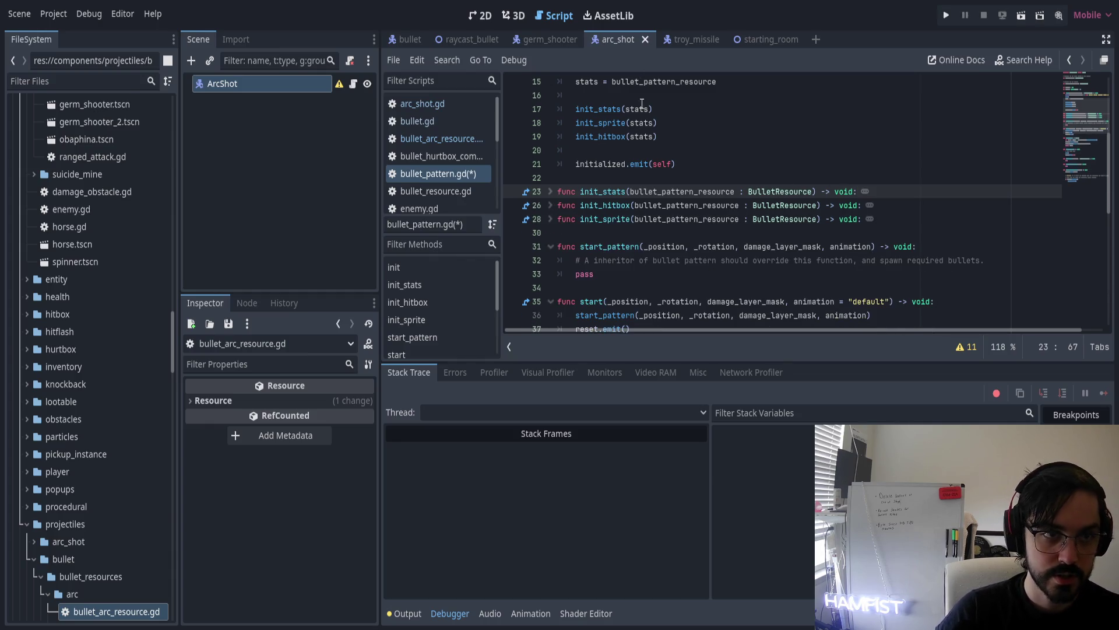
scroll(664, 193, "up", 5)
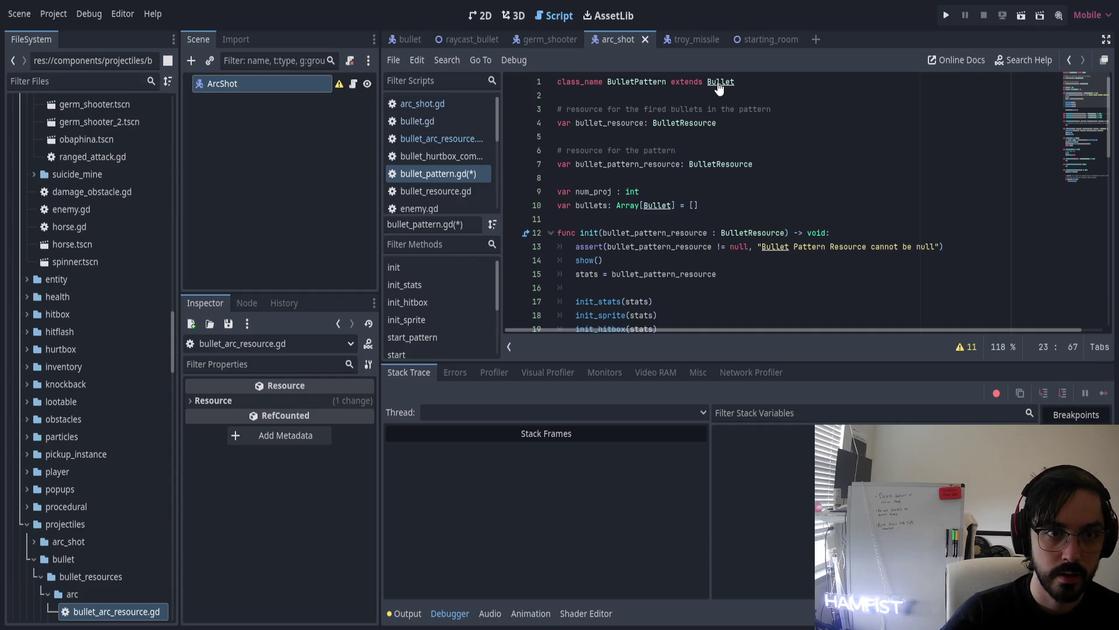
left_click(719, 85, "ctrl")
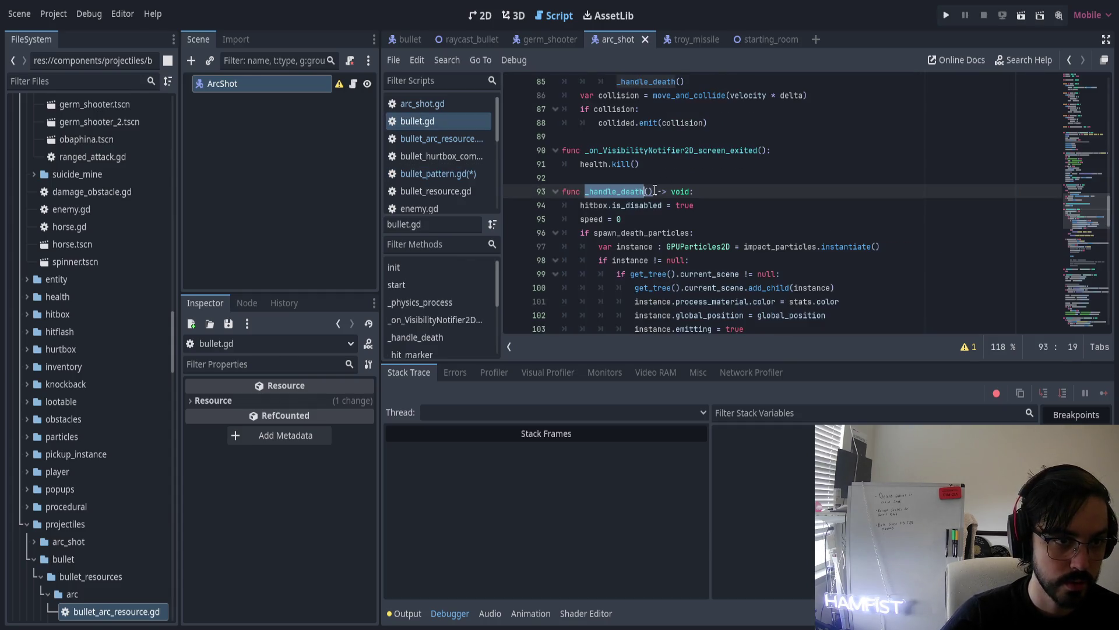
scroll(656, 194, "down", 13)
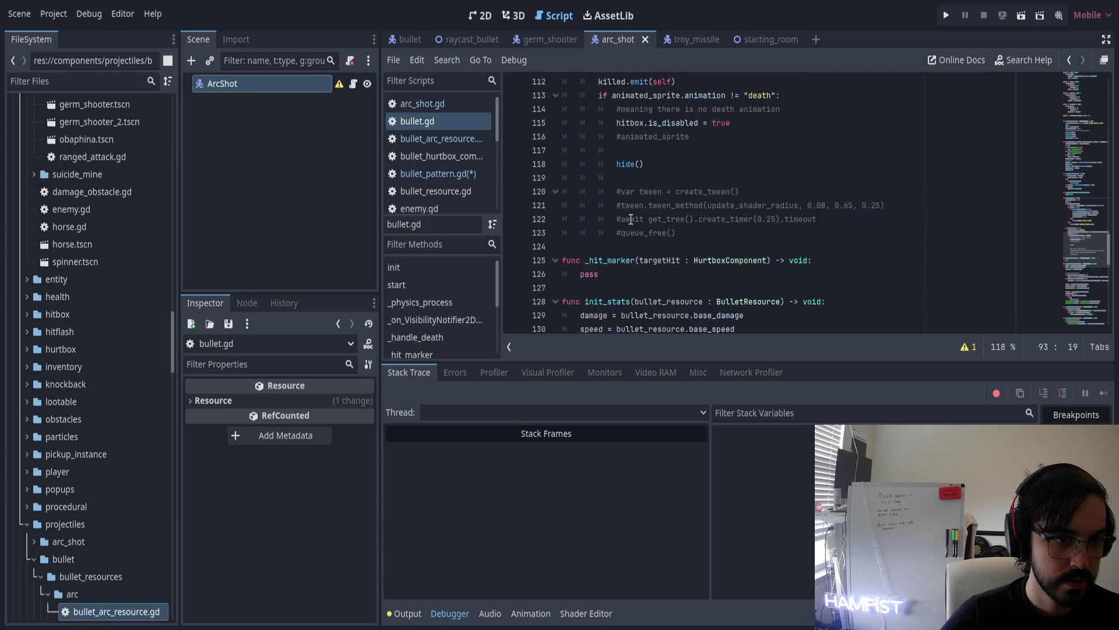
scroll(629, 219, "up", 2)
left_click(577, 136)
scroll(660, 217, "down", 9)
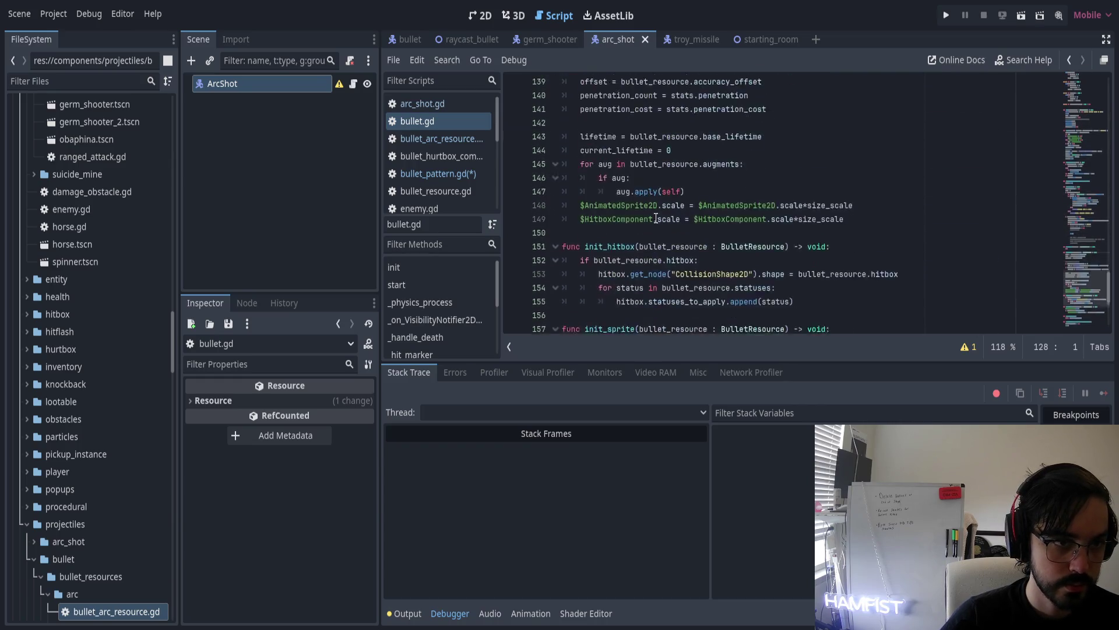
scroll(659, 221, "up", 20)
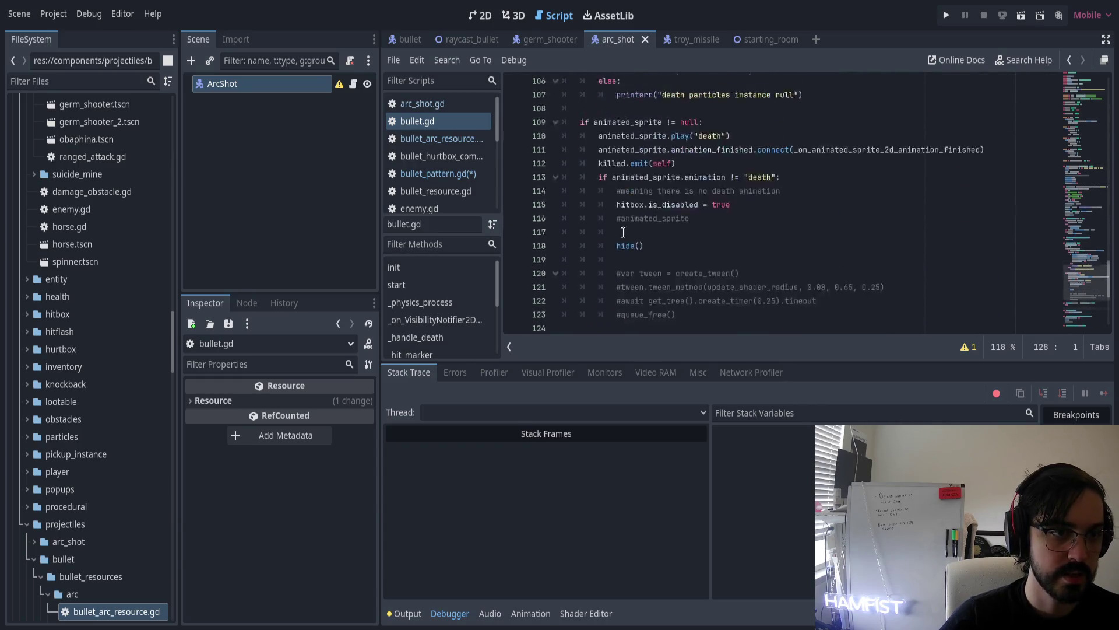
scroll(656, 228, "up", 4)
scroll(656, 227, "up", 2)
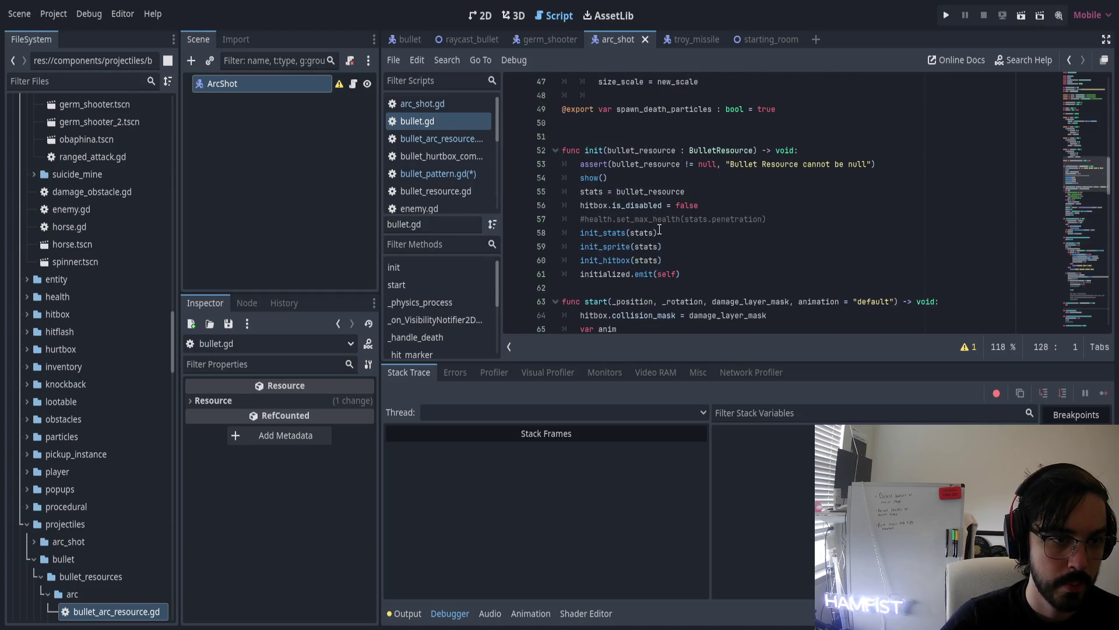
left_click(613, 288)
key("Down")
key("Down")
key("Down")
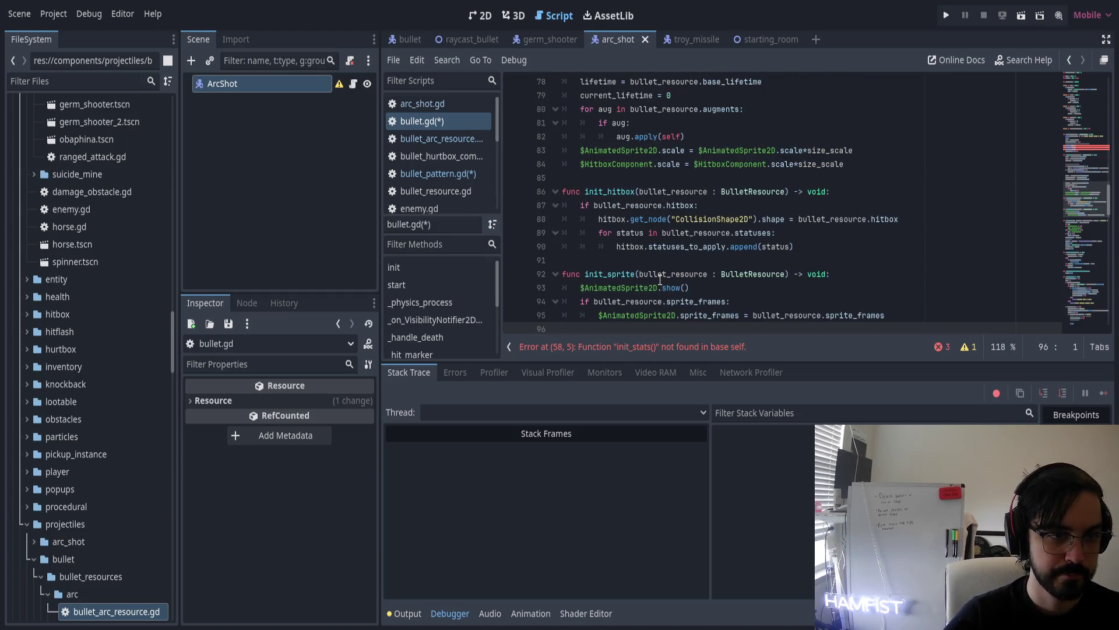
scroll(671, 213, "up", 2)
scroll(672, 212, "up", 5)
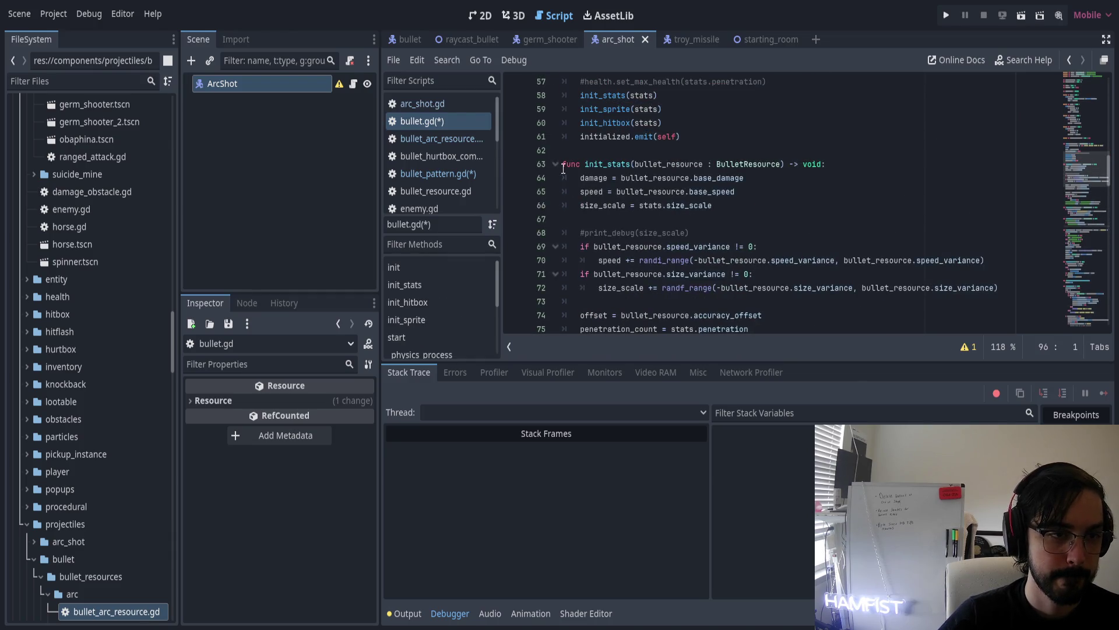
left_click(555, 164)
left_click(555, 191)
left_click(556, 219)
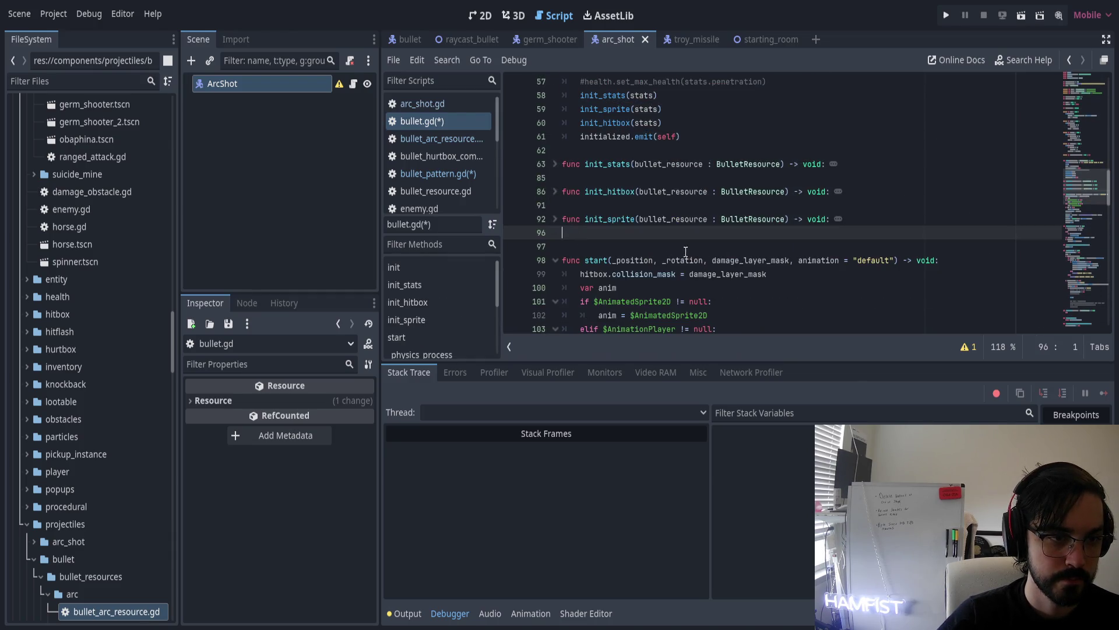
scroll(679, 244, "up", 3)
left_click(555, 136)
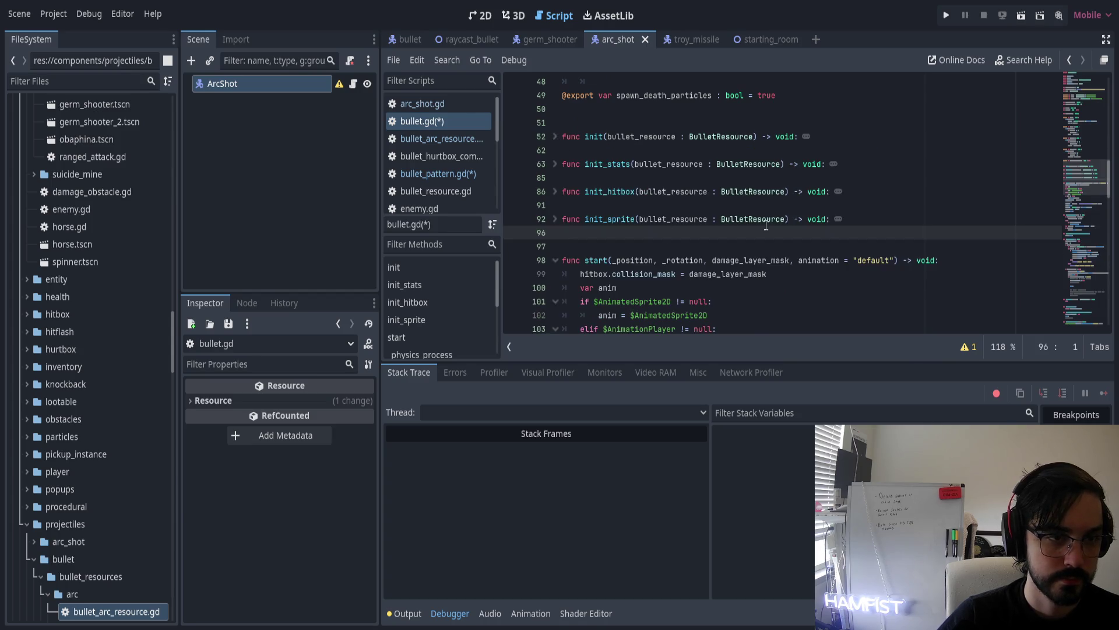
scroll(758, 221, "down", 4)
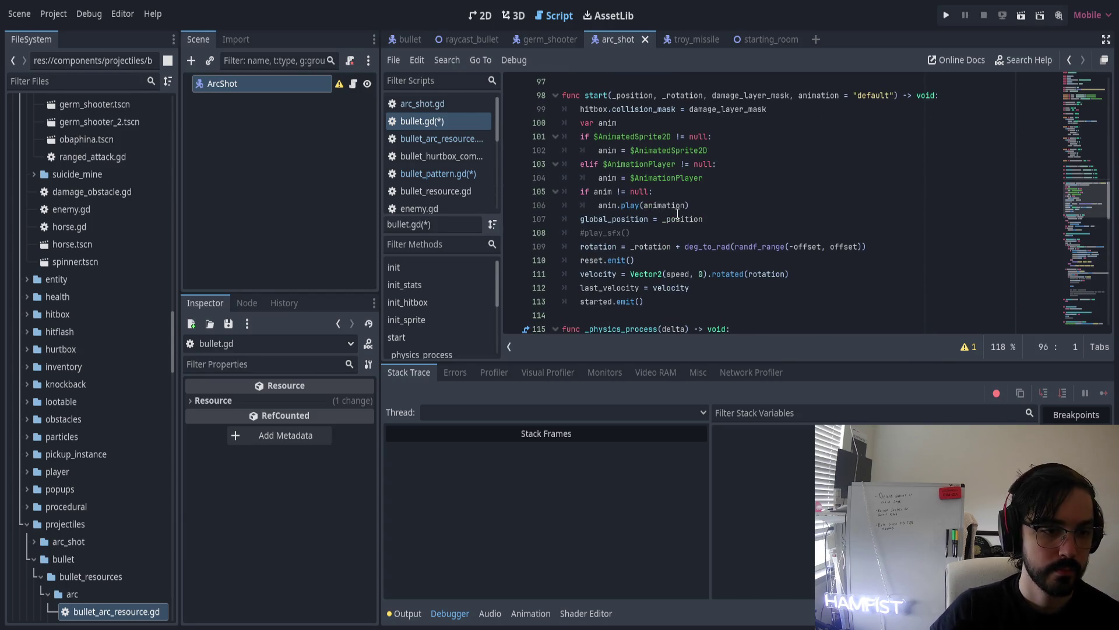
left_click(447, 173)
scroll(659, 213, "down", 3)
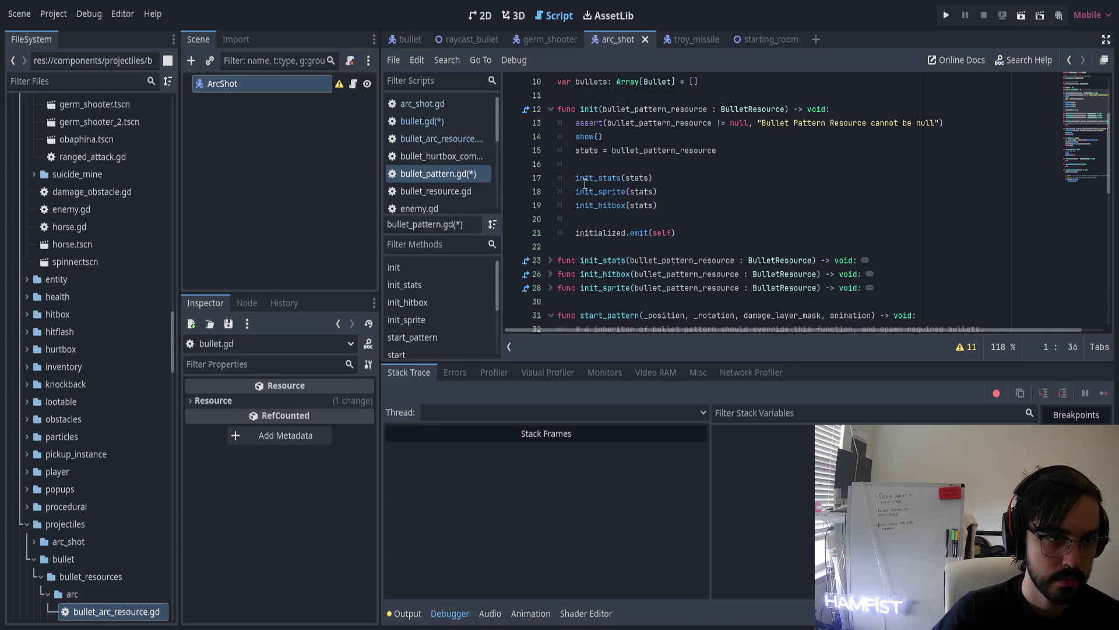
Review the init calls, stats assignment, start_pattern and start code in bullet_pattern.gd
left_click_drag(577, 179, 676, 204)
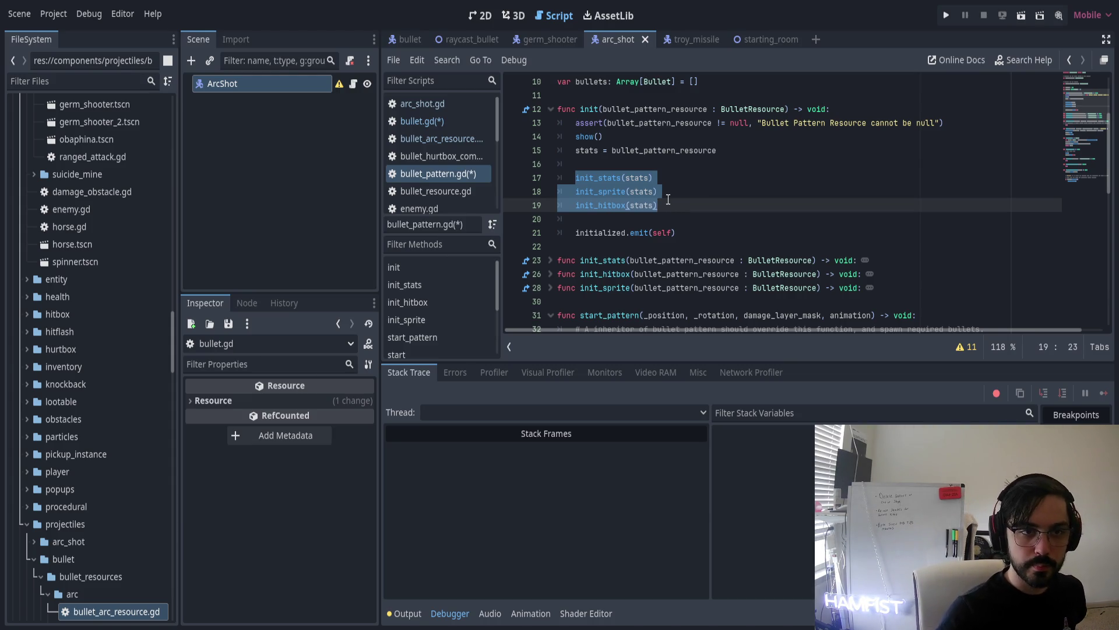
left_click(586, 151)
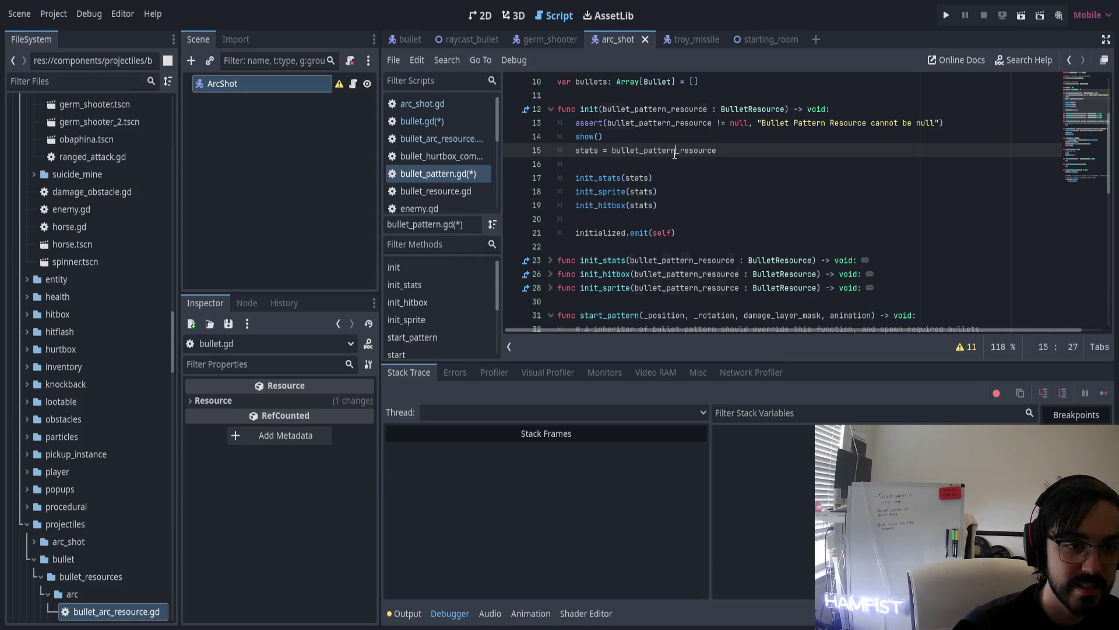
double_click(650, 152)
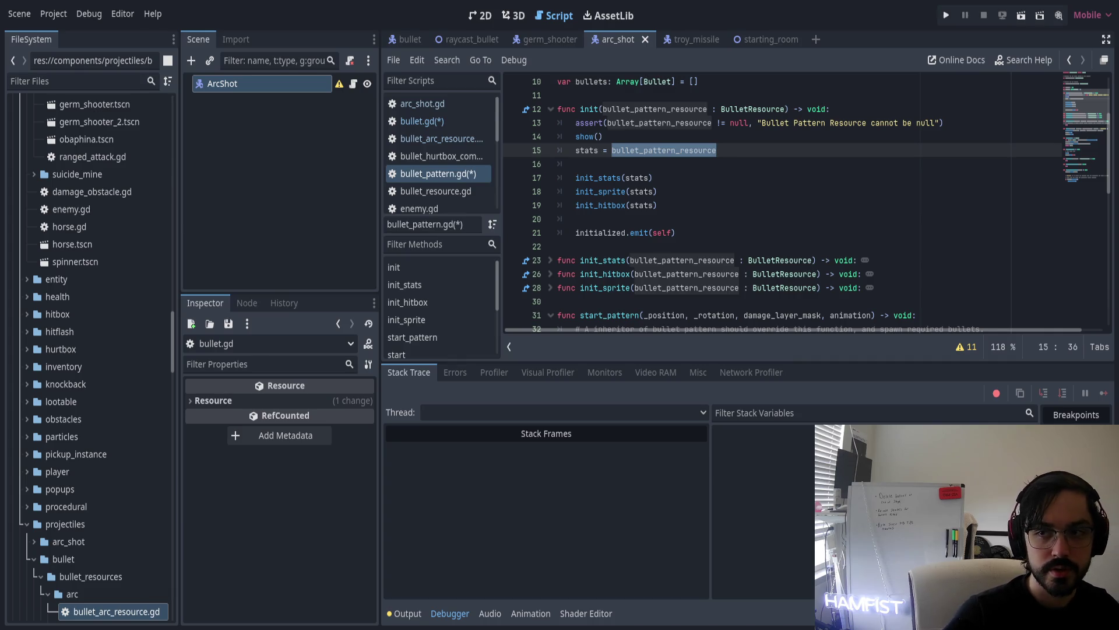
scroll(729, 169, "down", 3)
scroll(655, 175, "down", 1)
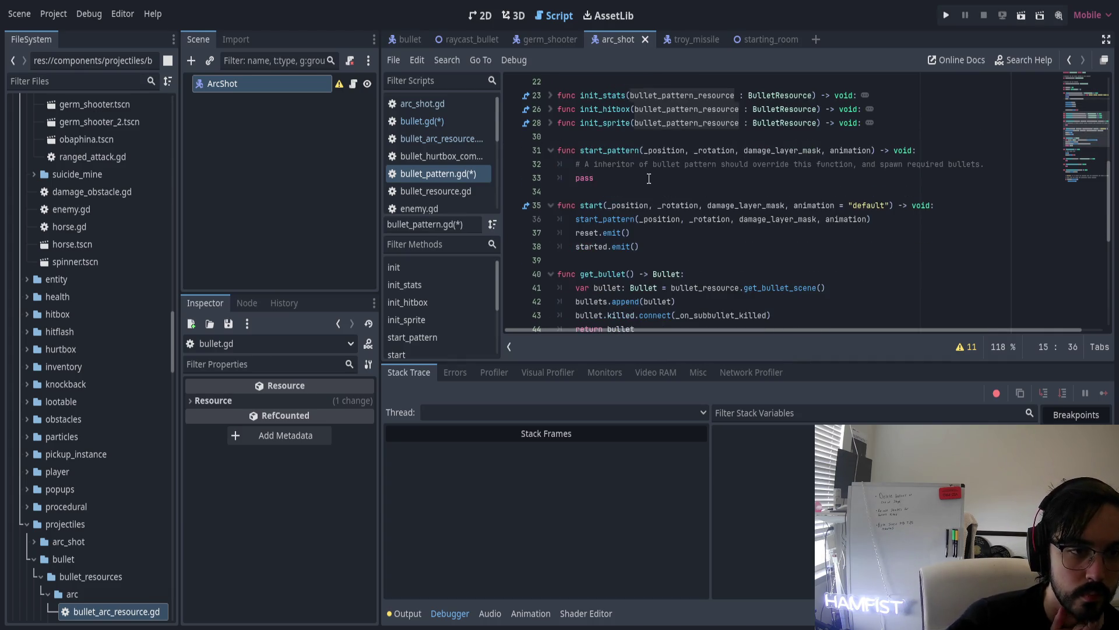
left_click(611, 152)
left_click(618, 178)
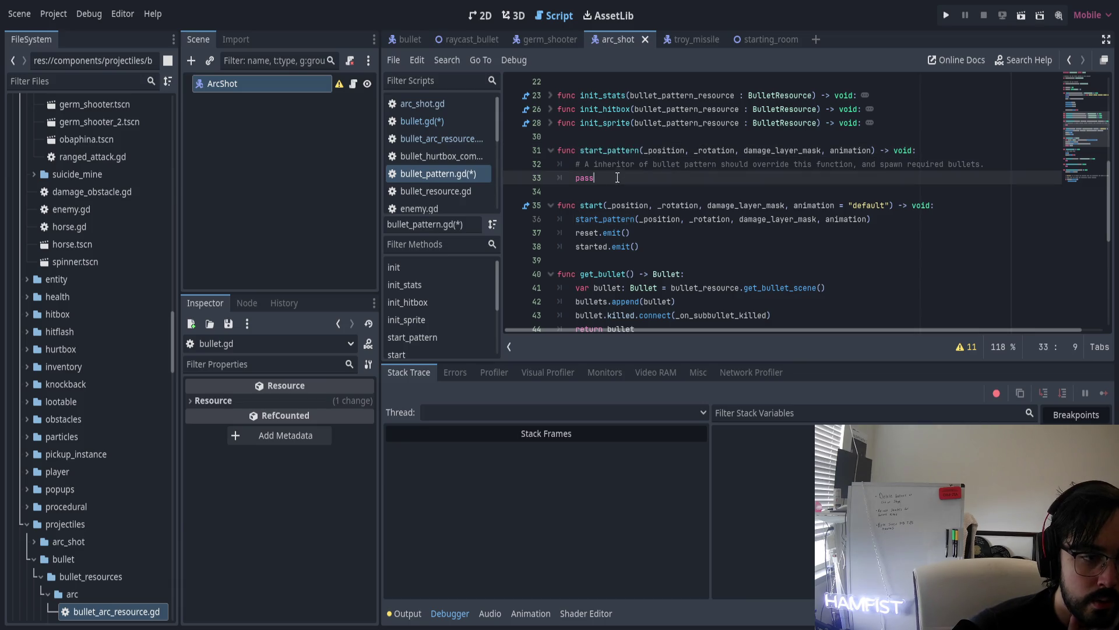
double_click(607, 219)
left_click(876, 220)
left_click_drag(876, 220, 576, 220)
left_click(659, 233)
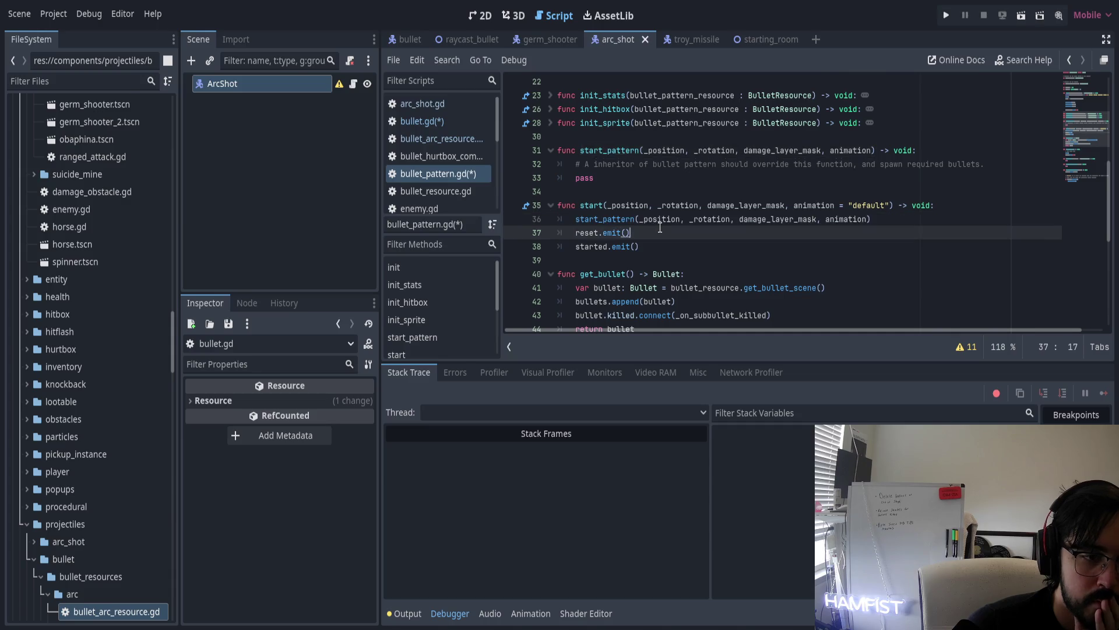
scroll(662, 227, "down", 3)
Review get_bullet's bullet hookup lines and the _hit_marker and update_shader_radius functions
double_click(623, 151)
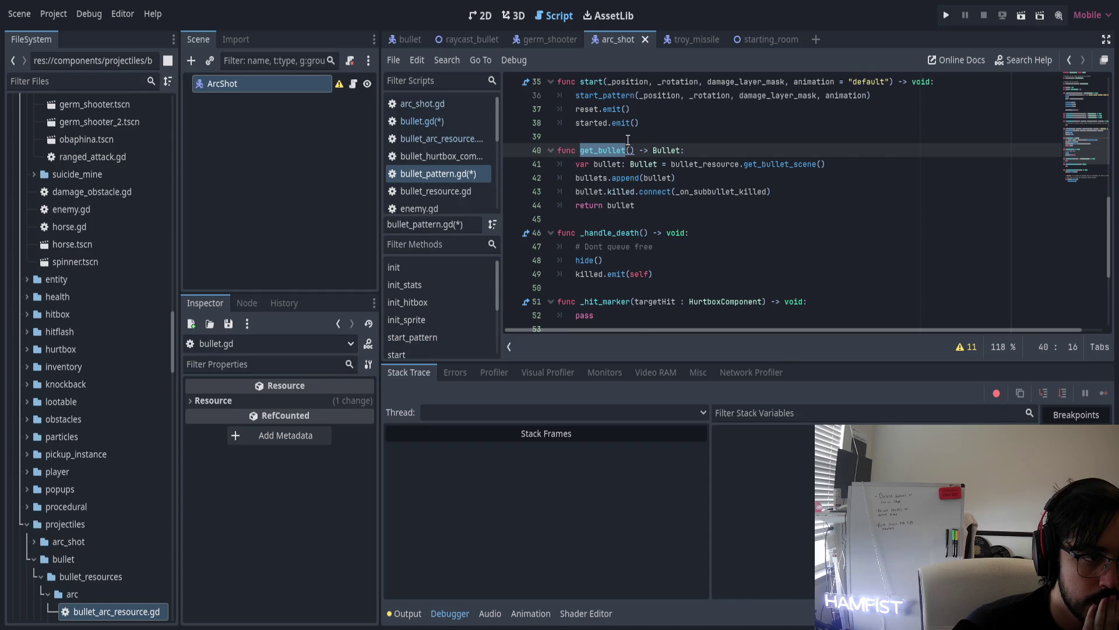
left_click(627, 150)
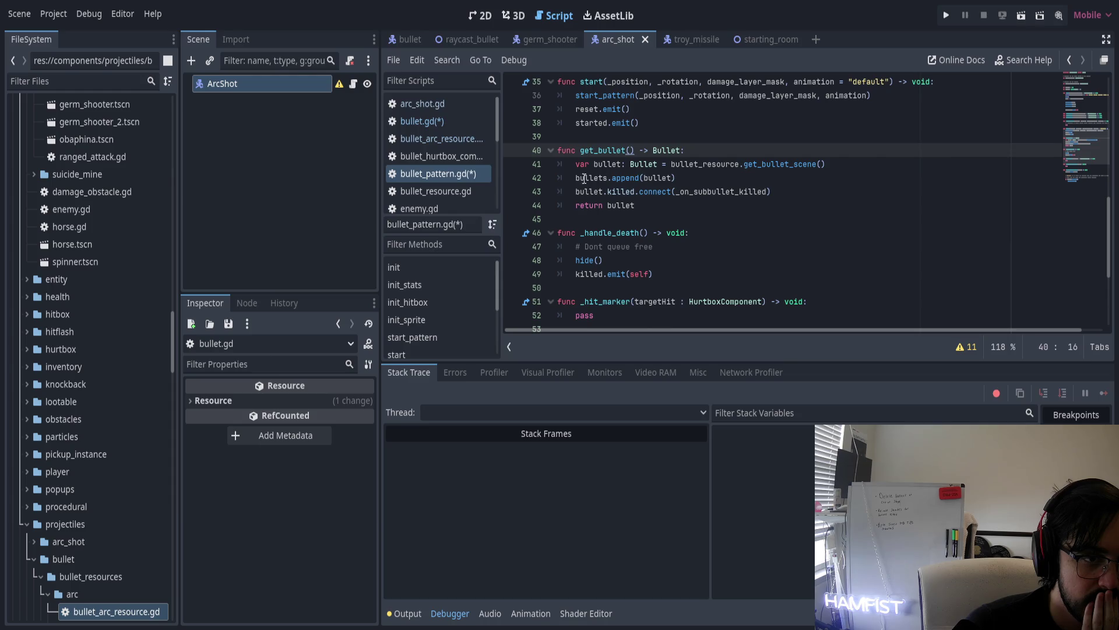
left_click_drag(585, 179, 805, 198)
left_click(804, 205)
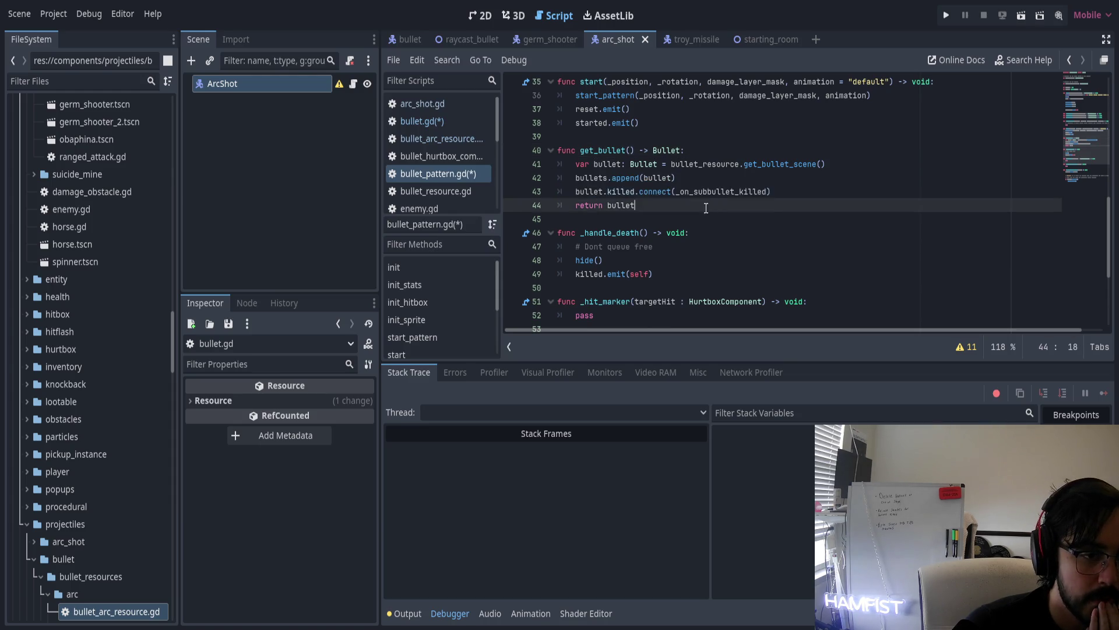
scroll(706, 208, "down", 4)
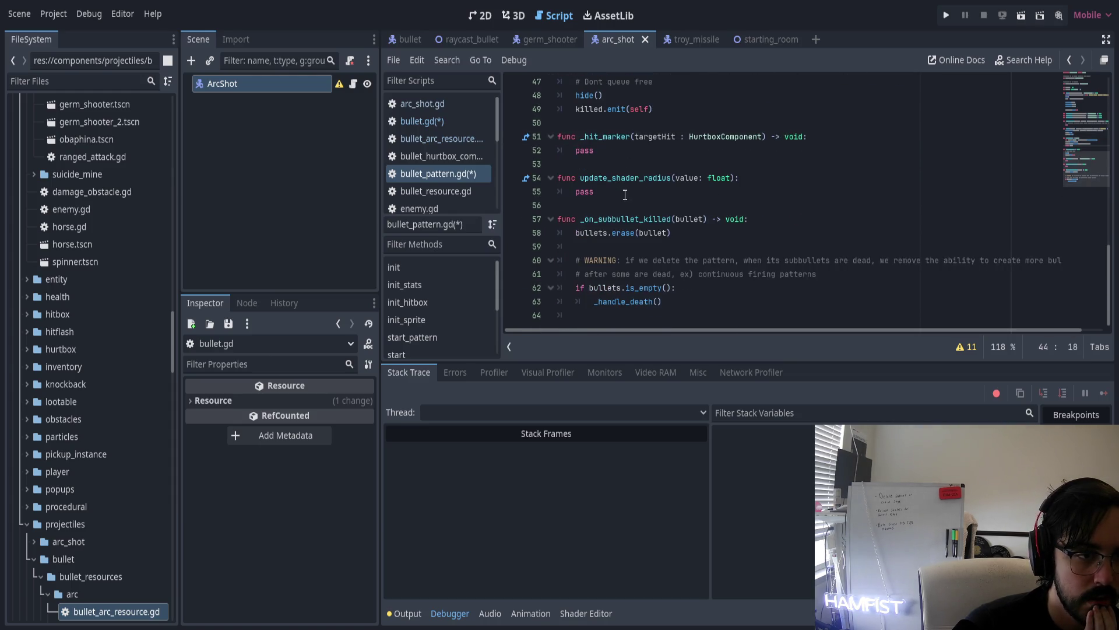
left_click_drag(626, 194, 548, 144)
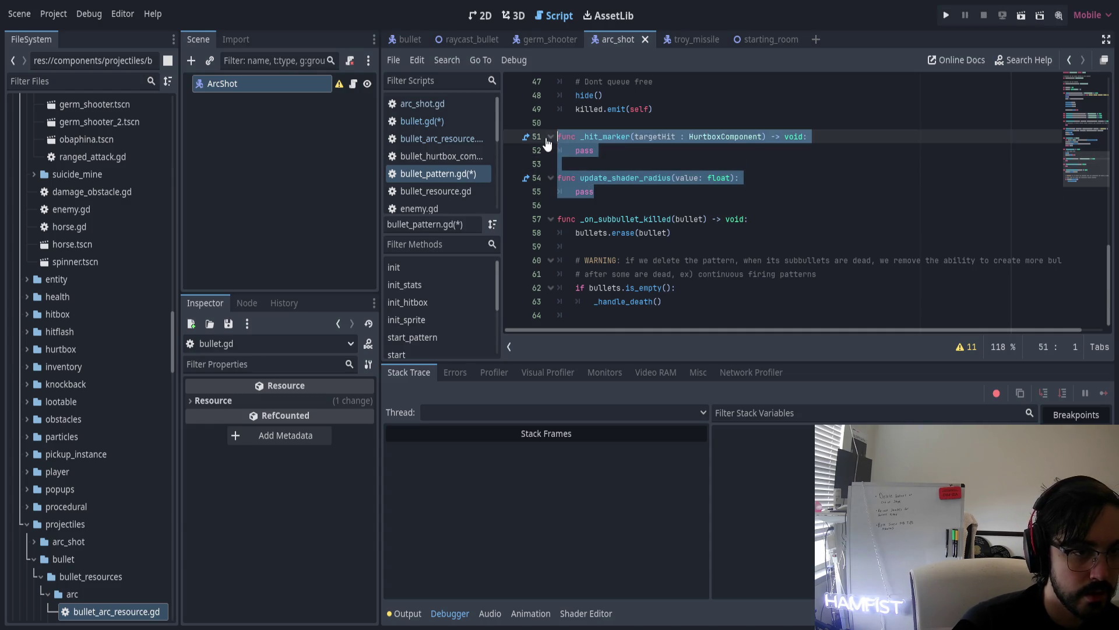
left_click(691, 148)
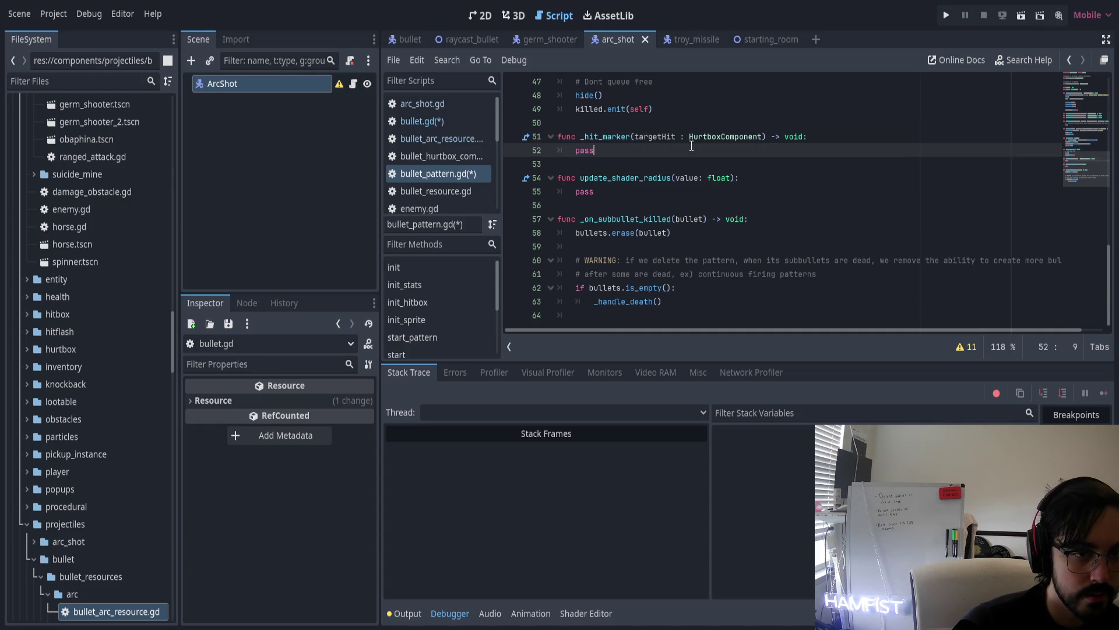
Fold _hit_marker, update_shader_radius, get_bullet, start and start_pattern, leaving _on_subbullet_killed expanded
left_click(550, 138)
left_click(550, 165)
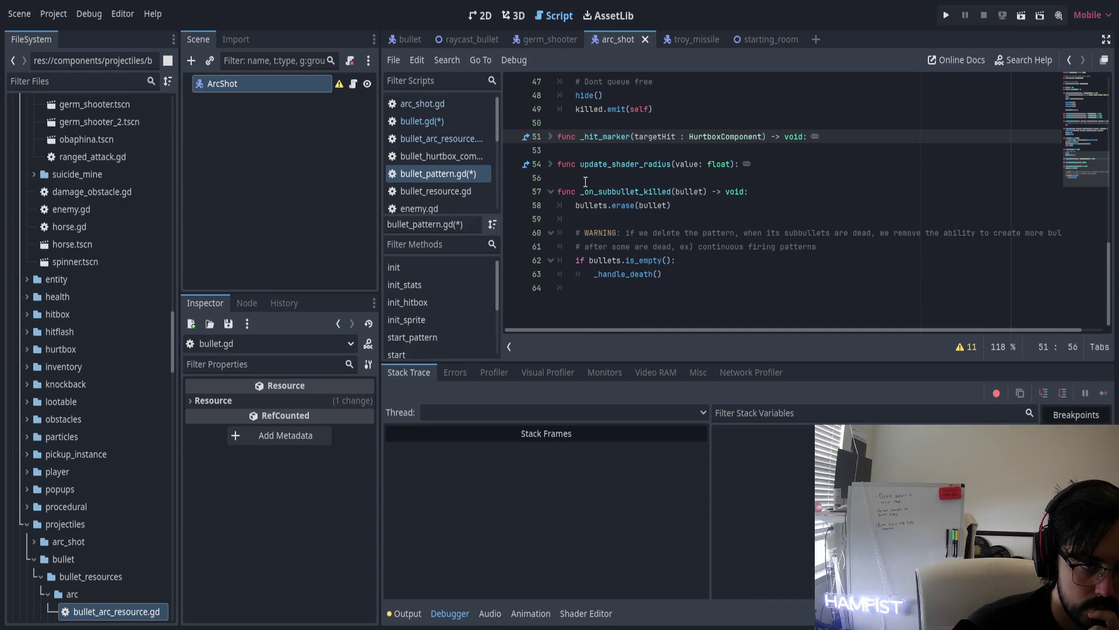
left_click(550, 193)
left_click(551, 186)
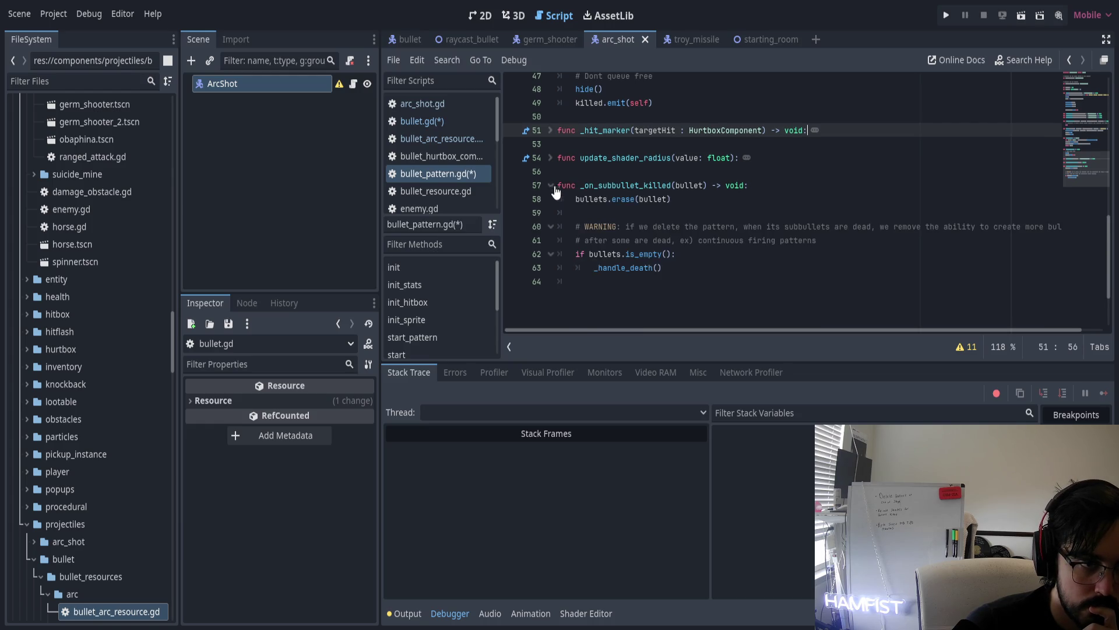
scroll(551, 189, "up", 8)
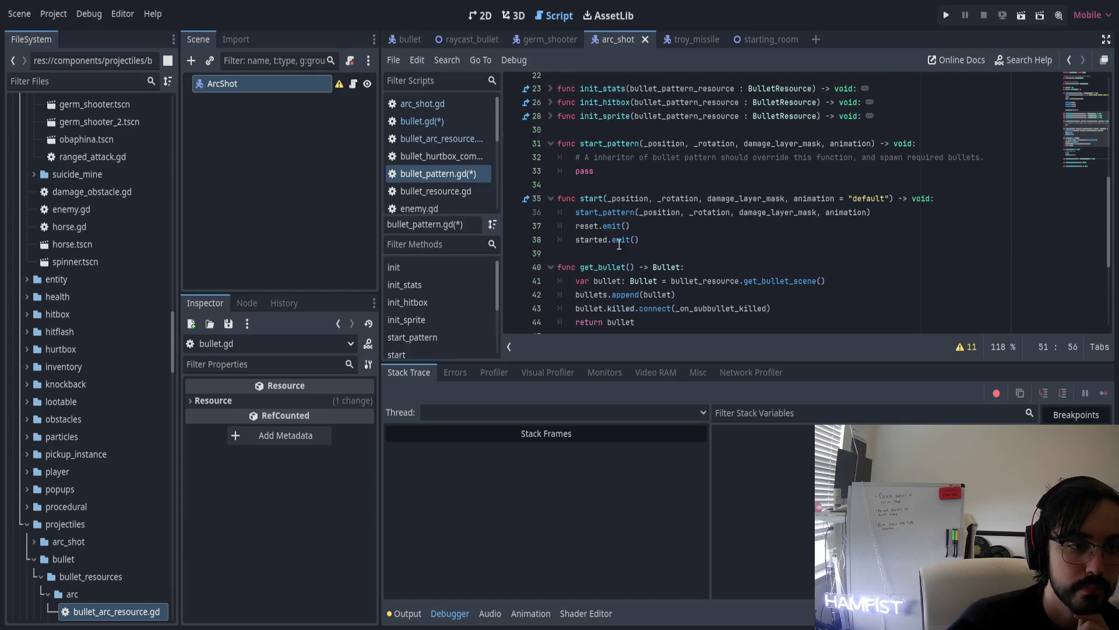
left_click(551, 267)
left_click(550, 198)
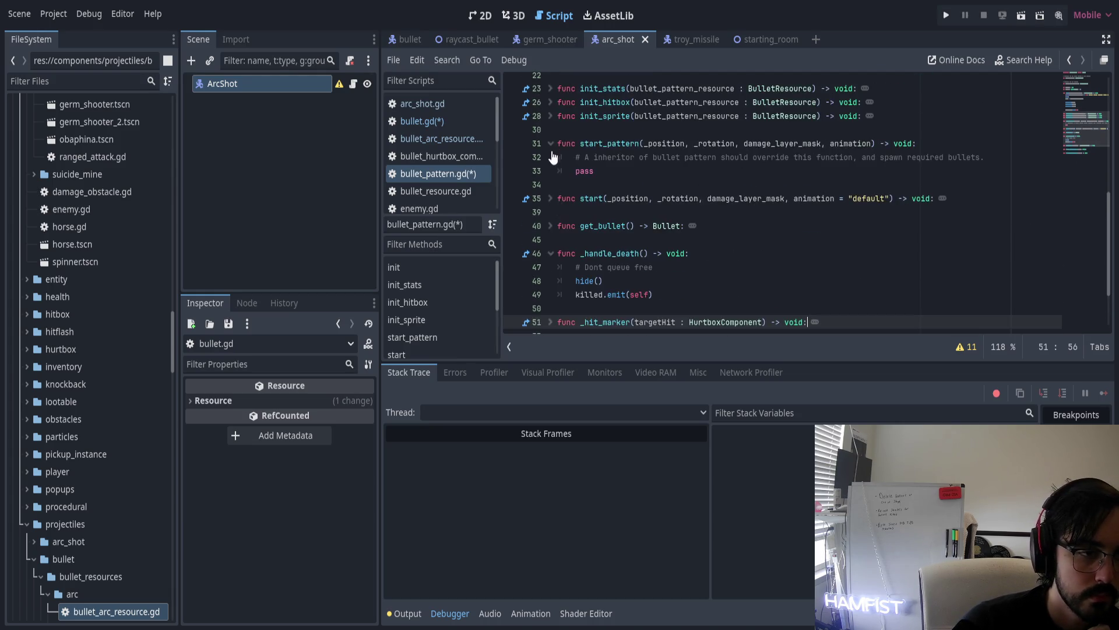
left_click(550, 144)
Insert a new blank line directly above get_bullet
left_click(590, 214)
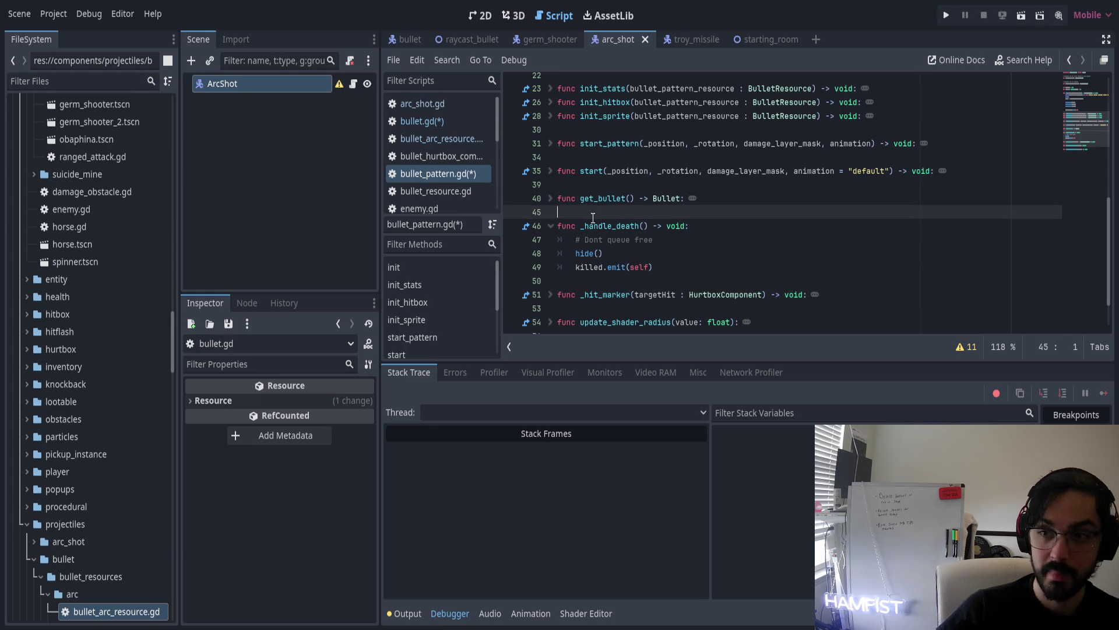
left_click(611, 185)
key("Return")
Start a ## doc comment on the new line above get_bullet
right_click(626, 199)
key("Escape")
type("###")
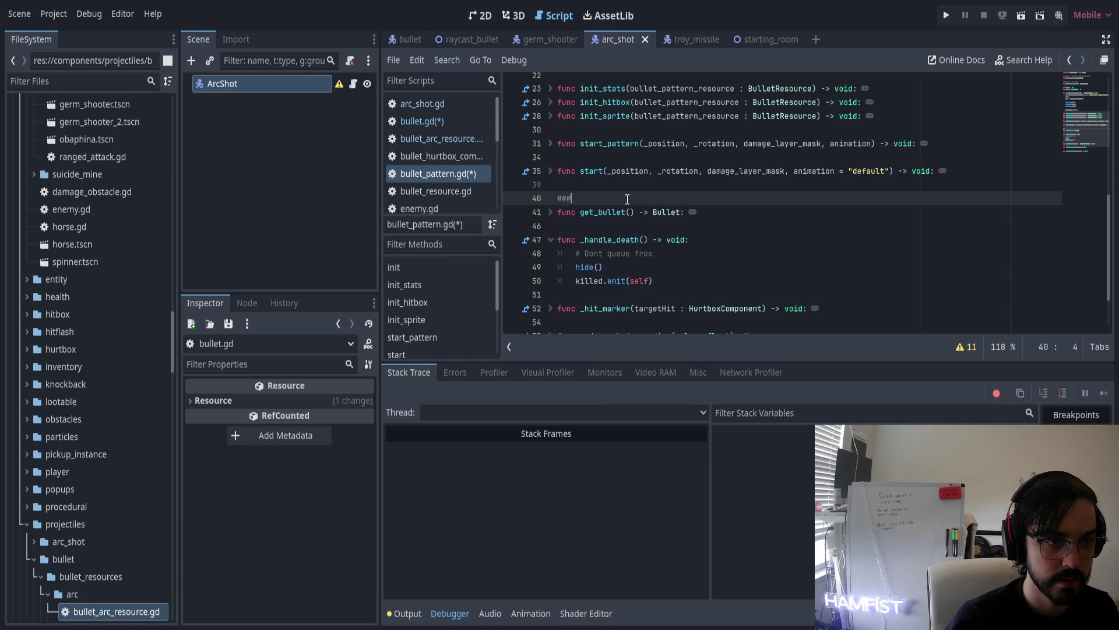
key("shift+Home")
key("ctrl+shift+f")
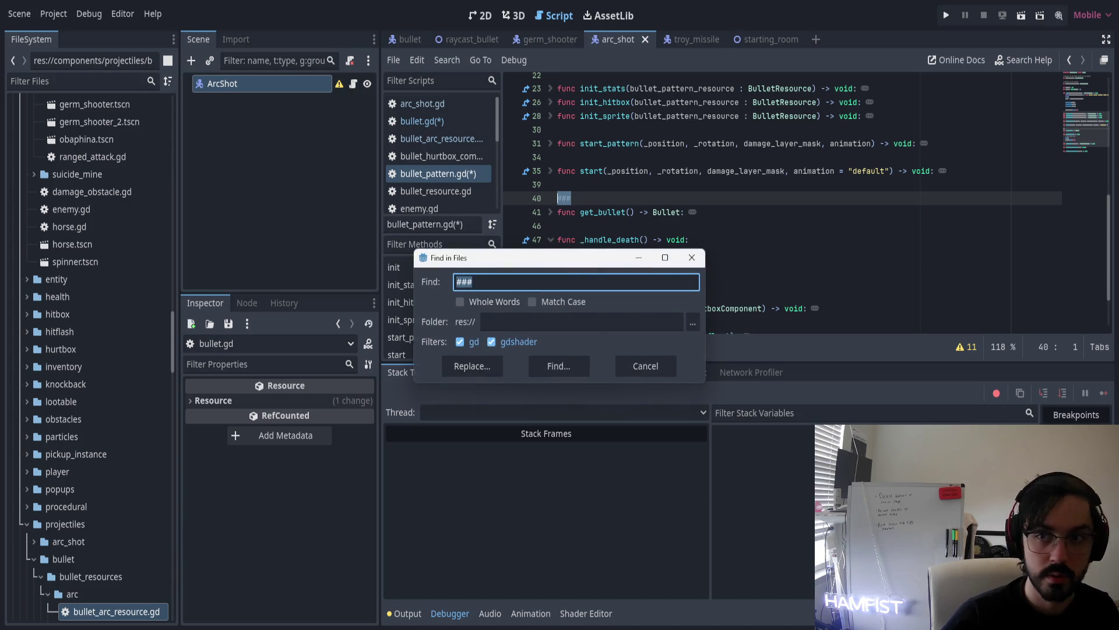
key("Escape")
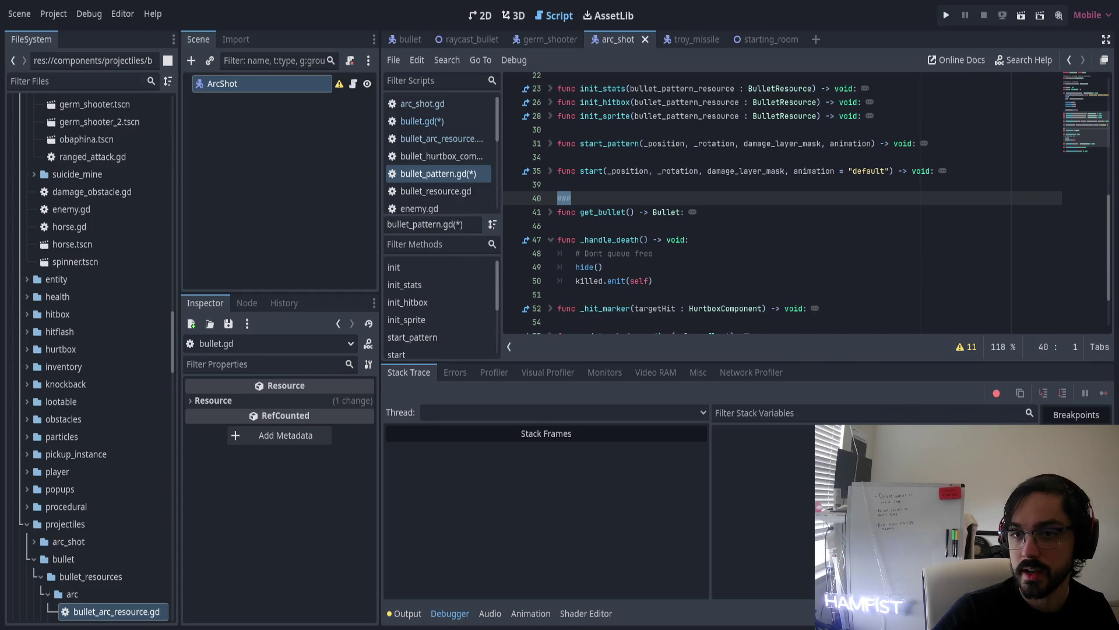
left_click(594, 188)
key("Down")
key("End")
key("BackSpace")
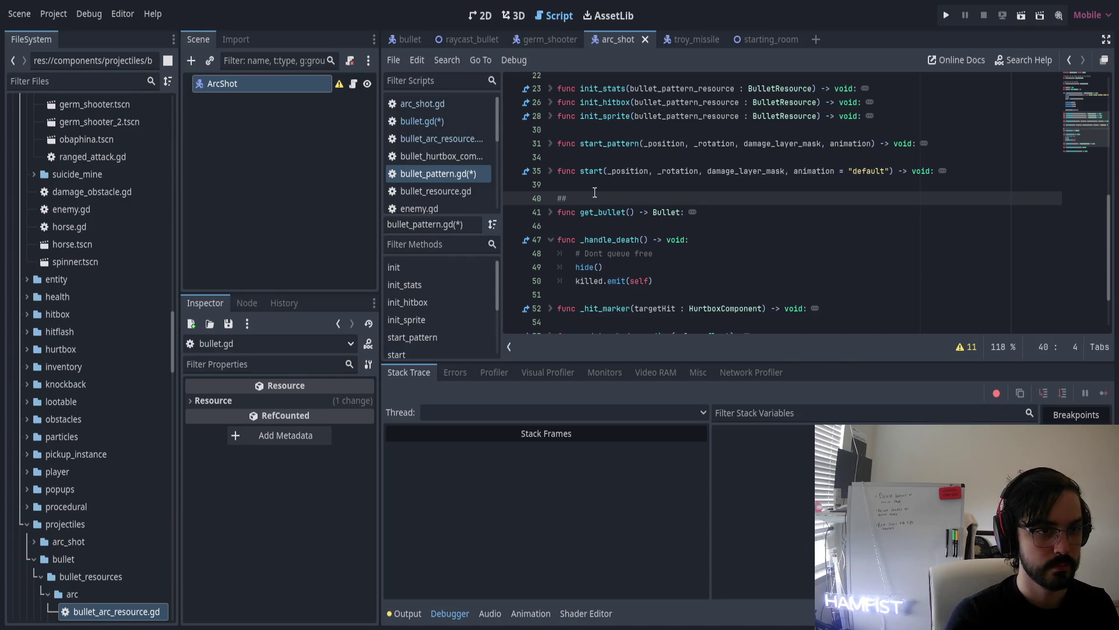
Word the get_bullet doc comment as 'Gets a bullet for the pattern and does correct hookups'
type("proper way ")
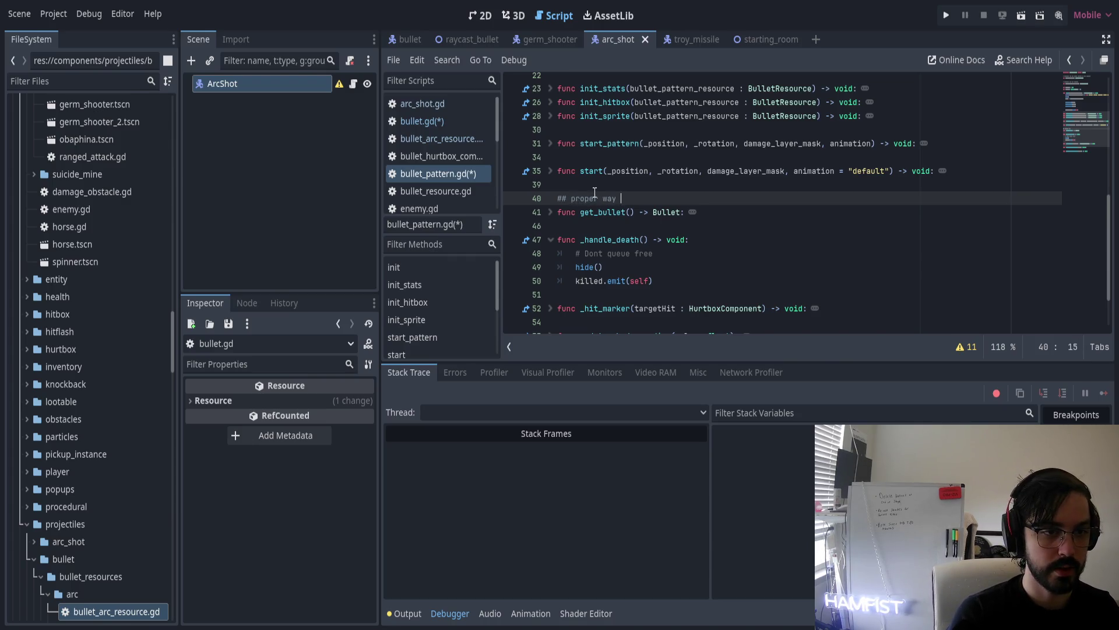
type("to get bullets")
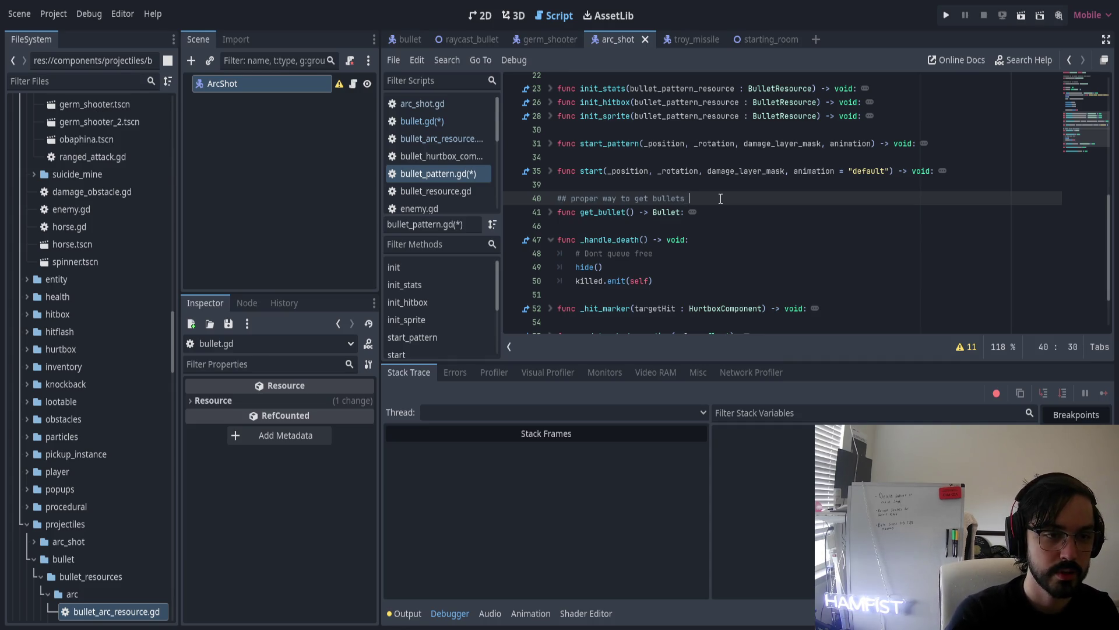
key("ctrl+shift+Left")
key("ctrl+shift+Left")
key("ctrl+shift+Left")
key("BackSpace")
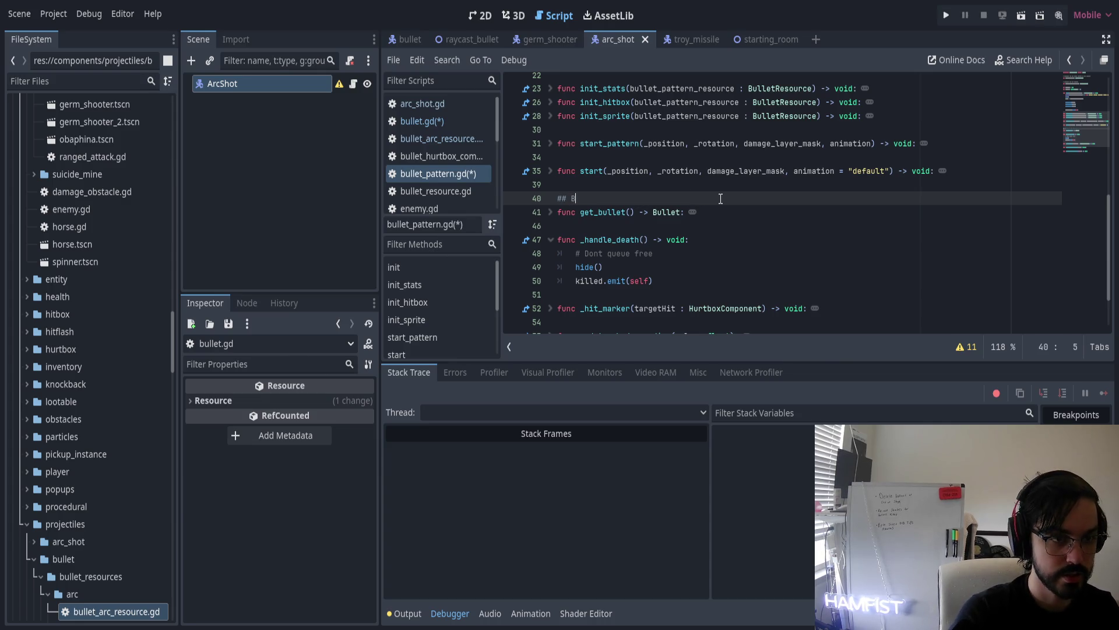
type("Gets ")
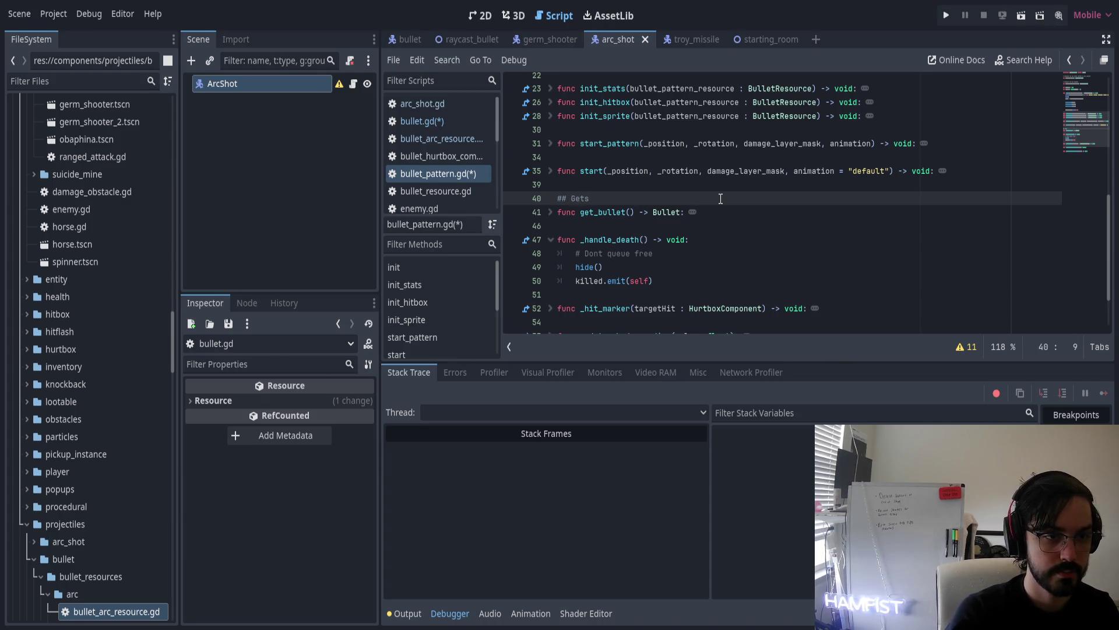
type("a bullet for ")
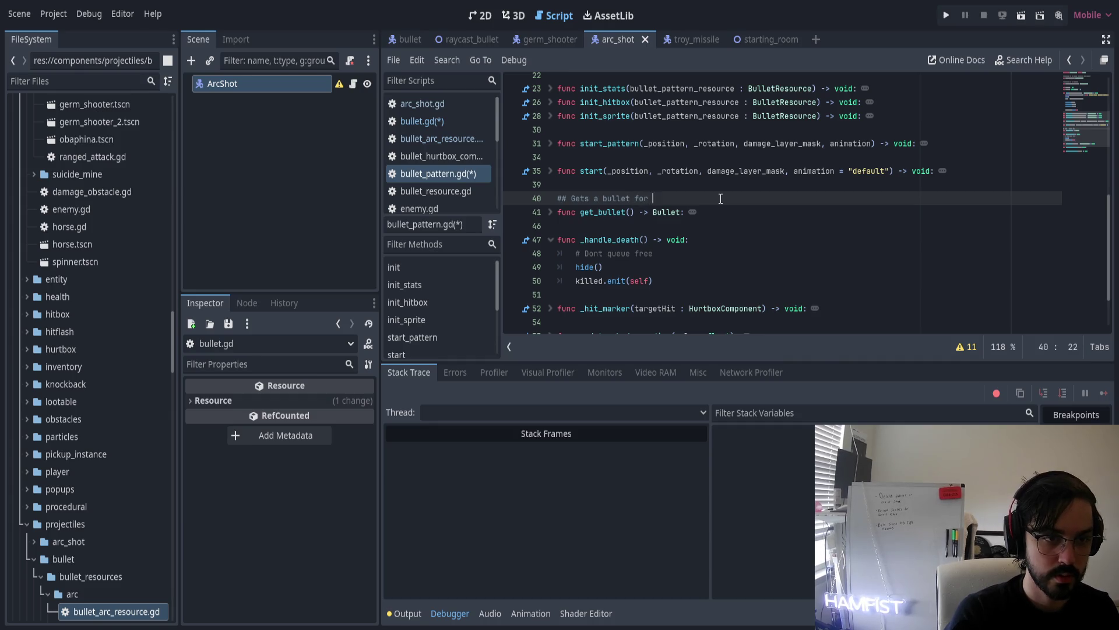
type("the pattern ")
type("an")
type("d does ")
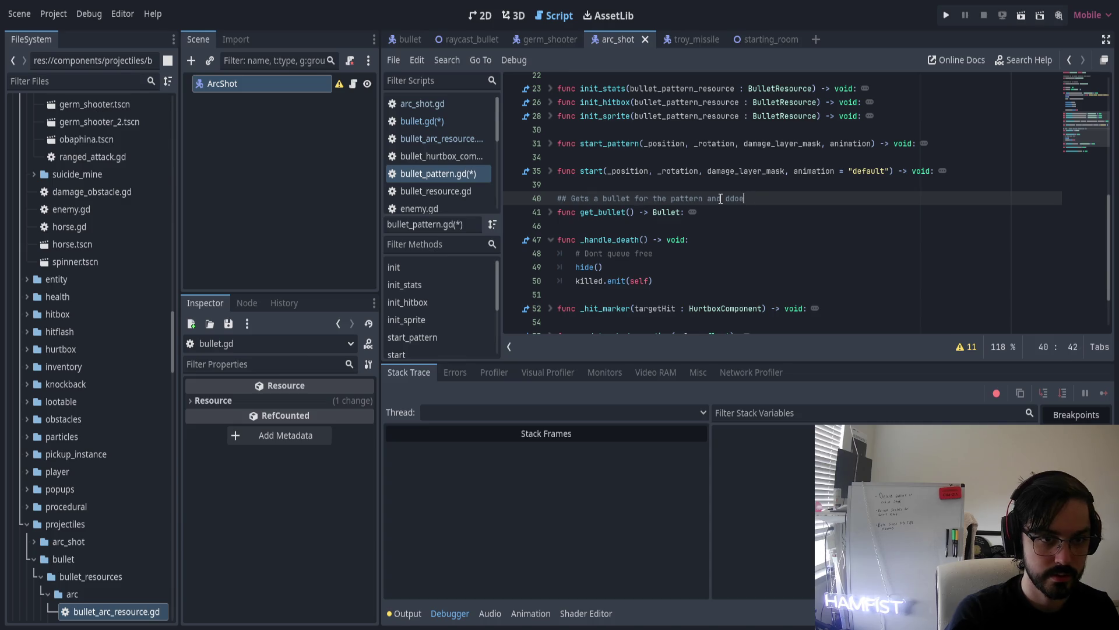
type("correct hookups")
key("Down")
key("Down")
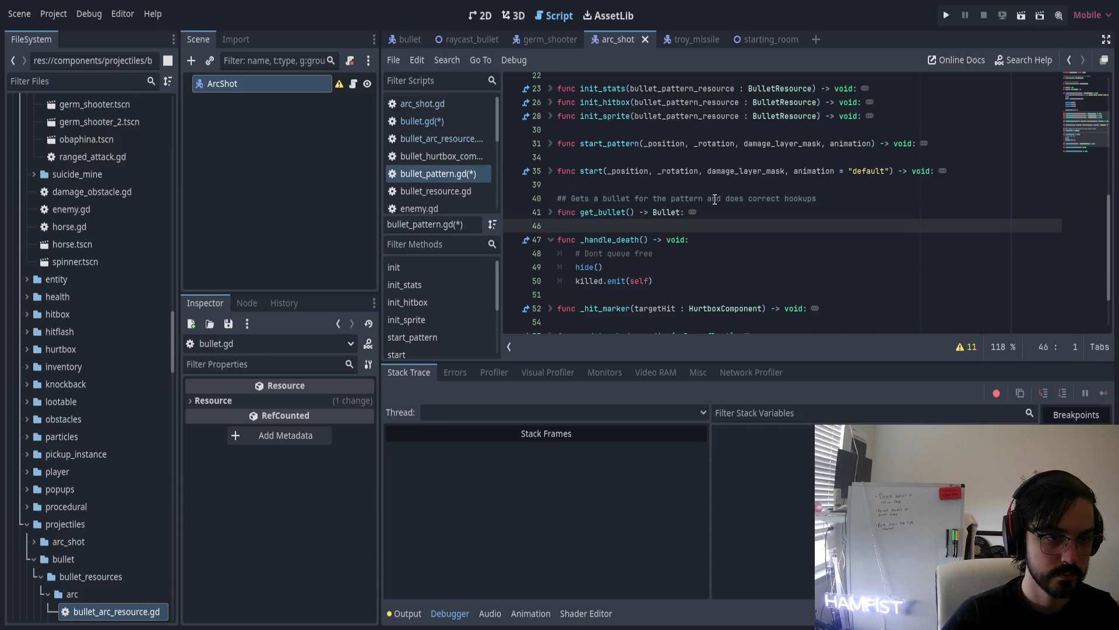
scroll(640, 253, "up", 5)
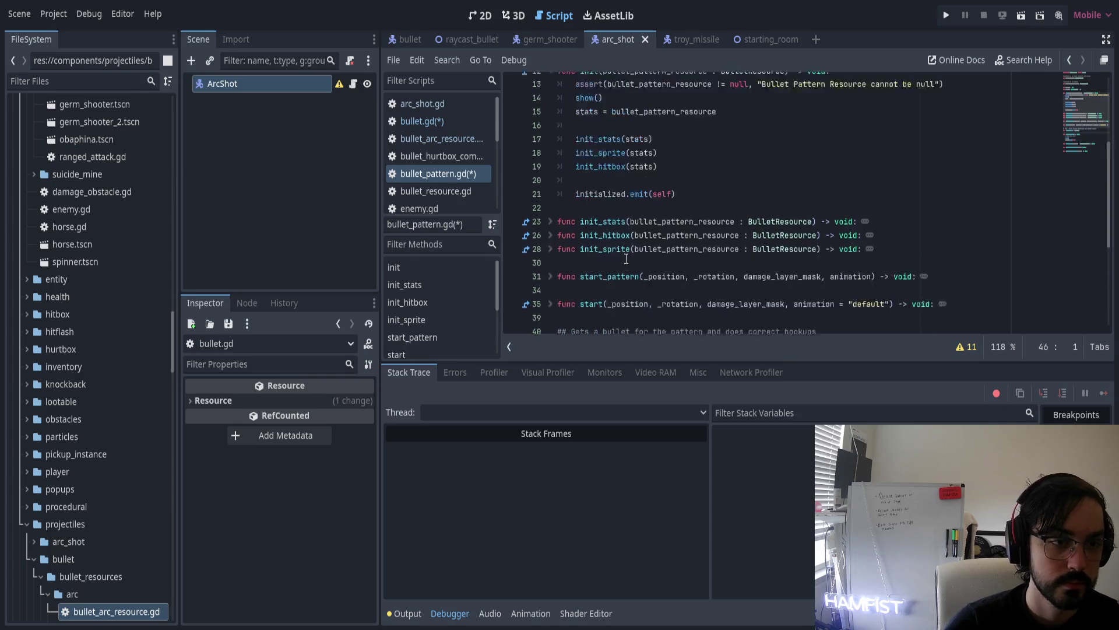
scroll(612, 254, "down", 3)
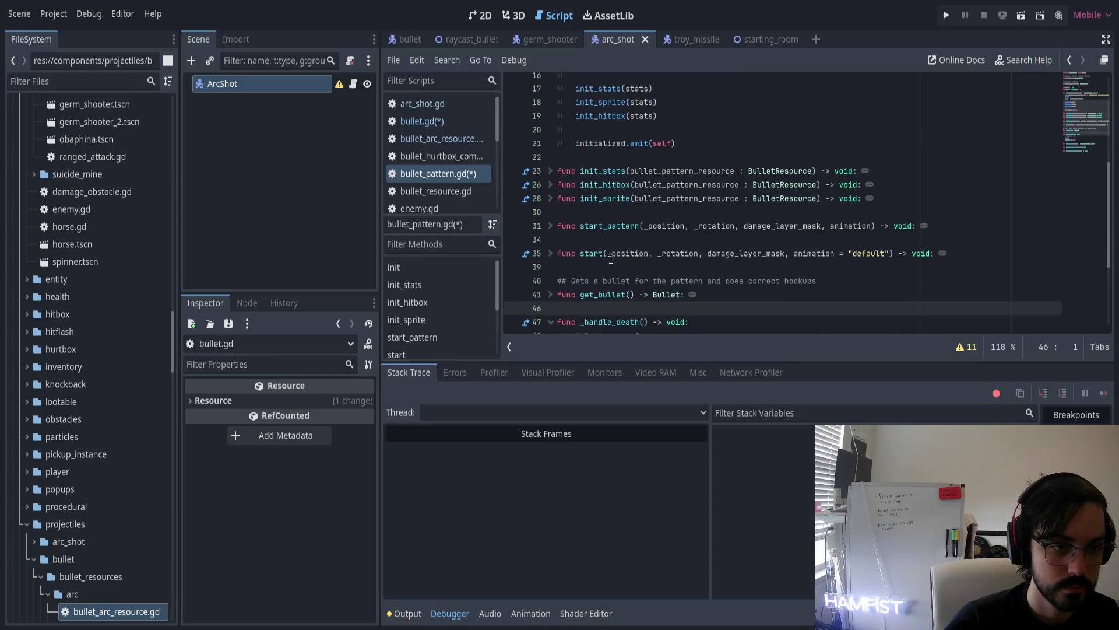
Copy the get_bullet doc comment onto a new line above init_stats
triple_click(632, 276)
key("ctrl+c")
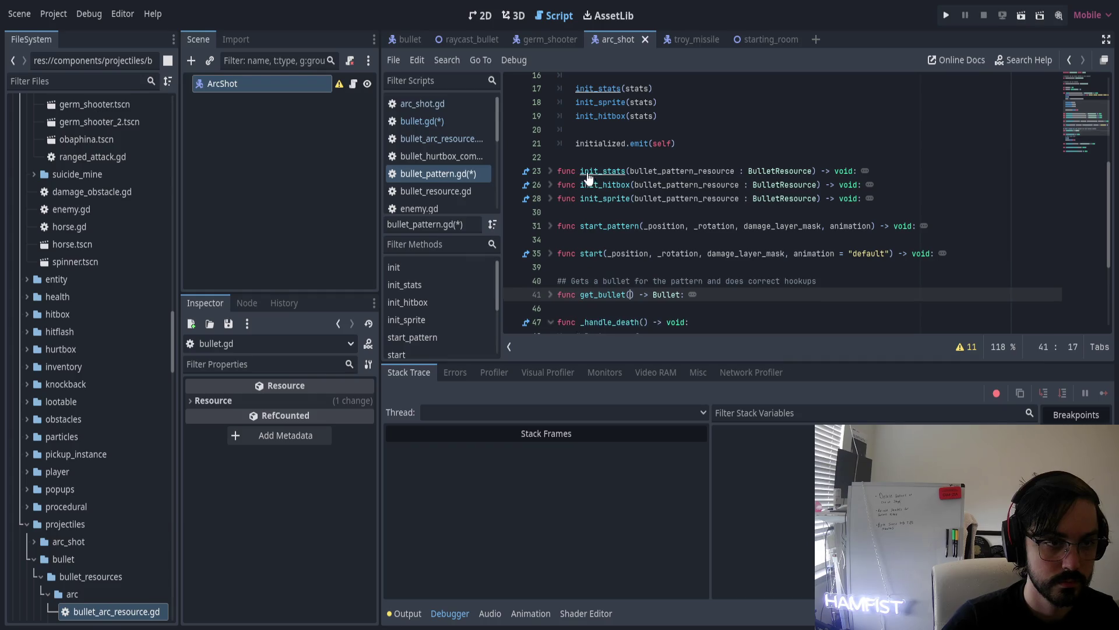
left_click(583, 160)
key("ctrl+v")
key("BackSpace")
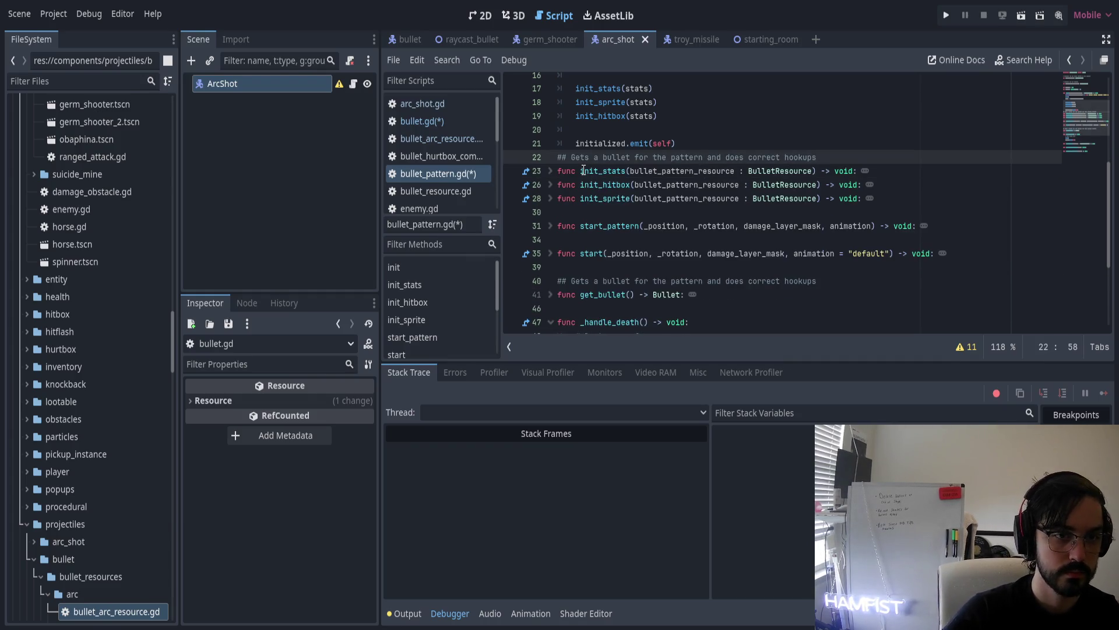
key("Return")
key("Home")
key("Down")
key("shift+alt+Down")
Rewrite it as 'Inits virtual override bullet init, keep to prevent errors'
left_click(584, 170)
key("ctrl+Left")
key("shift+End")
key("BackSpace")
type("Inits")
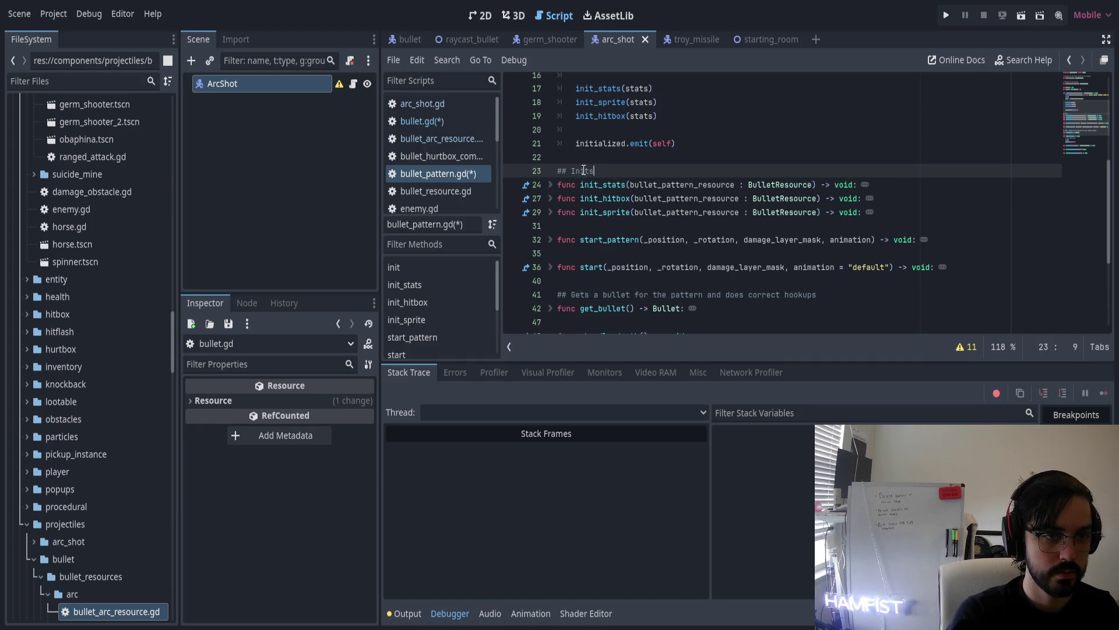
type(" override bullet init, ")
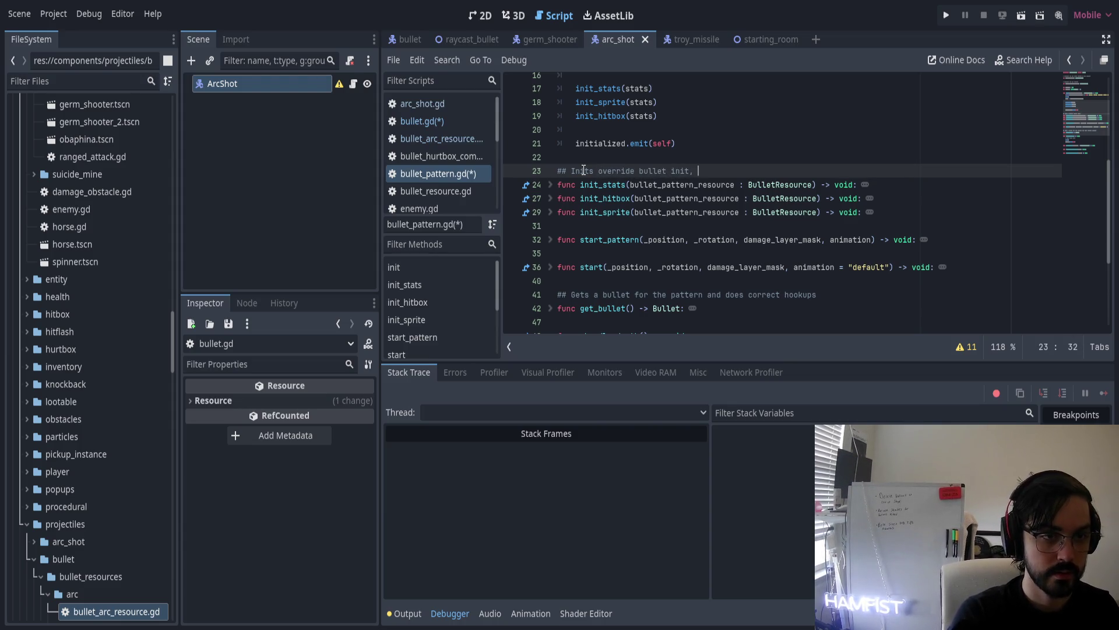
type("kee")
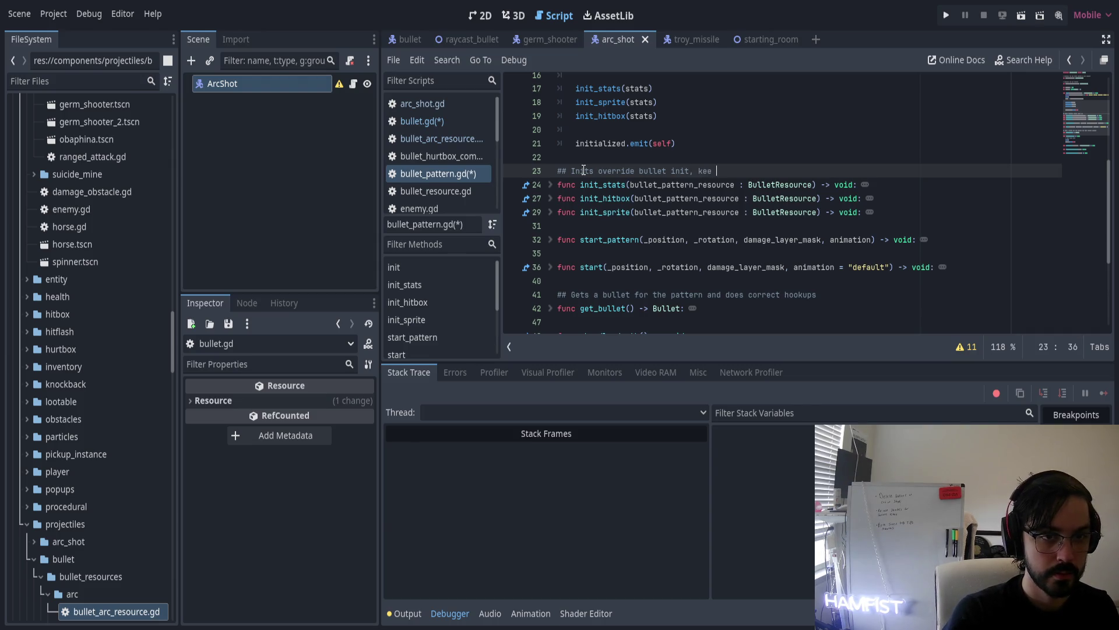
type("p to ")
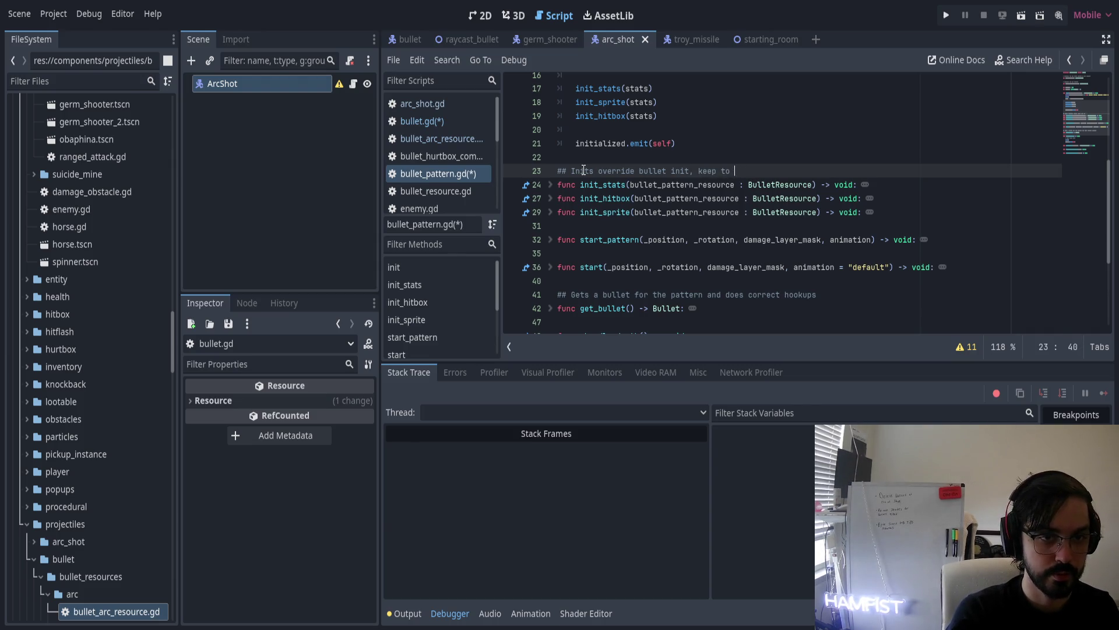
type("prevent errors")
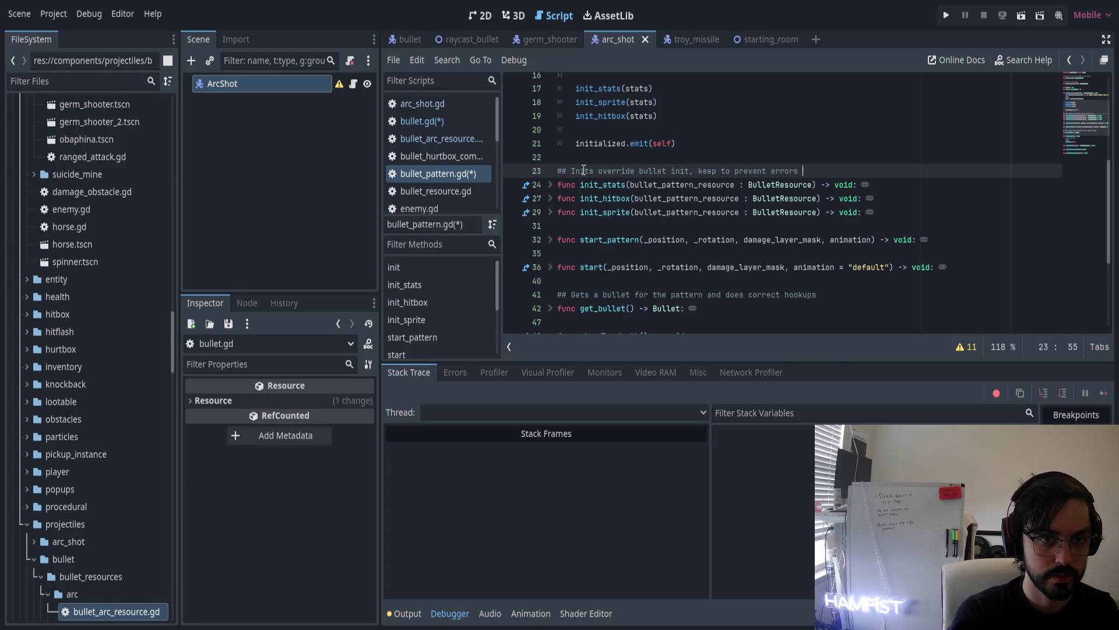
key("Down")
key("Down")
key("Home")
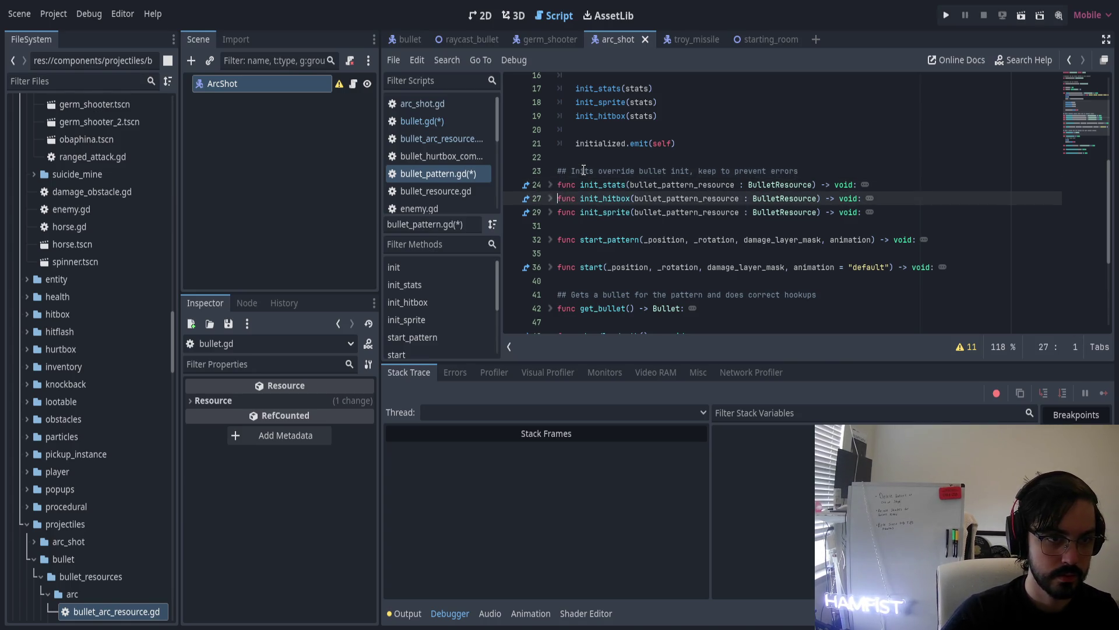
key("Up")
key("Up")
key("Up")
key("Down")
key("ctrl+Right")
key("ctrl+Right")
key("ctrl+Right")
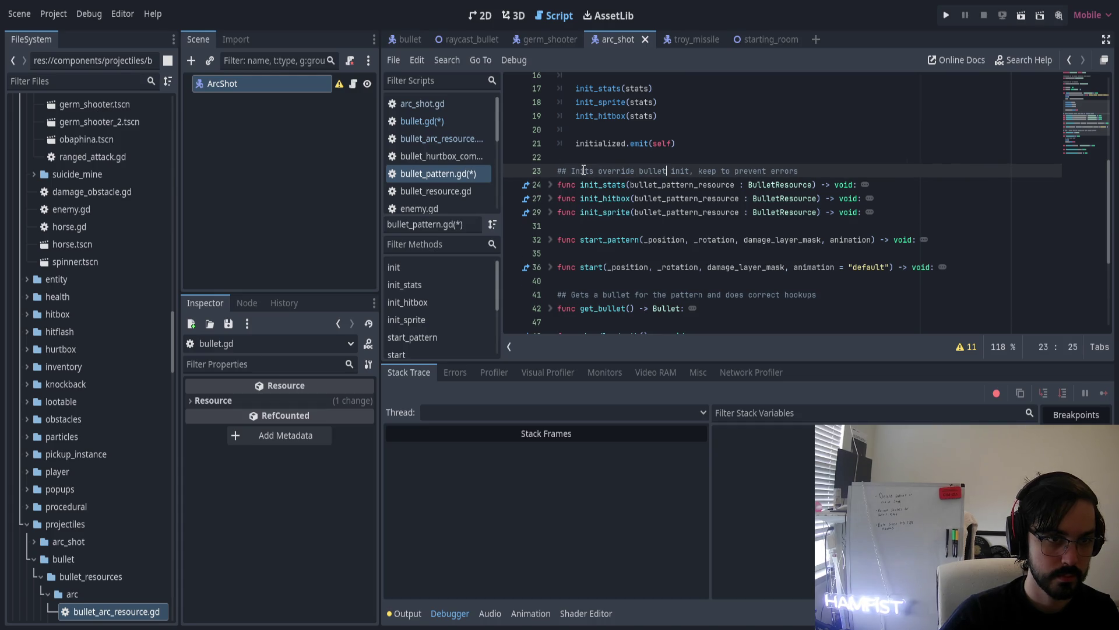
type("virtual")
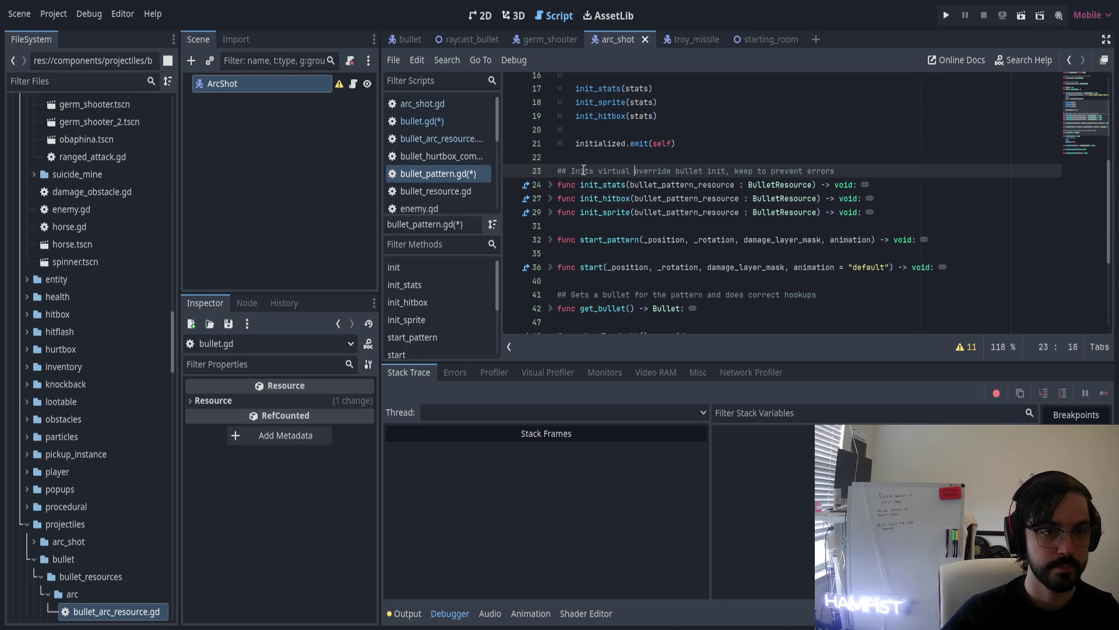
Move start_pattern's inner comment onto a new ## doc line above the function
scroll(586, 175, "down", 2)
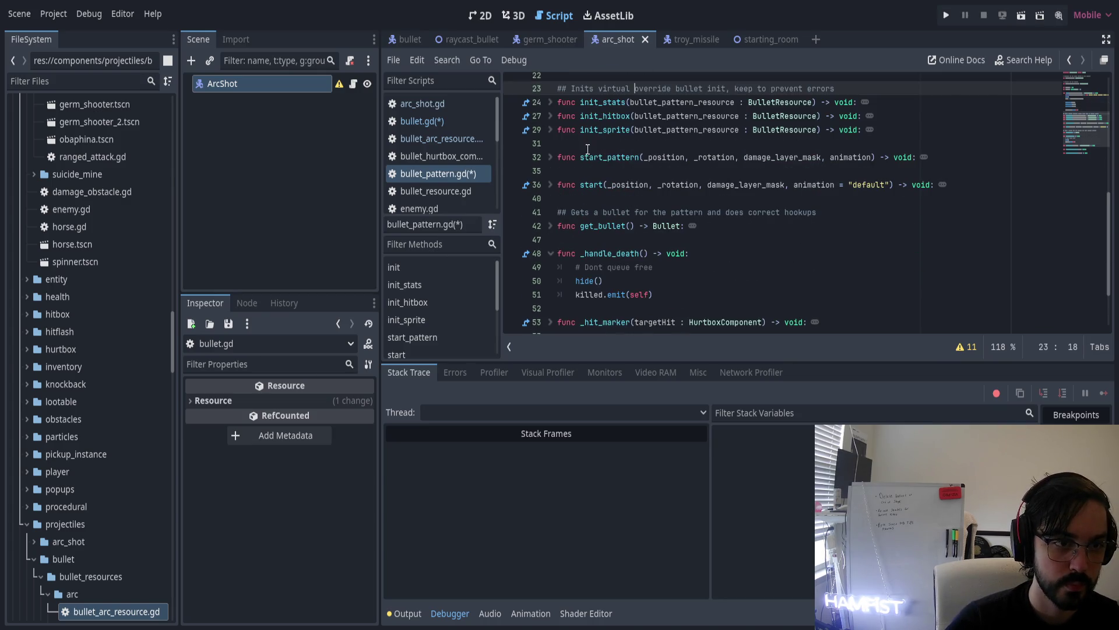
left_click(589, 146)
key("Return")
type("##")
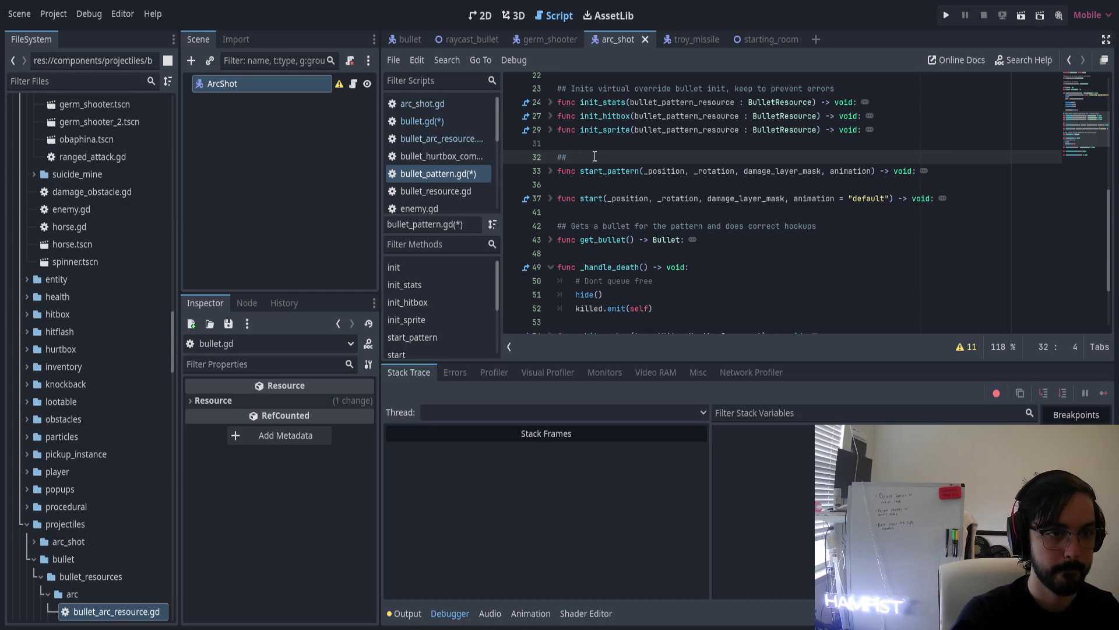
left_click(551, 171)
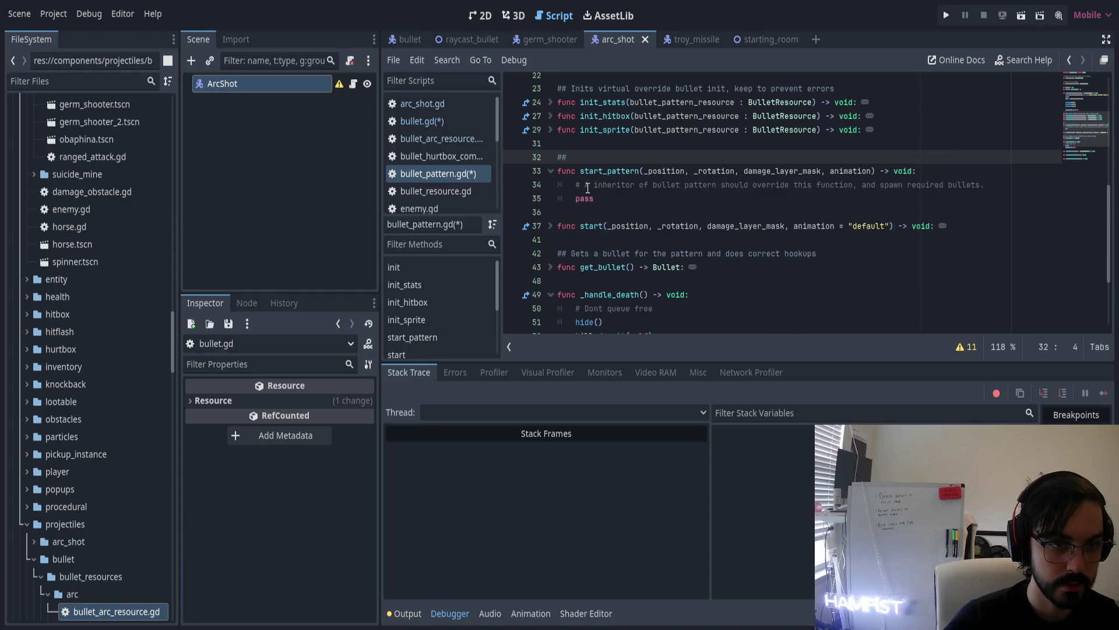
left_click(588, 188)
left_click(1000, 188, "shift")
key("BackSpace")
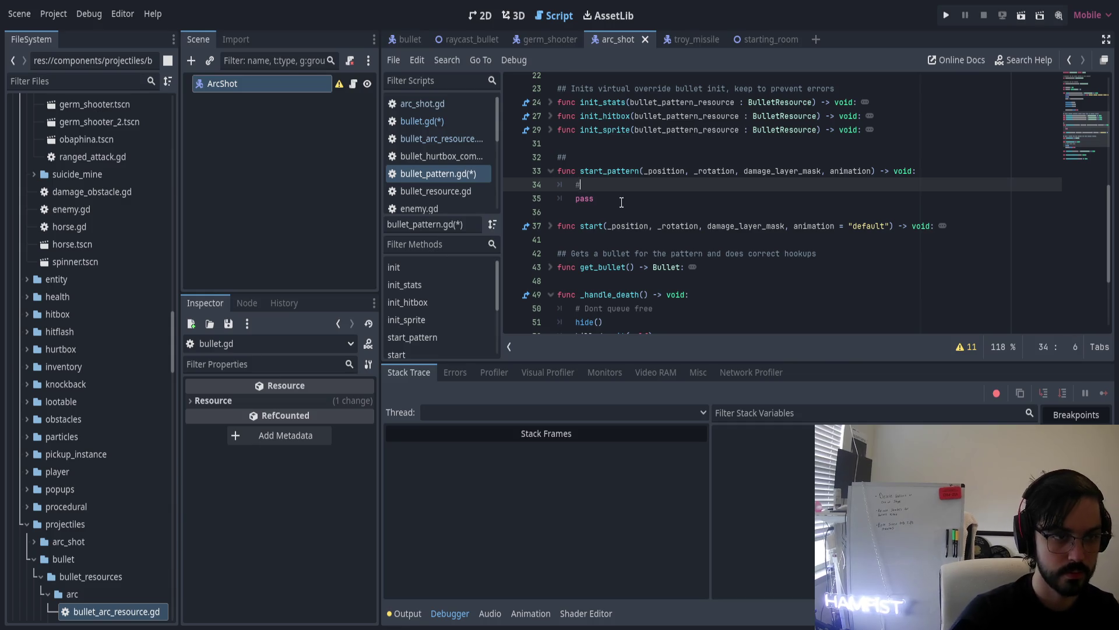
key("BackSpace")
key("BackSpace")
key("BackSpace")
key("Up")
key("ctrl+v")
Reword it to 'Starts the pattern, inheritors of bullet pattern should override this function, and spawn required bullets'
key("Down")
key("Up")
type("Starts the pattern,")
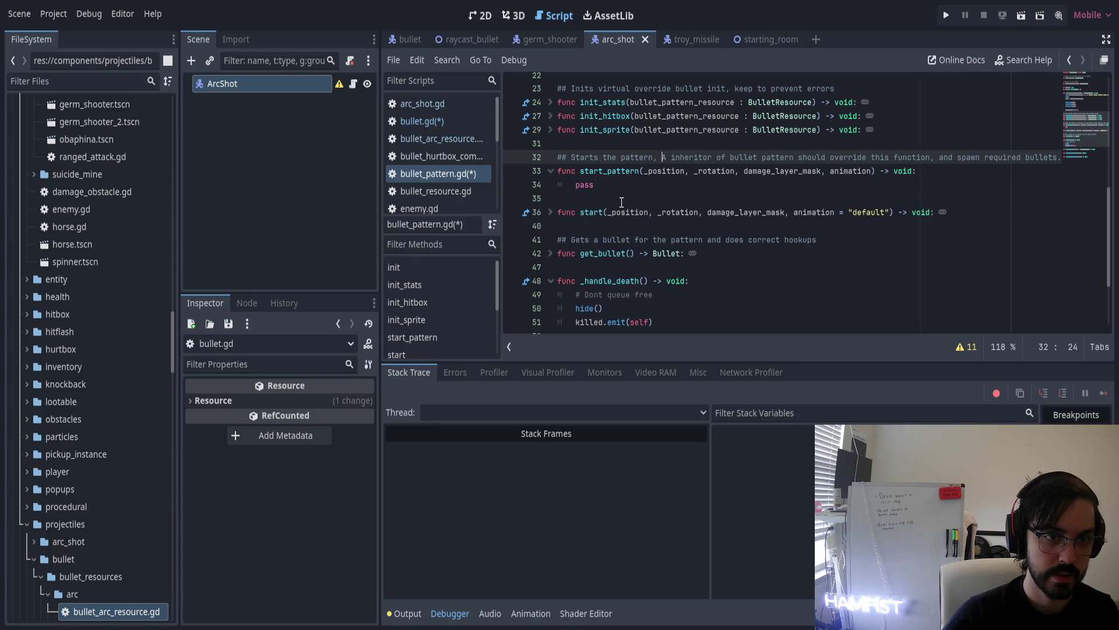
key("BackSpace")
key("BackSpace")
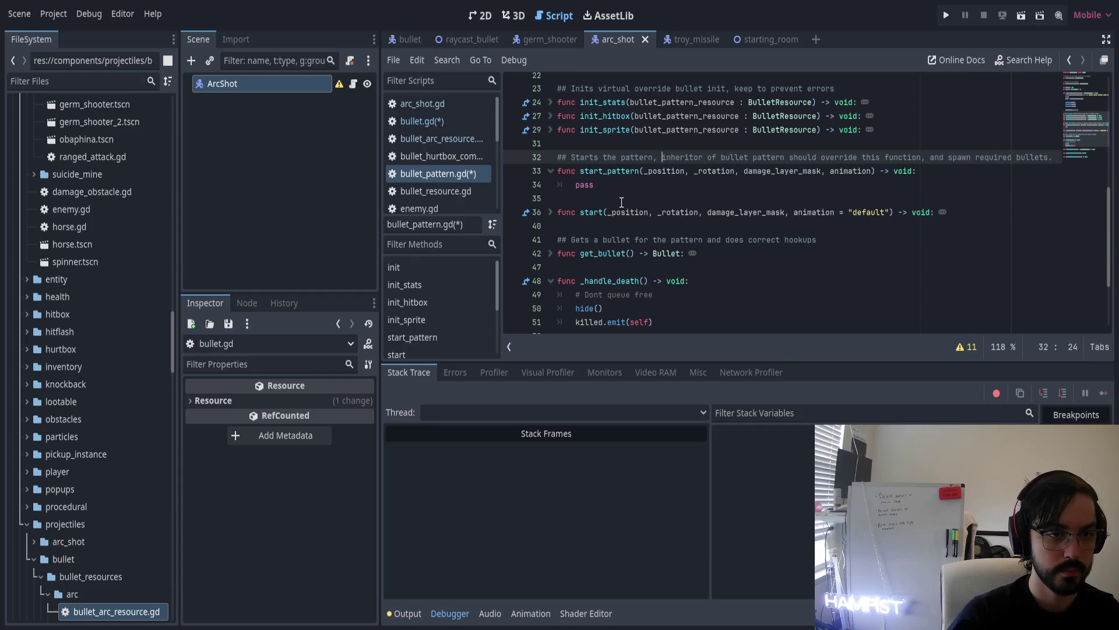
key("ctrl+Right")
type("s")
key("End")
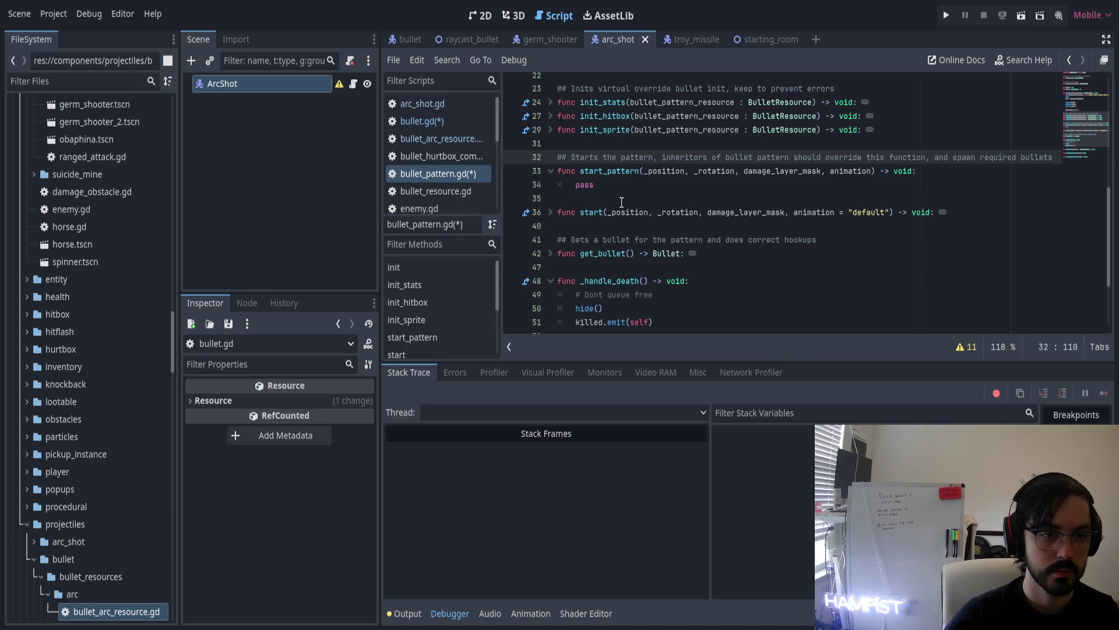
left_click(622, 202)
key("Up")
scroll(616, 226, "down", 1)
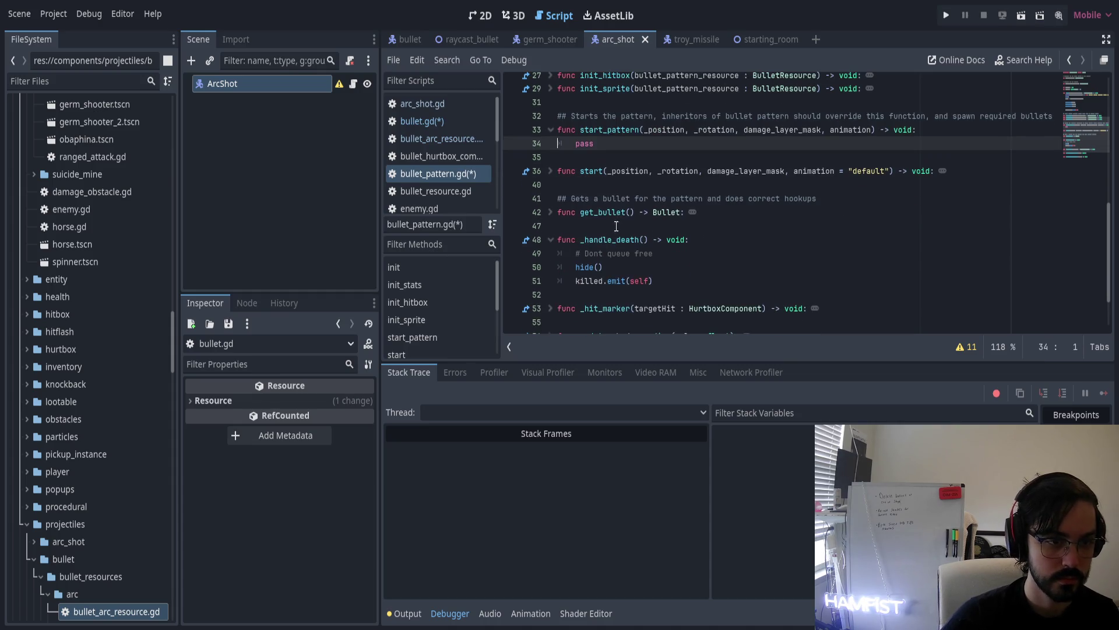
Unfold get_bullet() to inspect its get_bullet_scene call, then fold it back up
left_click(550, 213)
left_click(698, 239)
double_click(775, 226)
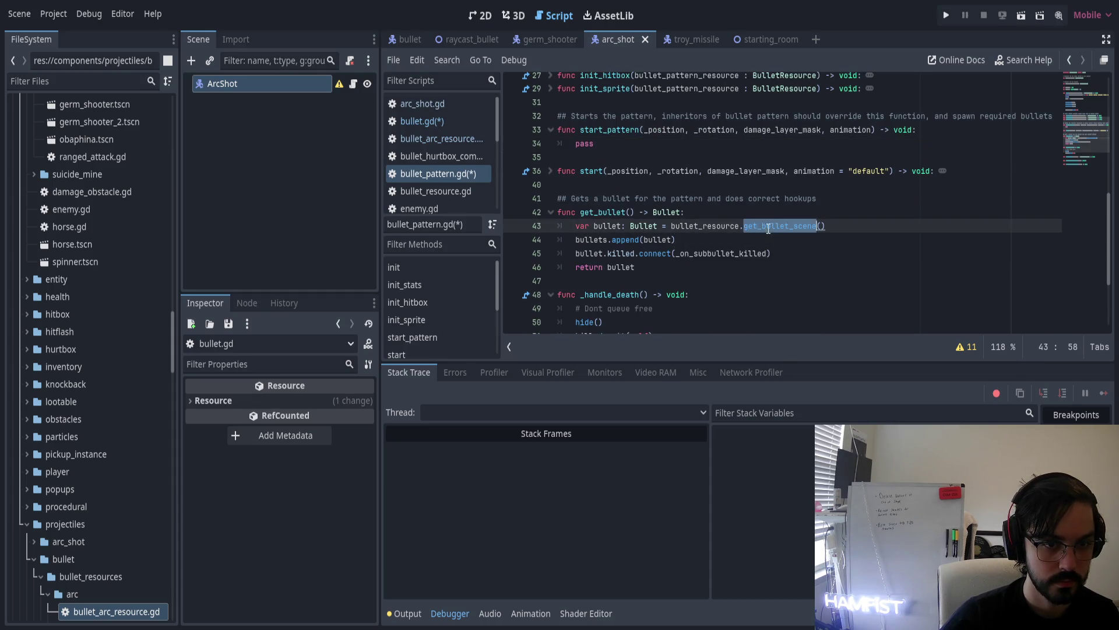
double_click(606, 212)
left_click(591, 213)
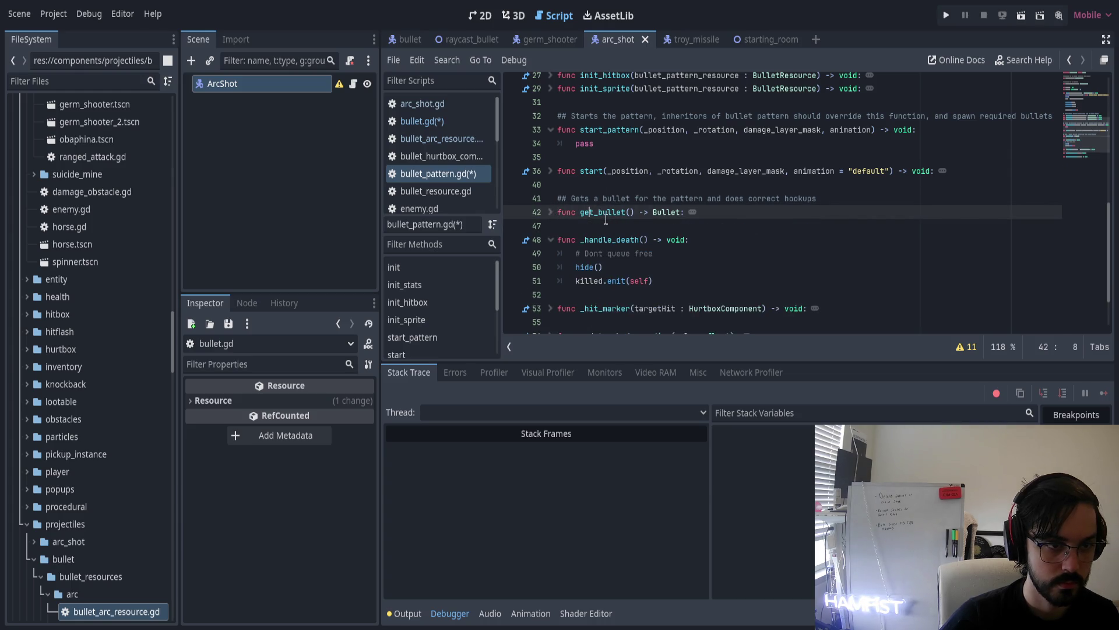
scroll(607, 219, "up", 3)
scroll(606, 262, "down", 3)
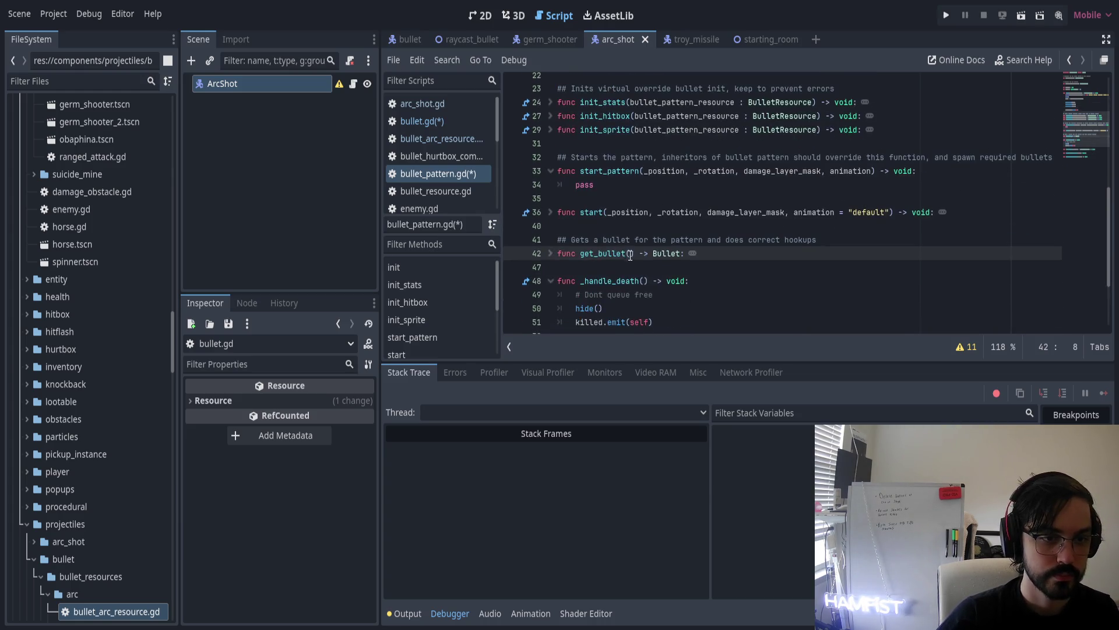
left_click(681, 228)
left_click(550, 213)
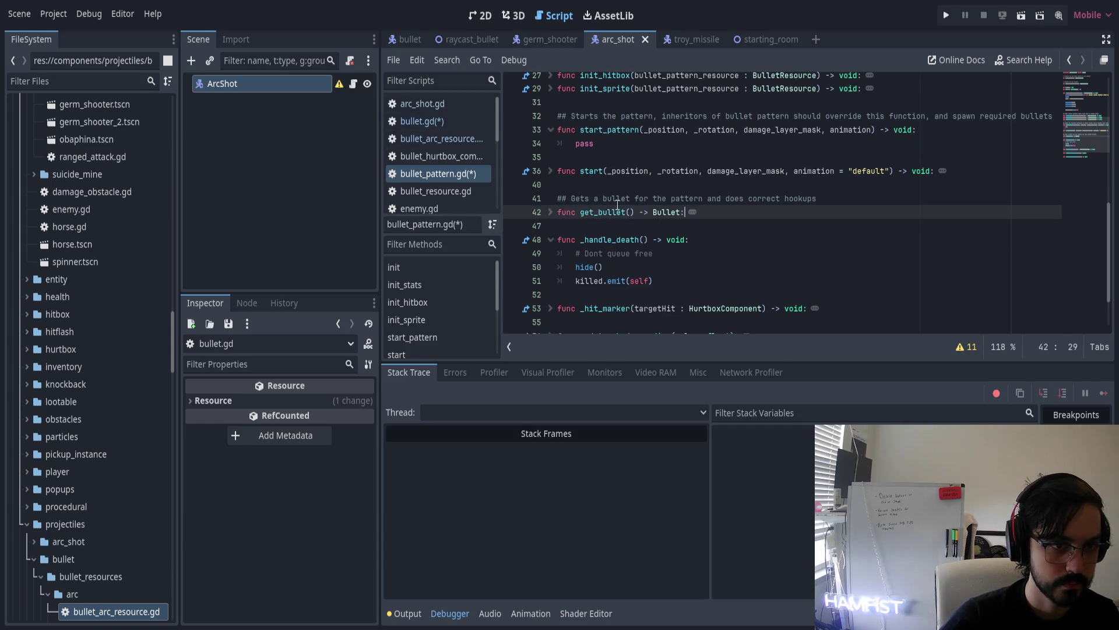
scroll(632, 210, "down", 2)
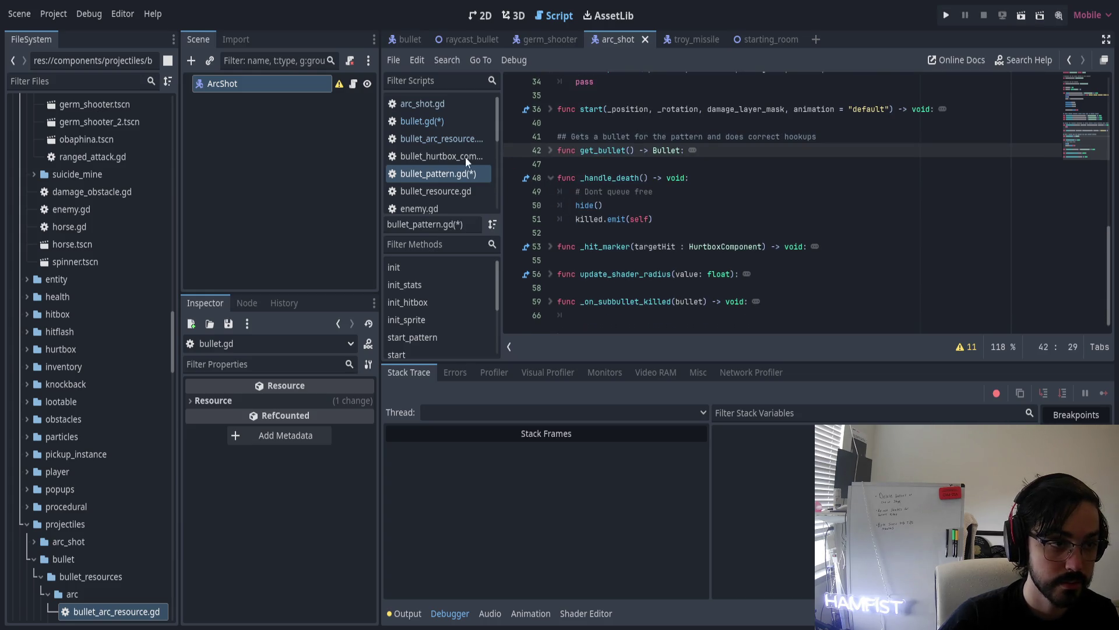
Save all edited bullet scripts with Ctrl+S and bring up arc_shot.gd
left_click(426, 121)
key("ctrl+s")
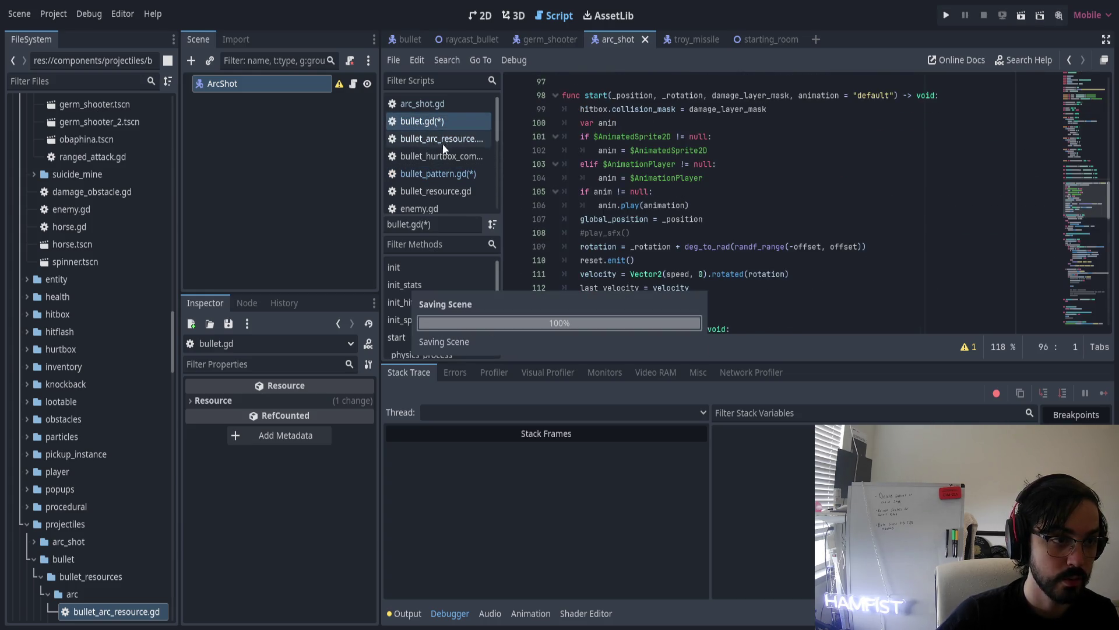
left_click(450, 139)
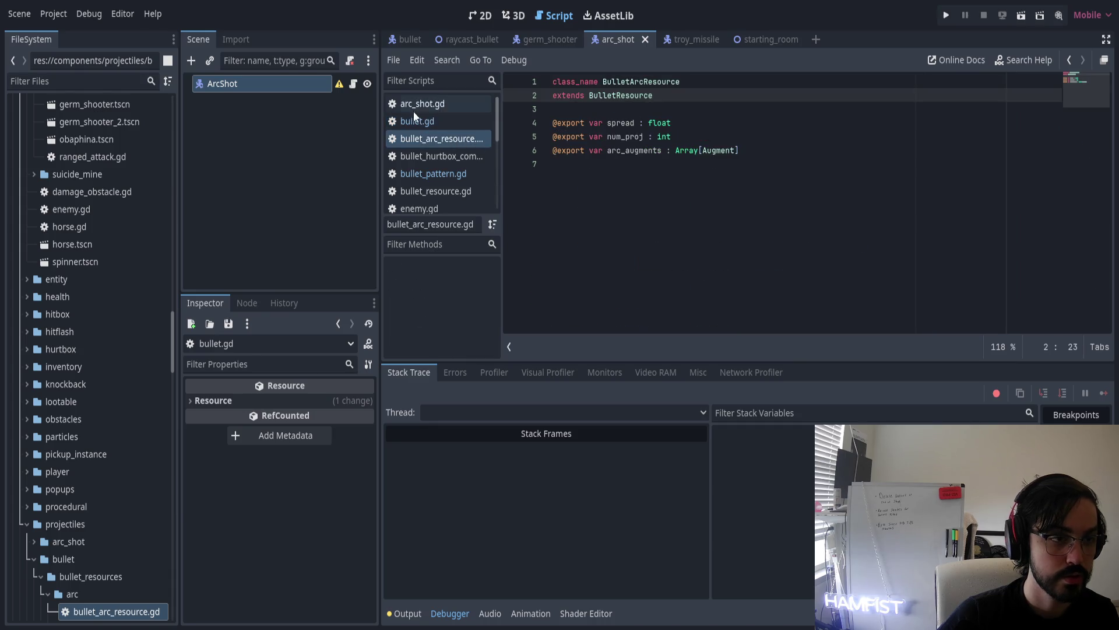
left_click(440, 103)
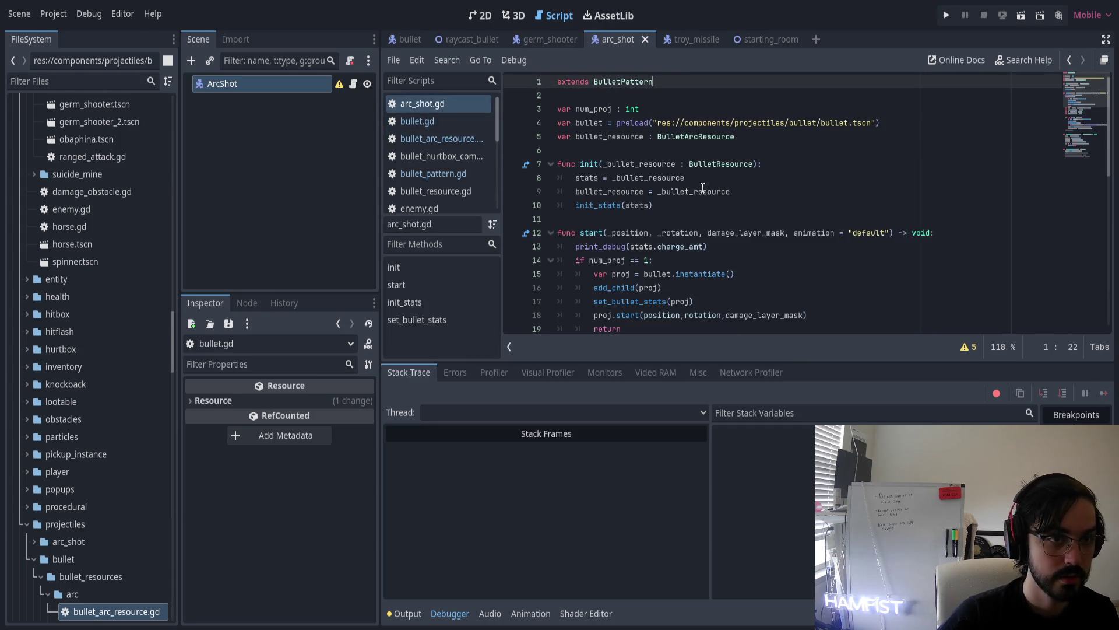
key("End")
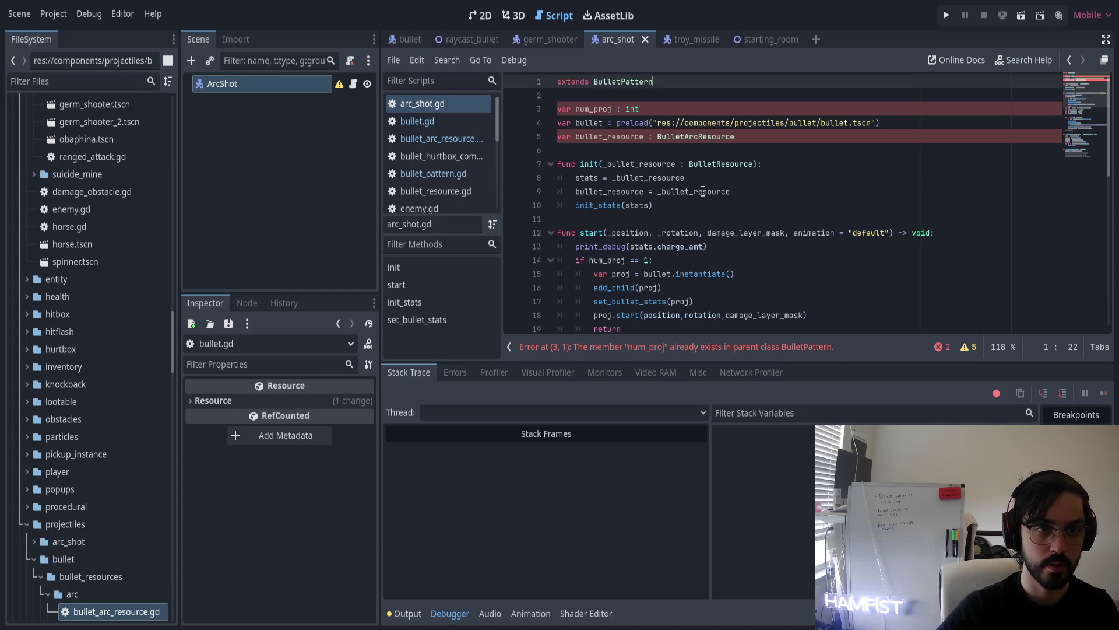
Delete the num_proj declaration and bullet preload line duplicated from BulletPattern, checking its inherited init
left_click(631, 109)
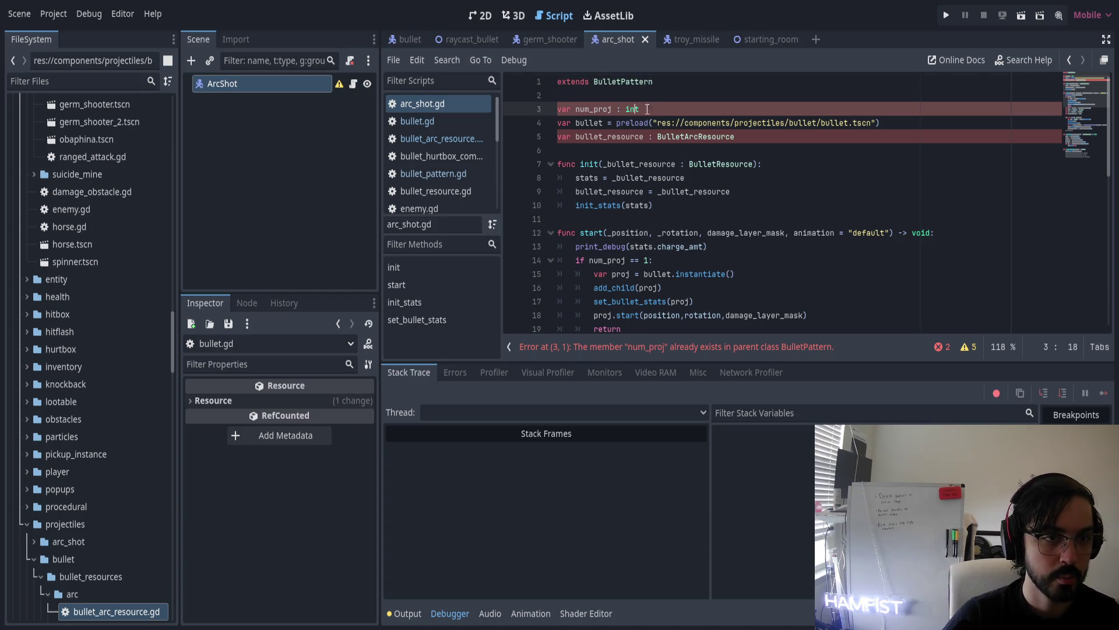
key("ctrl+shift+k")
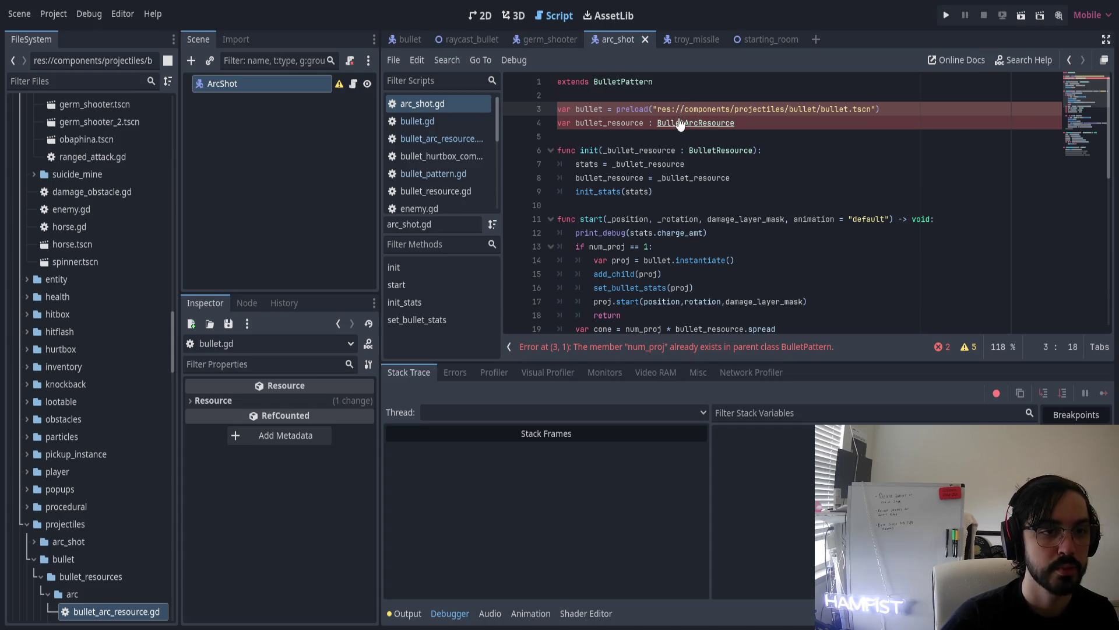
key("ctrl+shift+k")
key("ctrl+shift+k")
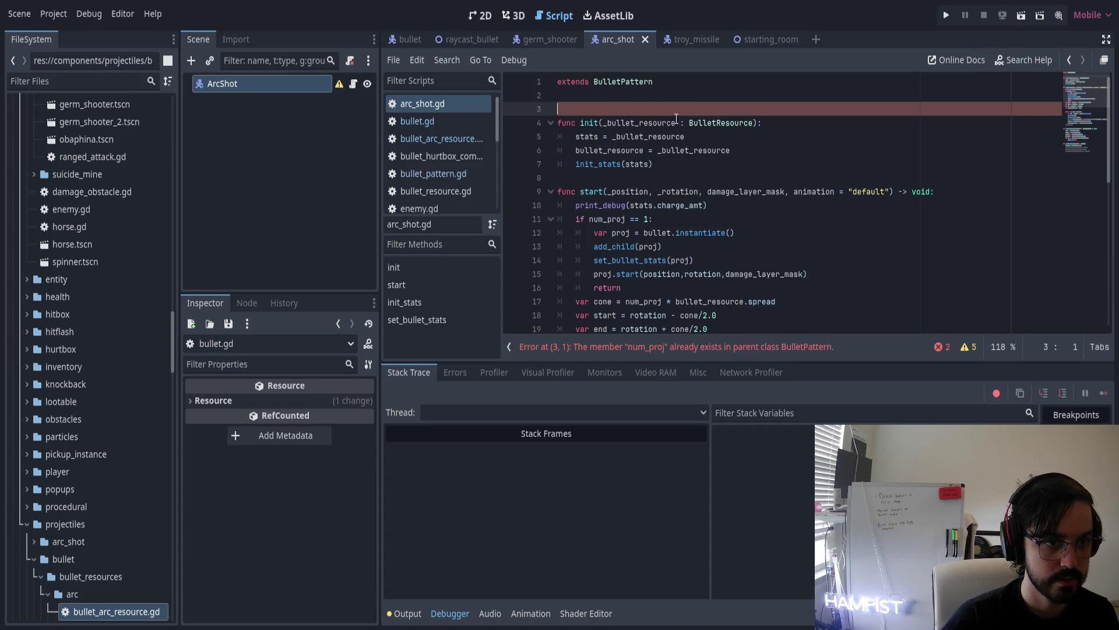
left_click(584, 123, "ctrl")
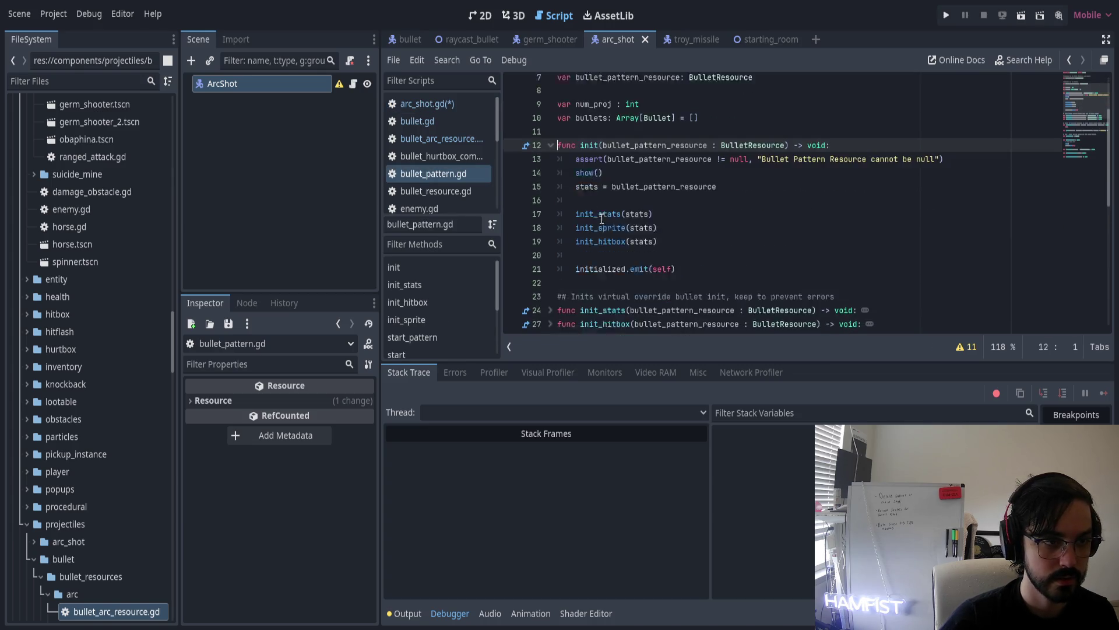
left_click(431, 103)
Comment out the old init function with Ctrl+K and remove the leftover blank line
mouse_move(655, 171)
left_mouse_down()
mouse_move(666, 169)
mouse_move(525, 114)
left_mouse_up()
key("ctrl+k")
key("Escape")
key("Delete")
key("Down")
key("Down")
key("Down")
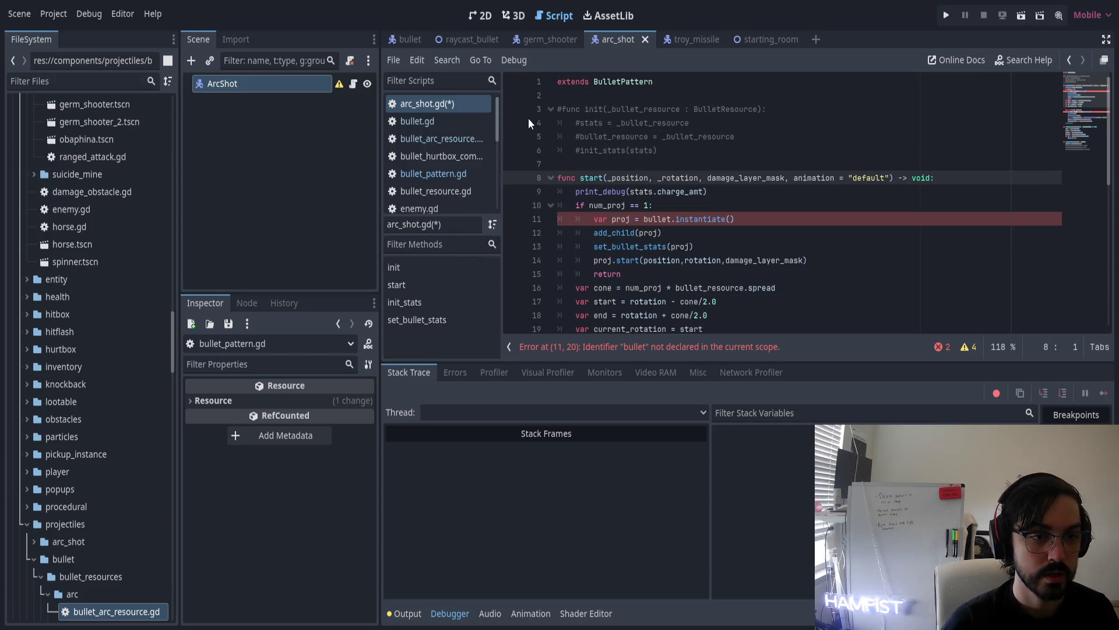
Rename the start function to start_pattern on line 8
key("shift+Down")
key("shift+Down")
key("shift+Down")
key("Escape")
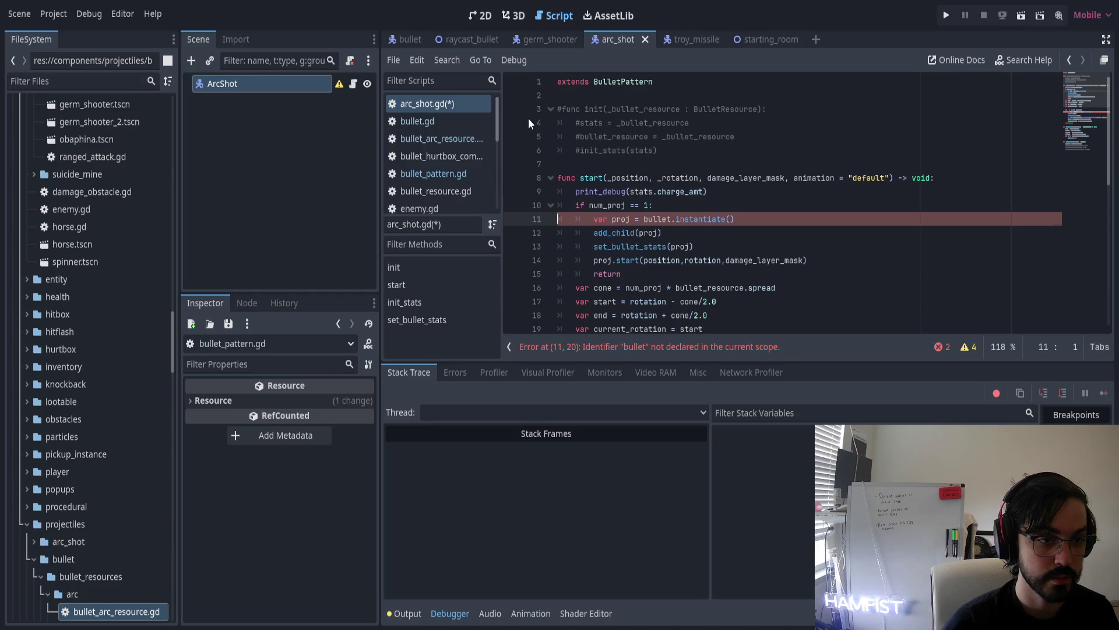
key("Up")
key("Up")
key("Up")
key("ctrl+Right")
key("ctrl+Right")
type("_pat")
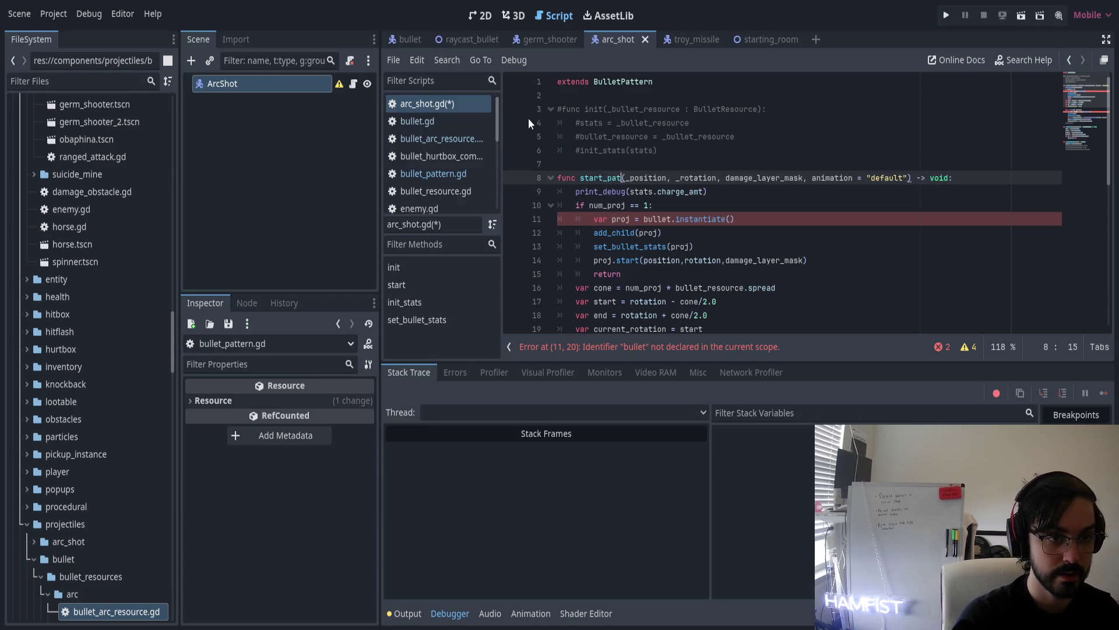
type("tern")
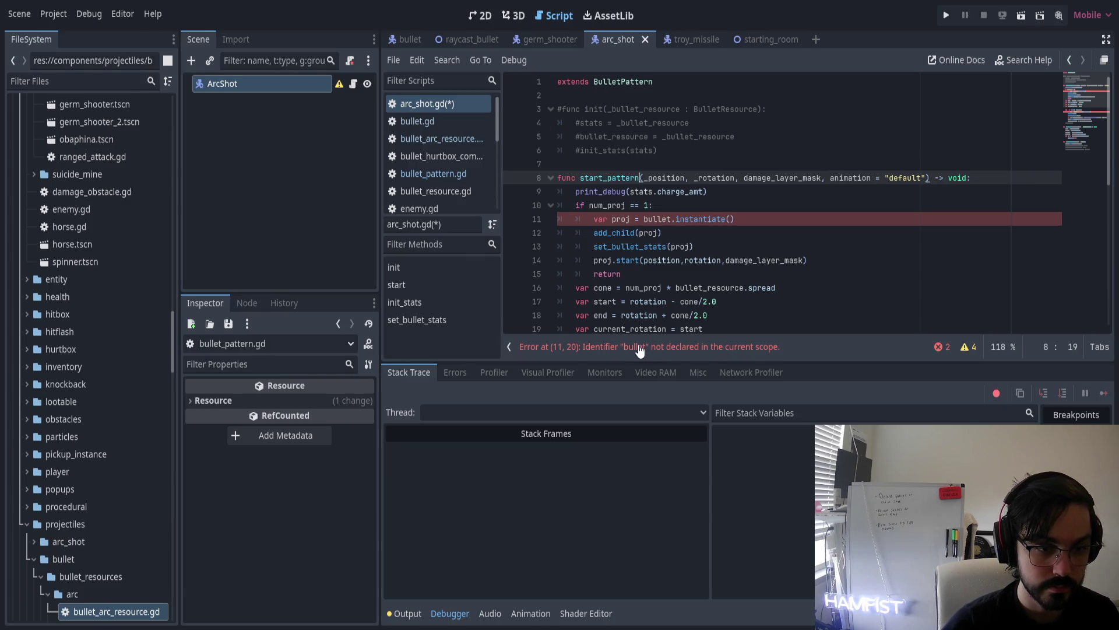
Replace bullet.instantiate() on line 11 with get_bullet()
double_click(655, 221)
type("get_bullet")
key("Return")
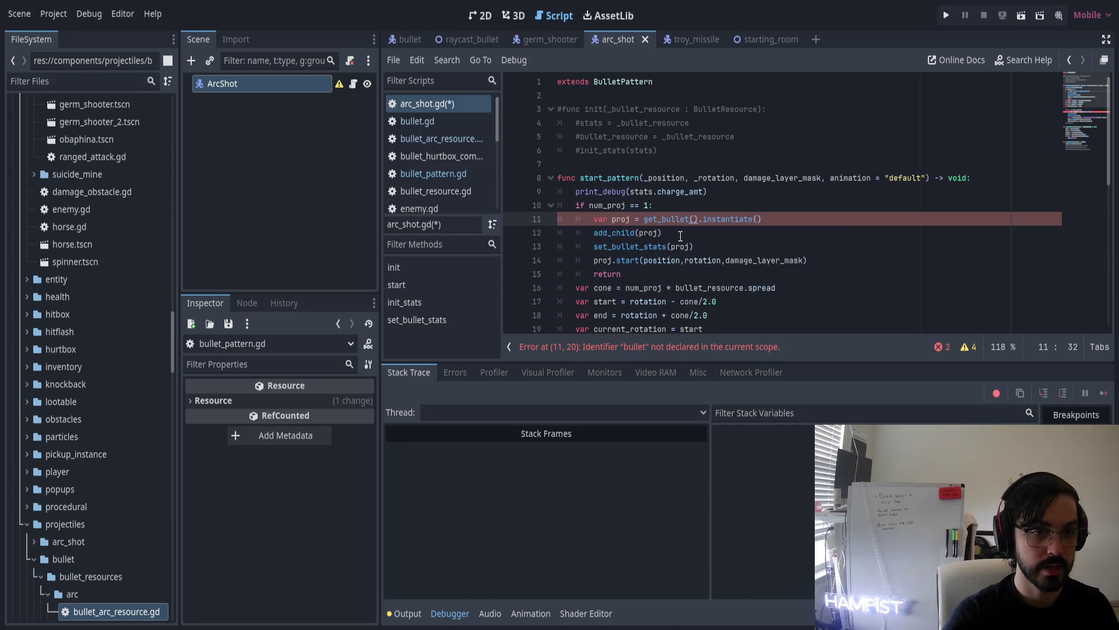
key("shift+End")
key("Delete")
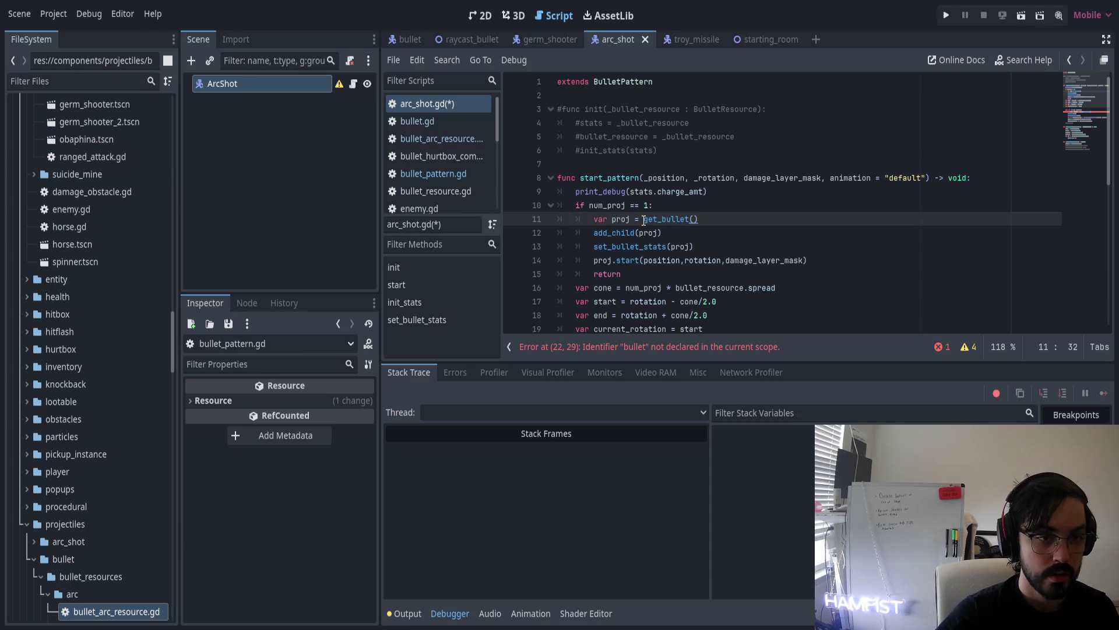
Rename the proj variable to bullet on lines 11 through 14
key("ctrl+Left")
key("ctrl+Left")
key("ctrl+Left")
key("ctrl+BackSpace")
type("bullet")
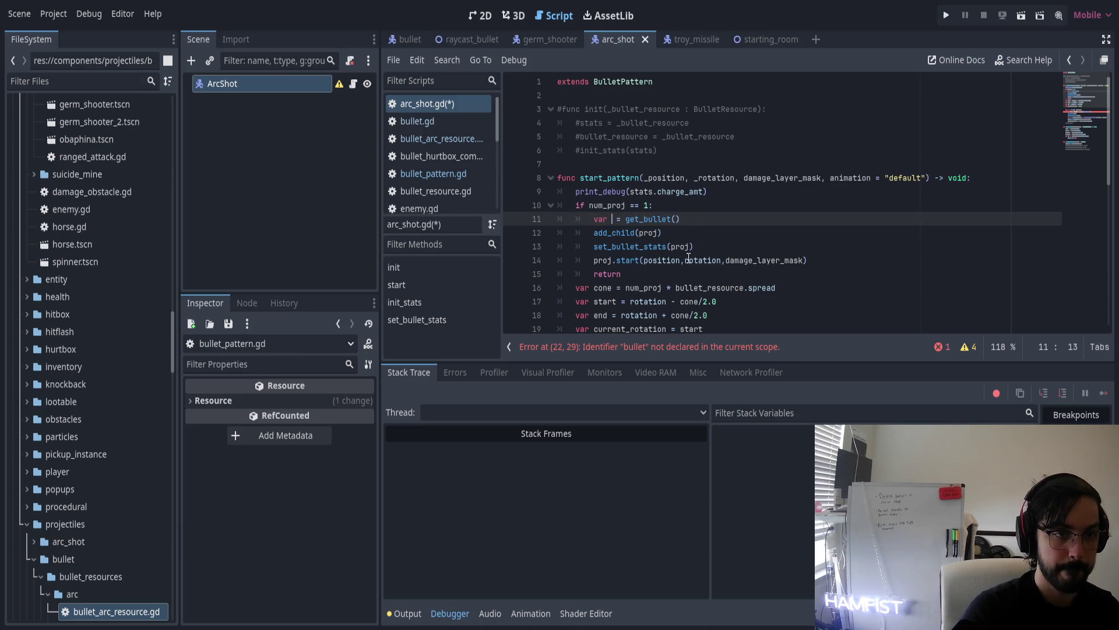
key("ctrl+shift+Left")
key("ctrl+c")
key("Down")
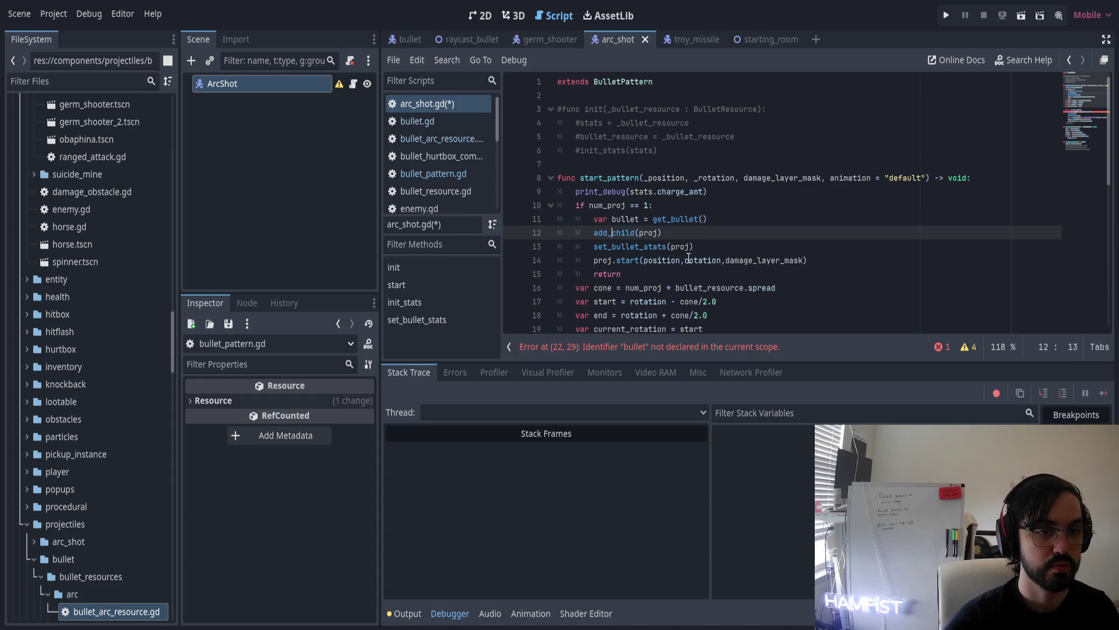
key("ctrl+shift+Right")
key("ctrl+v")
double_click(680, 247)
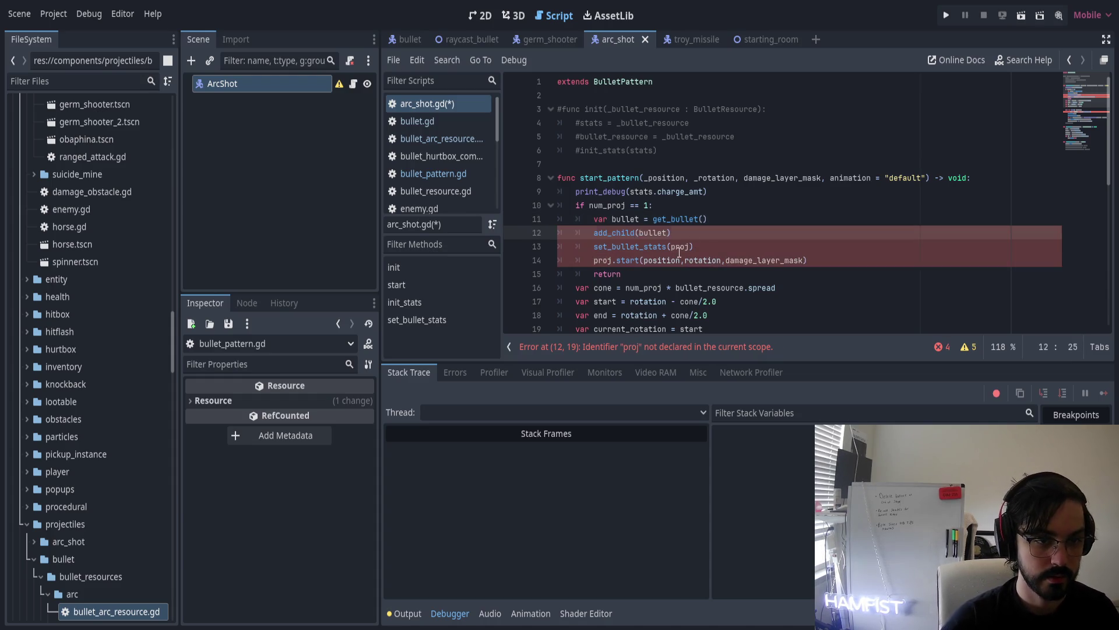
key("ctrl+v")
left_click(601, 262)
double_click(601, 262)
key("ctrl+v")
Rename proj to bullet on lines 22, 23, 24 and 26
scroll(642, 256, "down", 3)
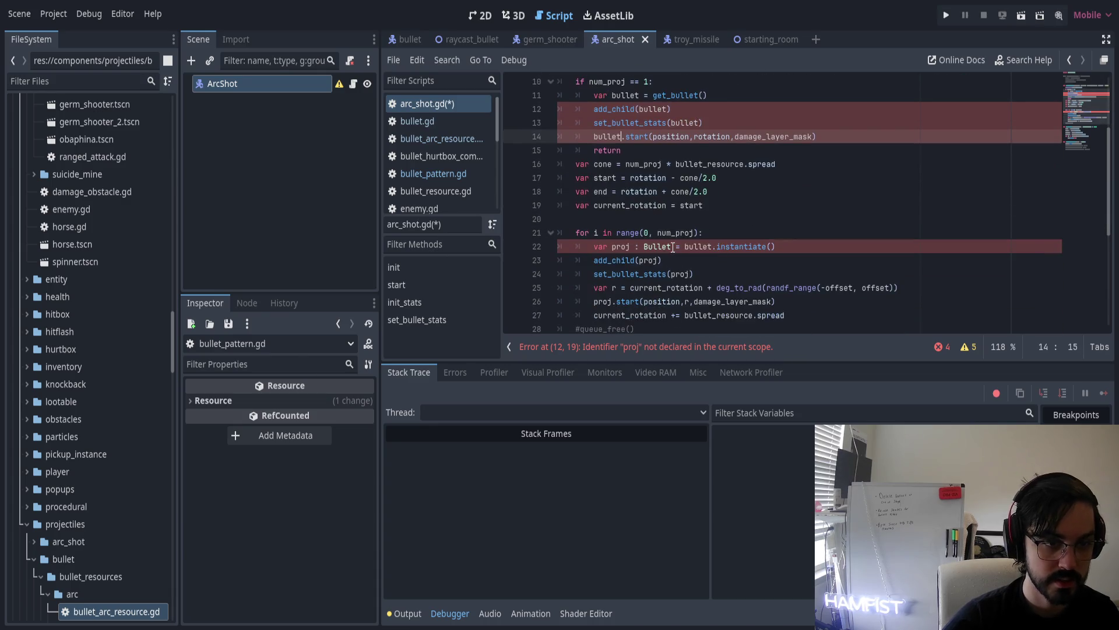
double_click(621, 247)
key("ctrl+v")
double_click(603, 301)
key("ctrl+v")
double_click(679, 274)
key("ctrl+v")
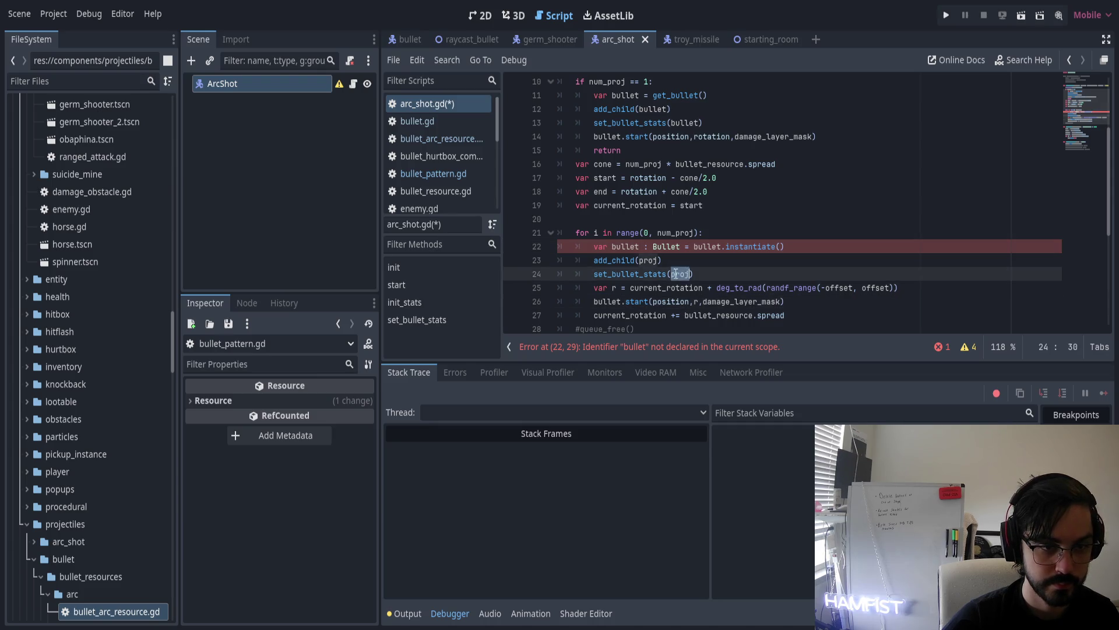
double_click(649, 260)
key("ctrl+v")
Replace bullet.instantiate() on line 22 with get_bullet()
scroll(769, 245, "down", 2)
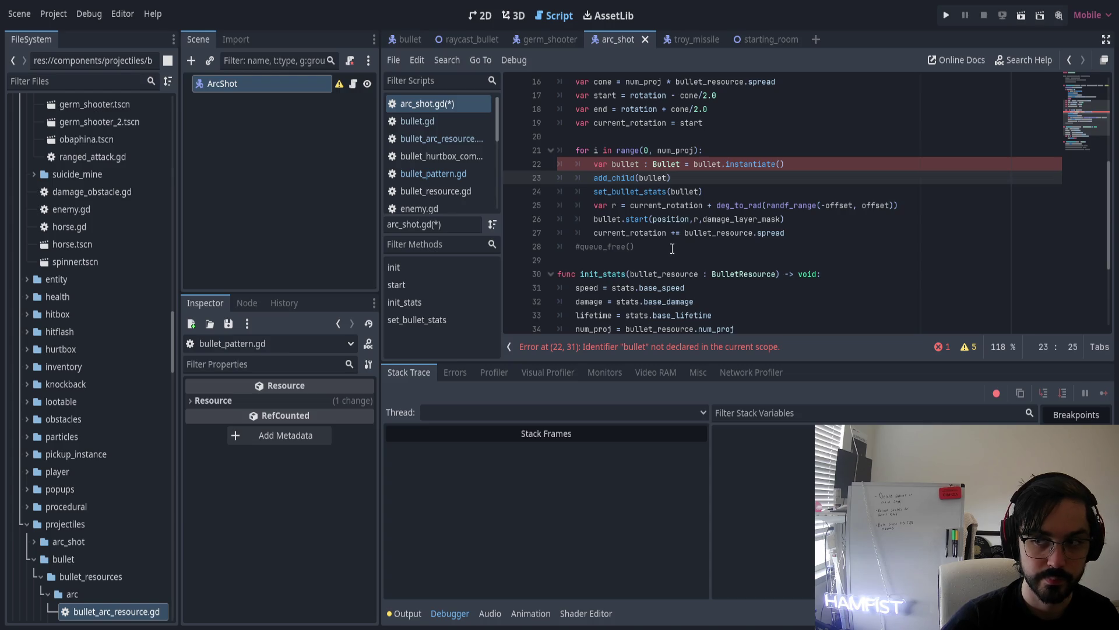
scroll(695, 207, "up", 1)
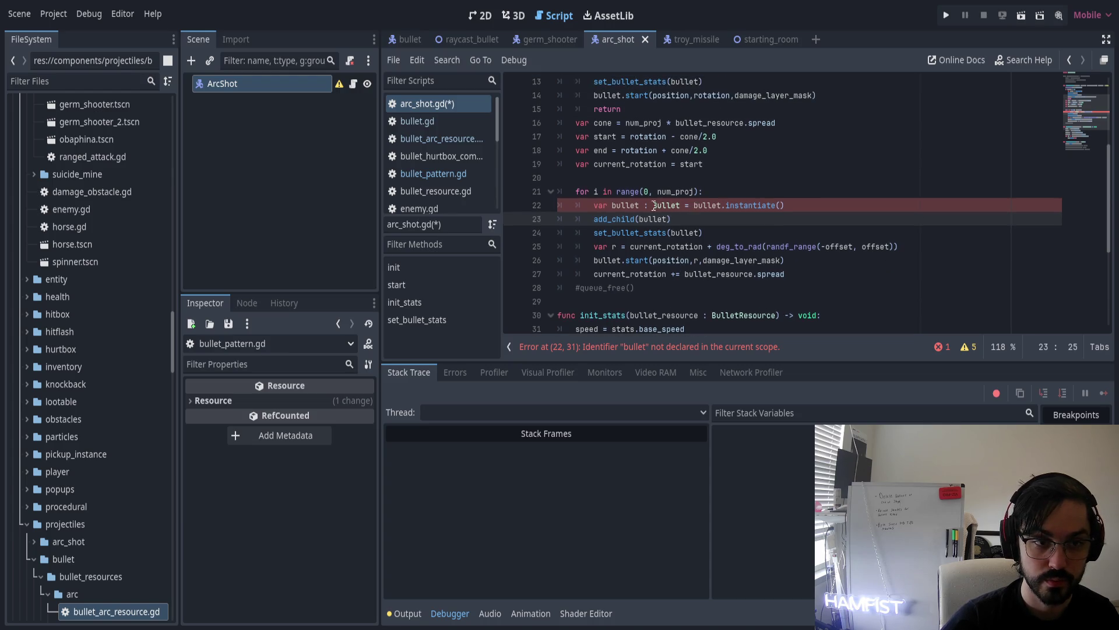
left_click_drag(692, 205, 817, 209)
key("BackSpace")
type("get_bu")
key("Return")
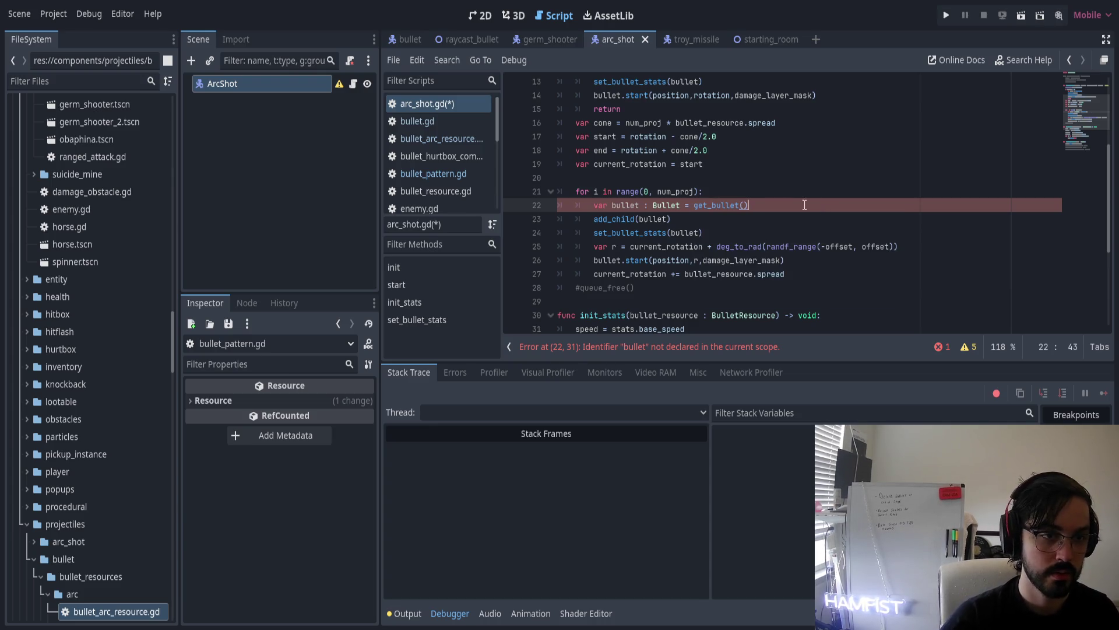
Inspect the set_bullet_stats call and jump to its definition
double_click(685, 232)
scroll(677, 239, "up", 1)
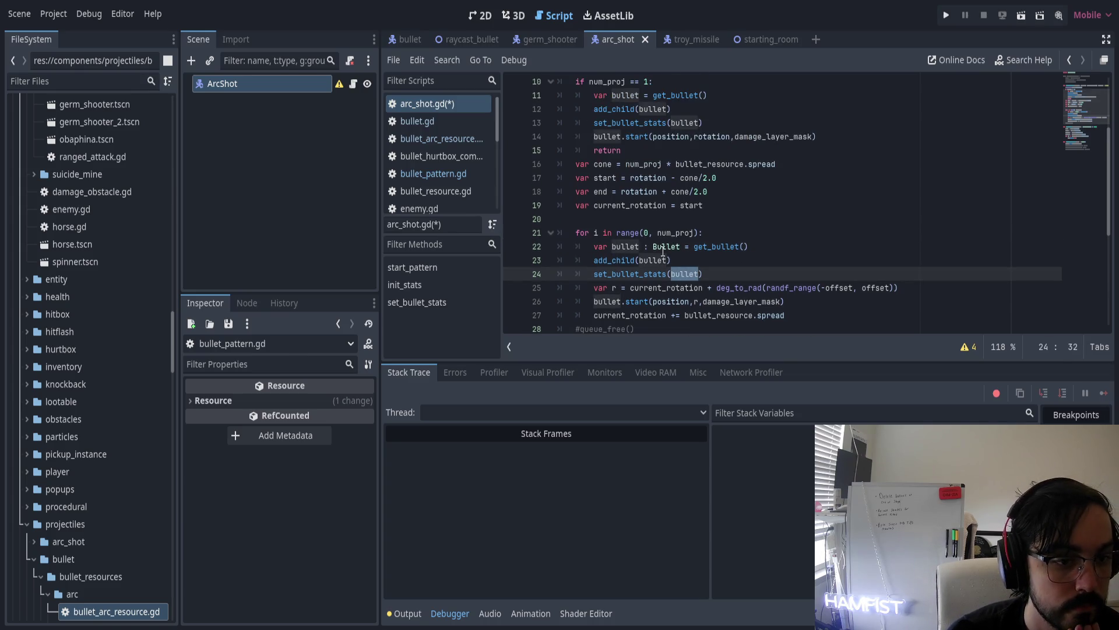
left_click(651, 275)
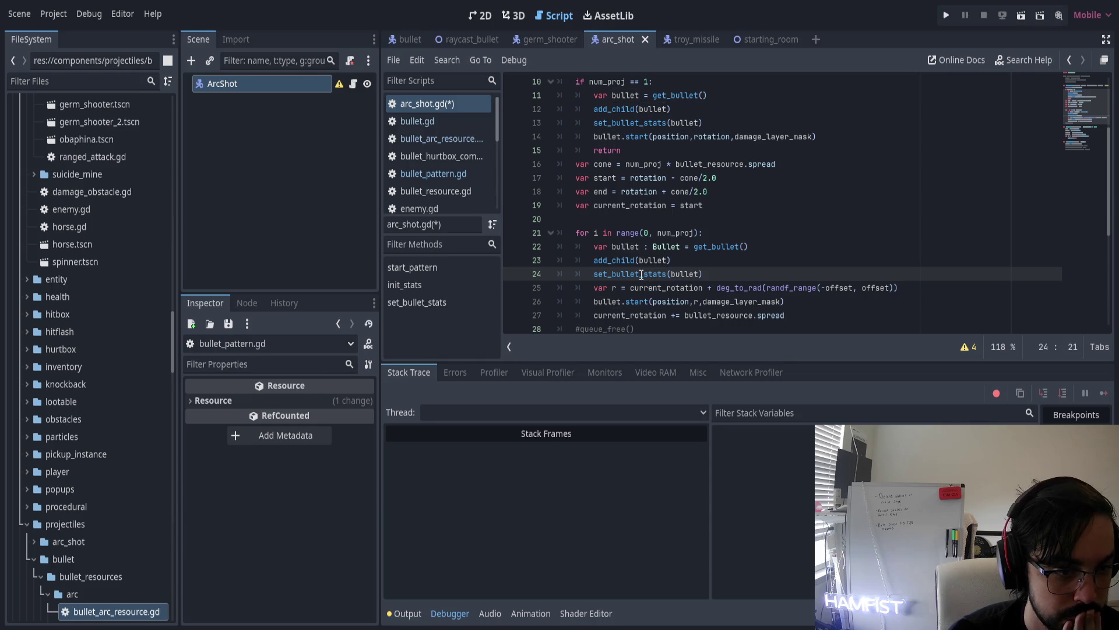
left_click(643, 274, "ctrl")
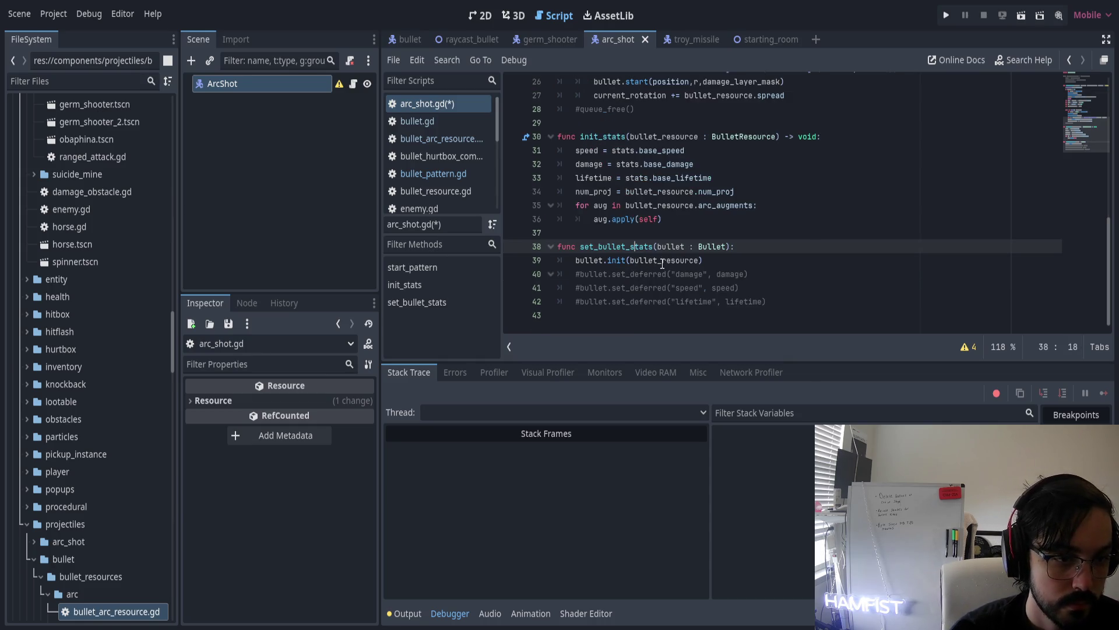
Delete the whole set_bullet_stats function from arc_shot.gd
left_click(576, 261)
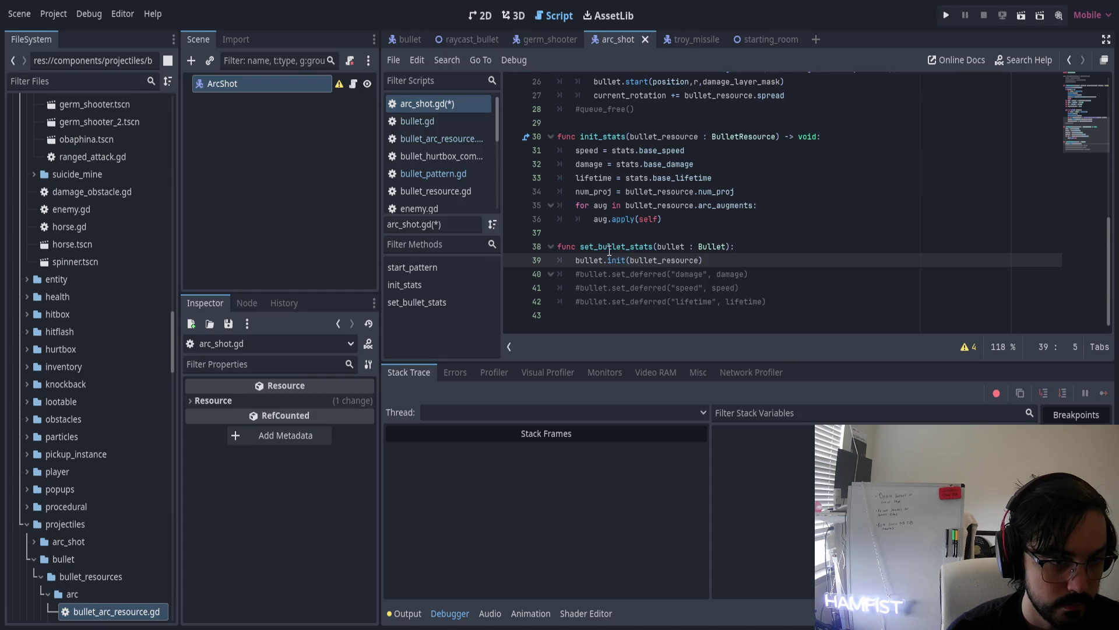
left_click_drag(704, 260, 538, 247)
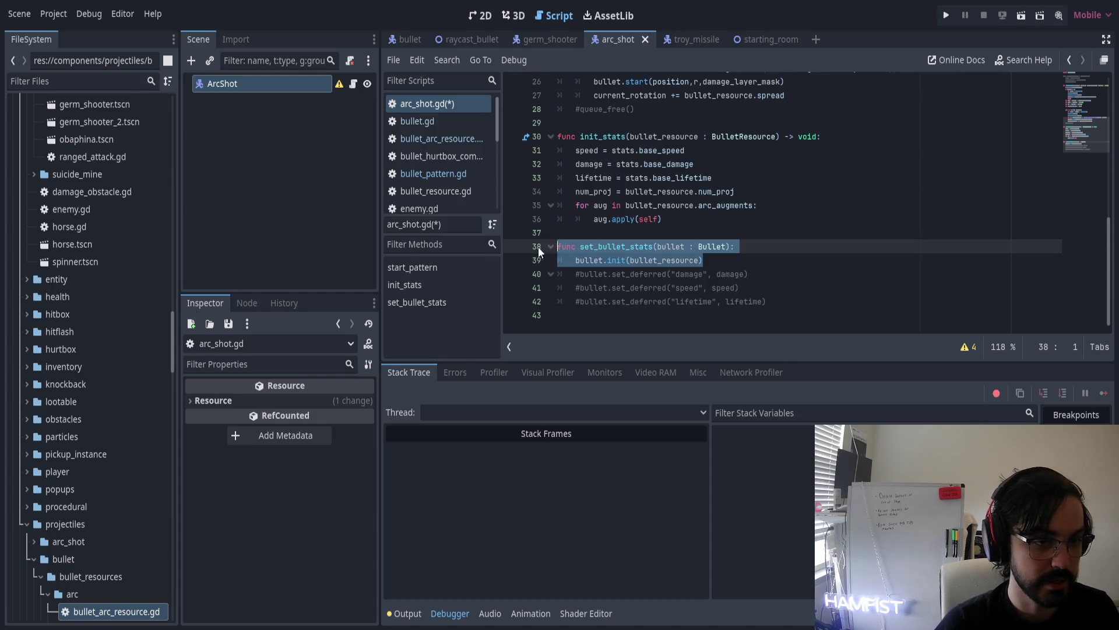
key("BackSpace")
key("BackSpace")
scroll(646, 143, "up", 5)
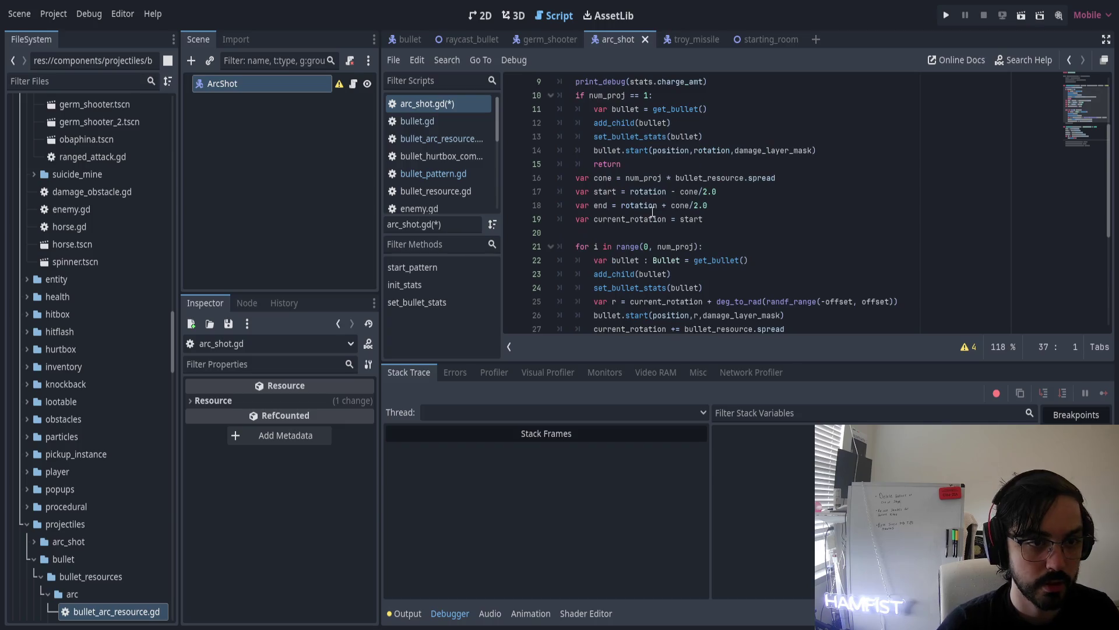
Change line 13 to call bullet.init(bullet_resource), then open get_bullet's definition in bullet_pattern.gd
double_click(646, 143)
key("Delete")
key("Delete")
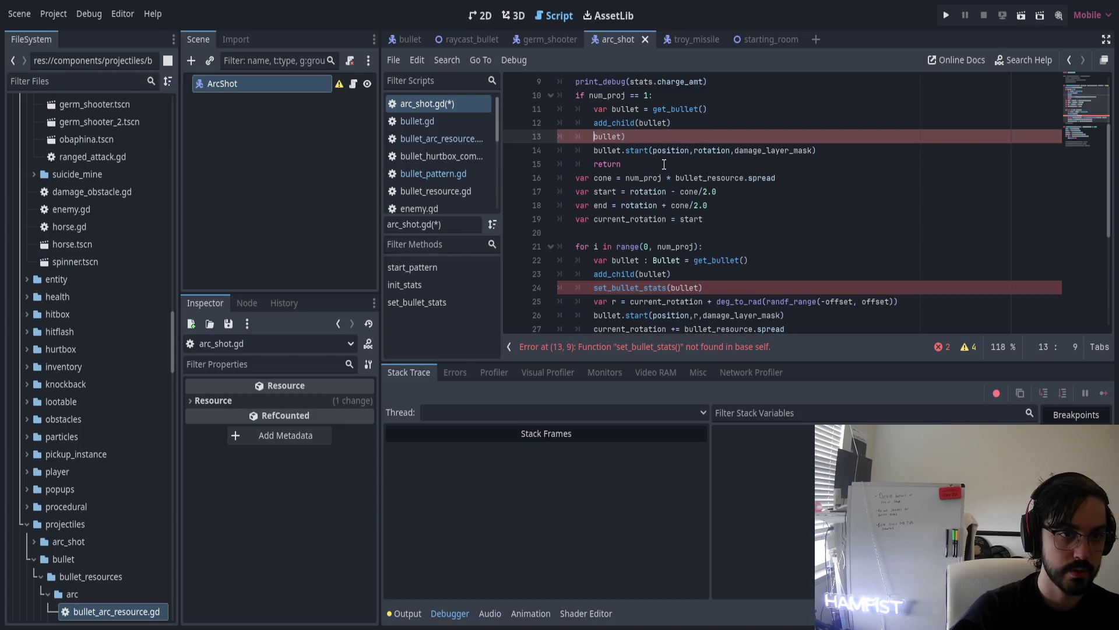
type(".init")
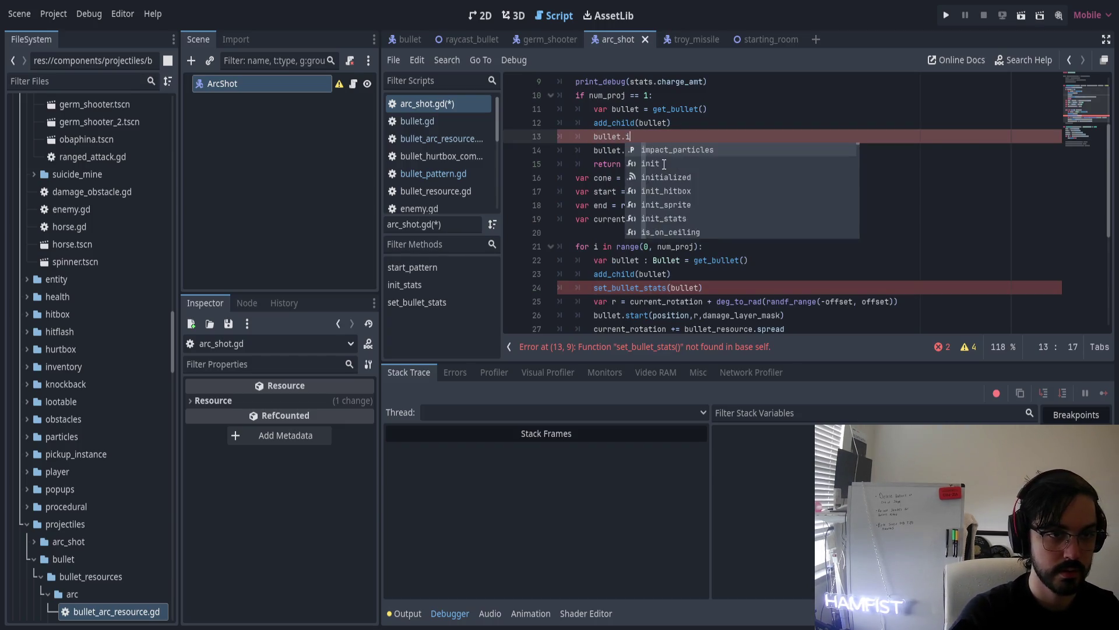
key("Return")
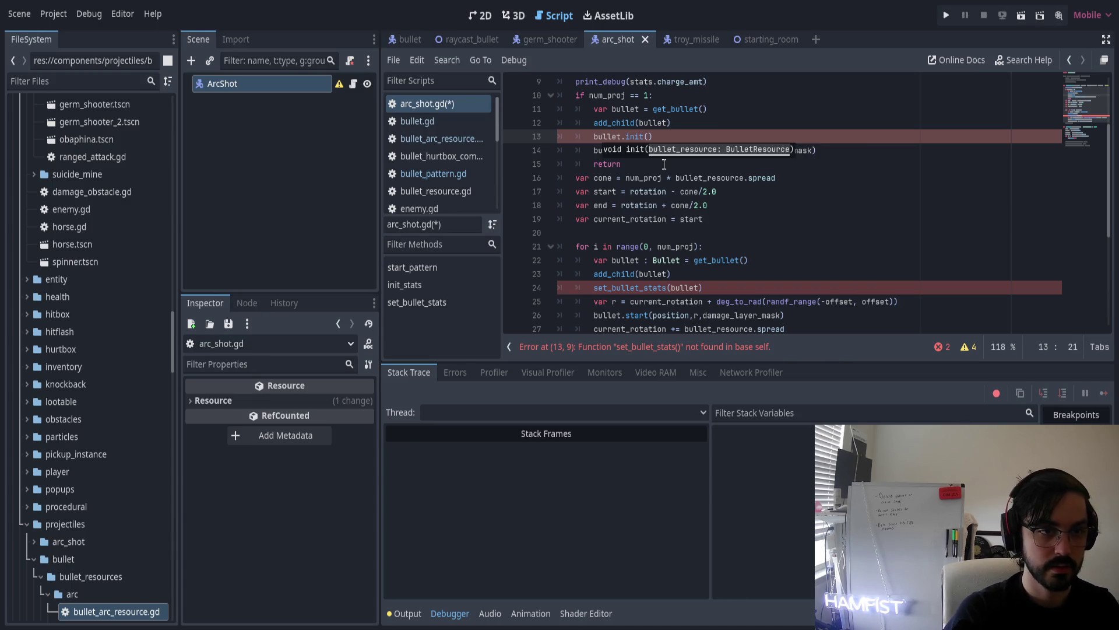
type("bullet")
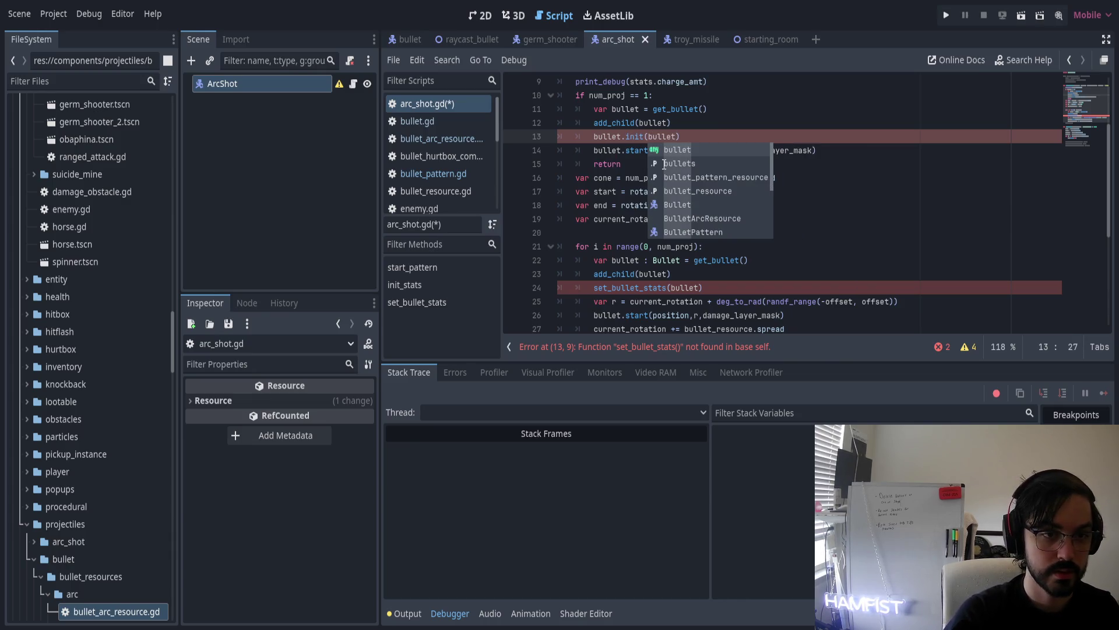
type("_")
left_click(664, 164)
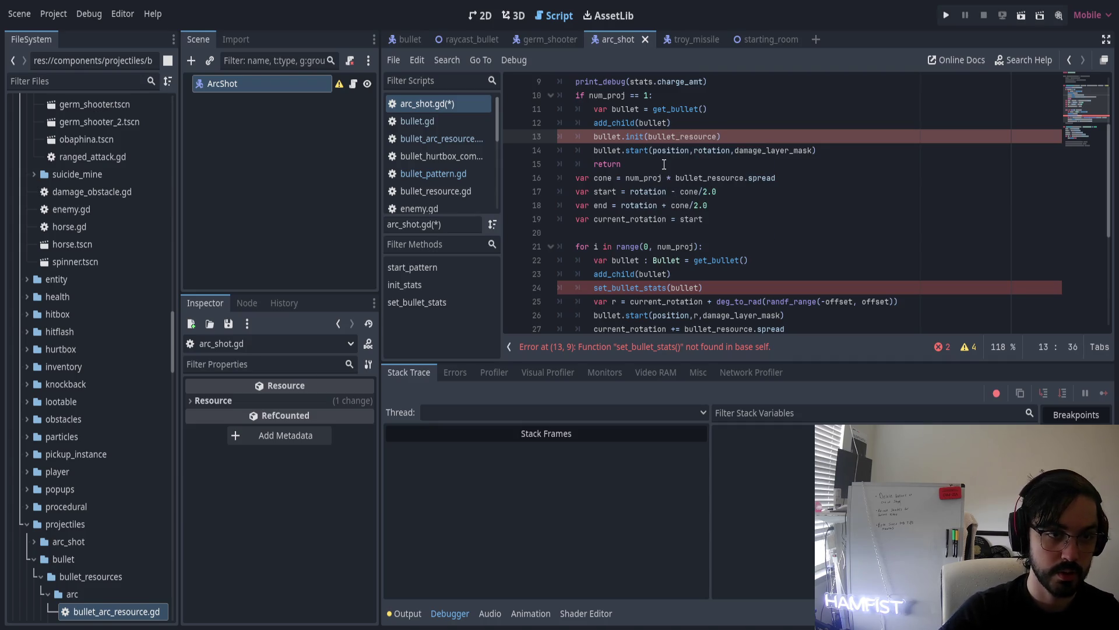
left_click(669, 107, "ctrl")
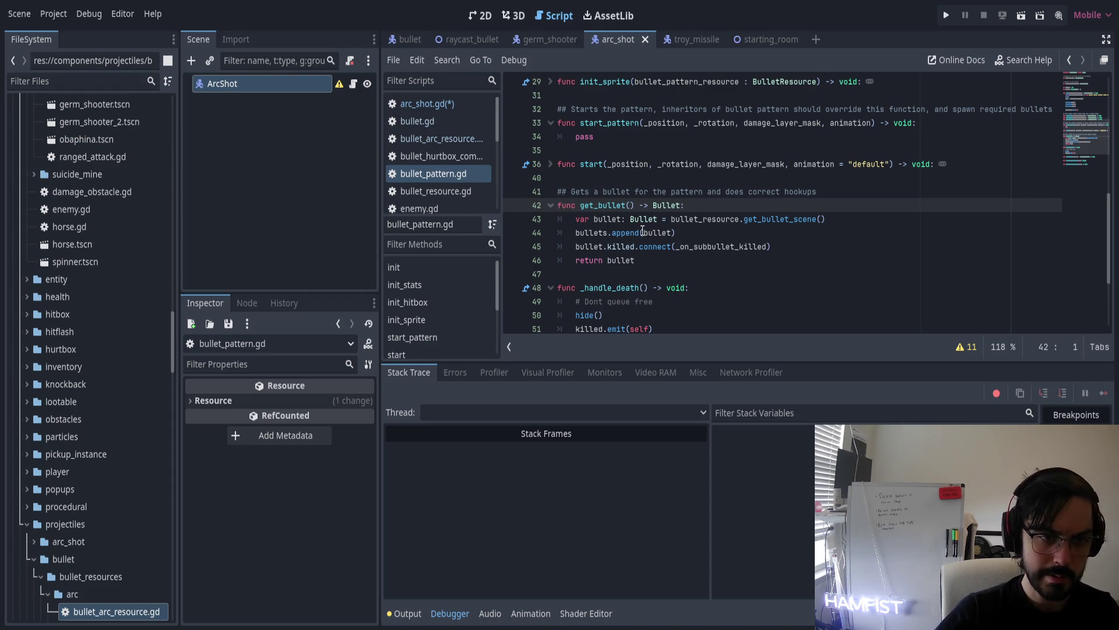
Add bullet.init(bullet_resource) after bullets.append in get_bullet(), then return to arc_shot.gd
left_click(691, 233)
key("Return")
type("llet.")
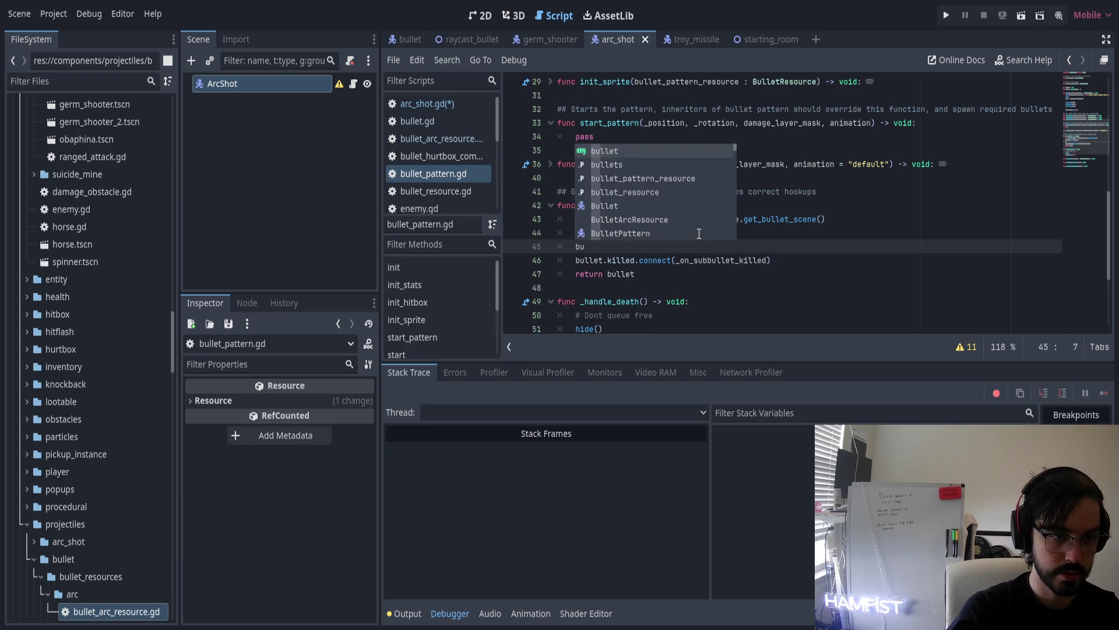
type("init(bullet)")
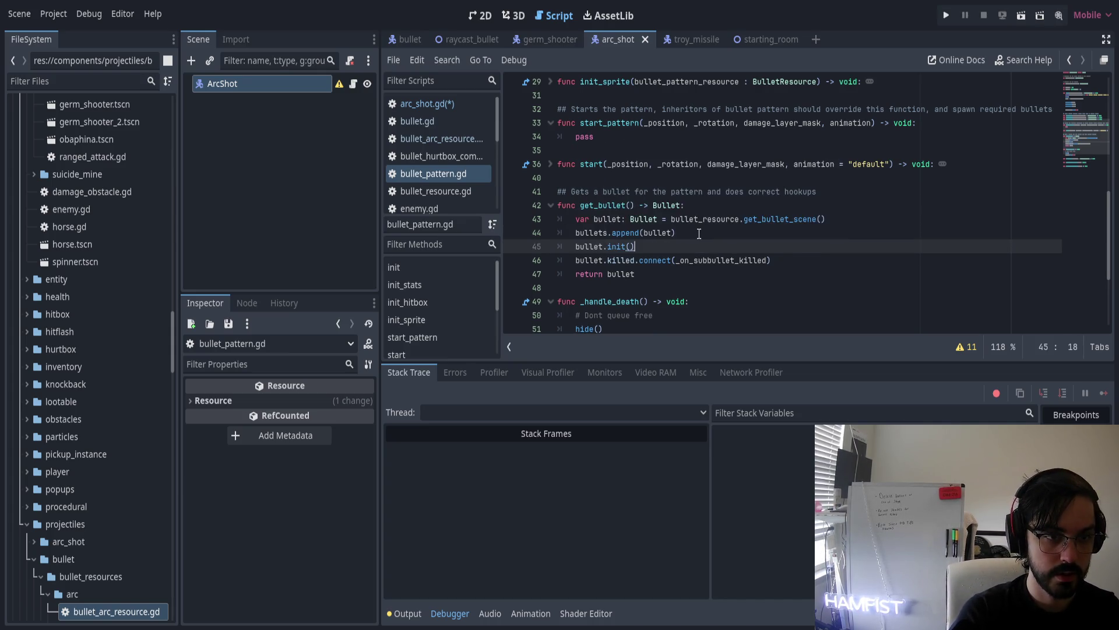
key("BackSpace")
key("BackSpace")
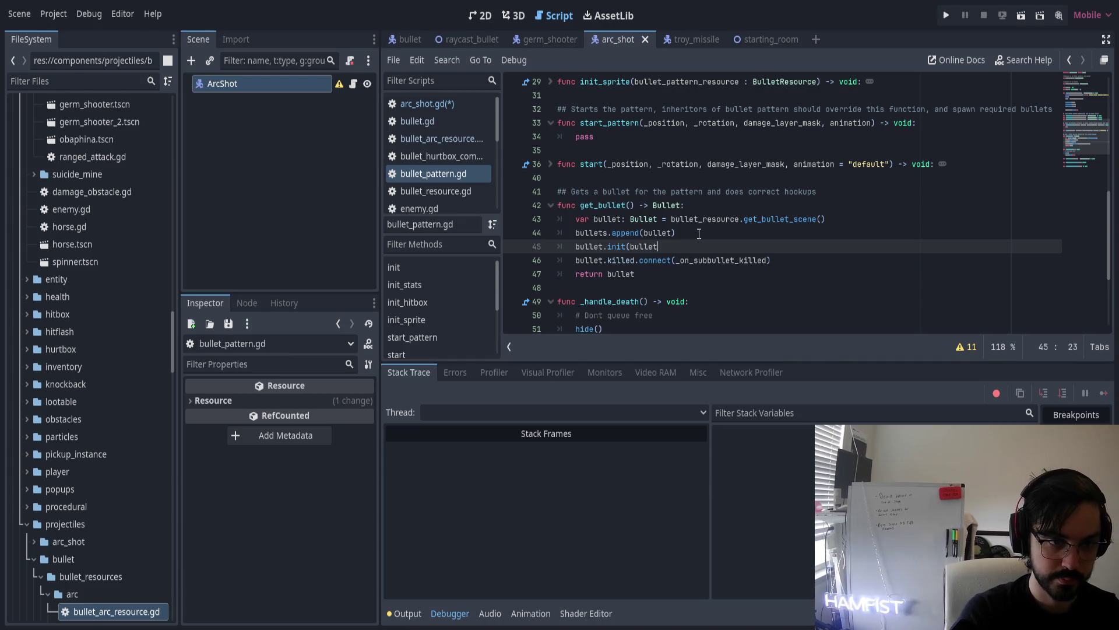
type("source(")
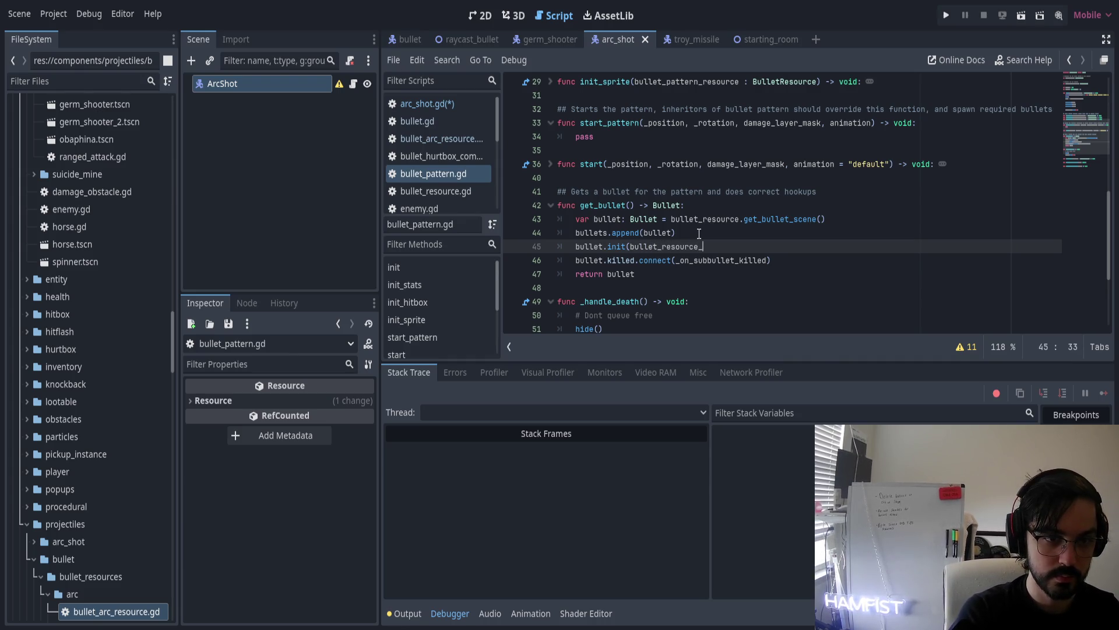
key("BackSpace")
key("BackSpace")
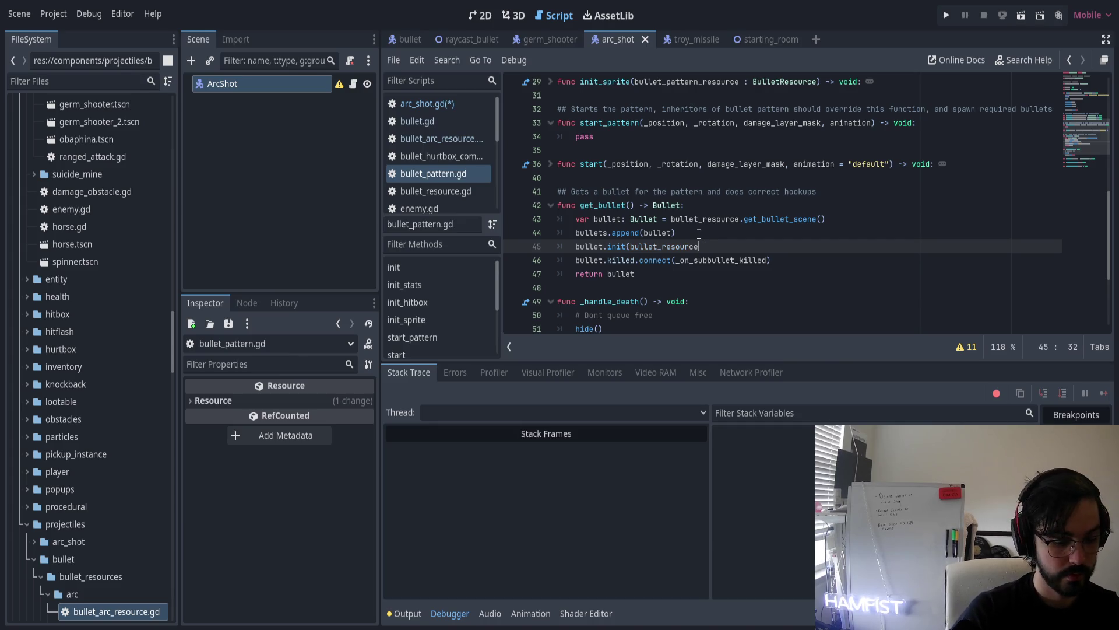
left_click(446, 105)
left_click(679, 135)
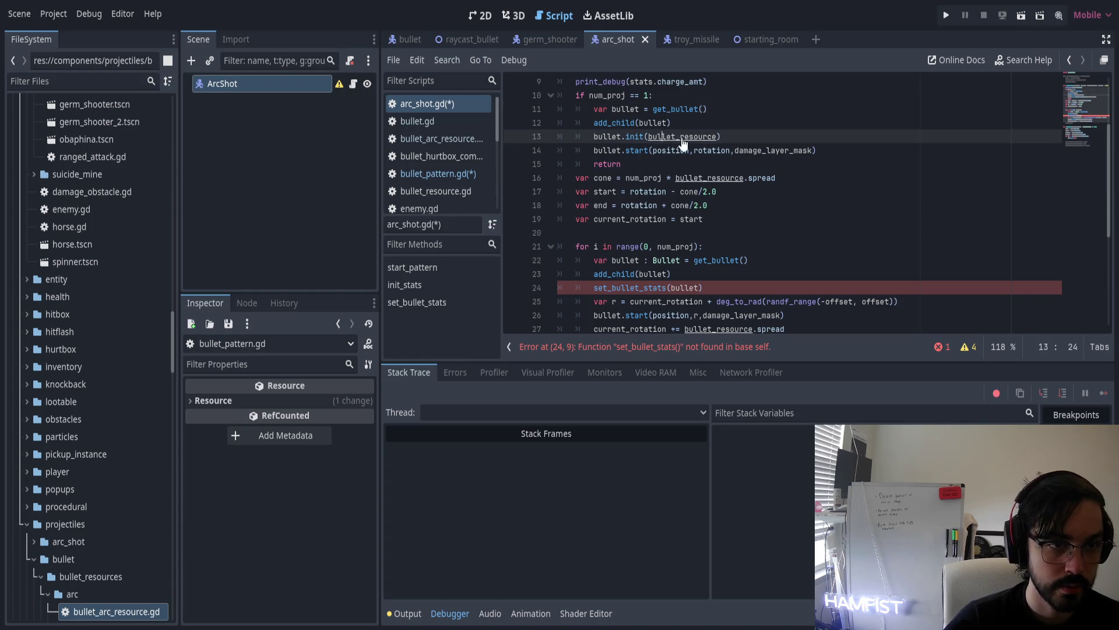
Delete line 13's bullet.init(bullet_resource) and line 23's set_bullet_stats(bullet), then inspect init_stats
key("ctrl+shift+k")
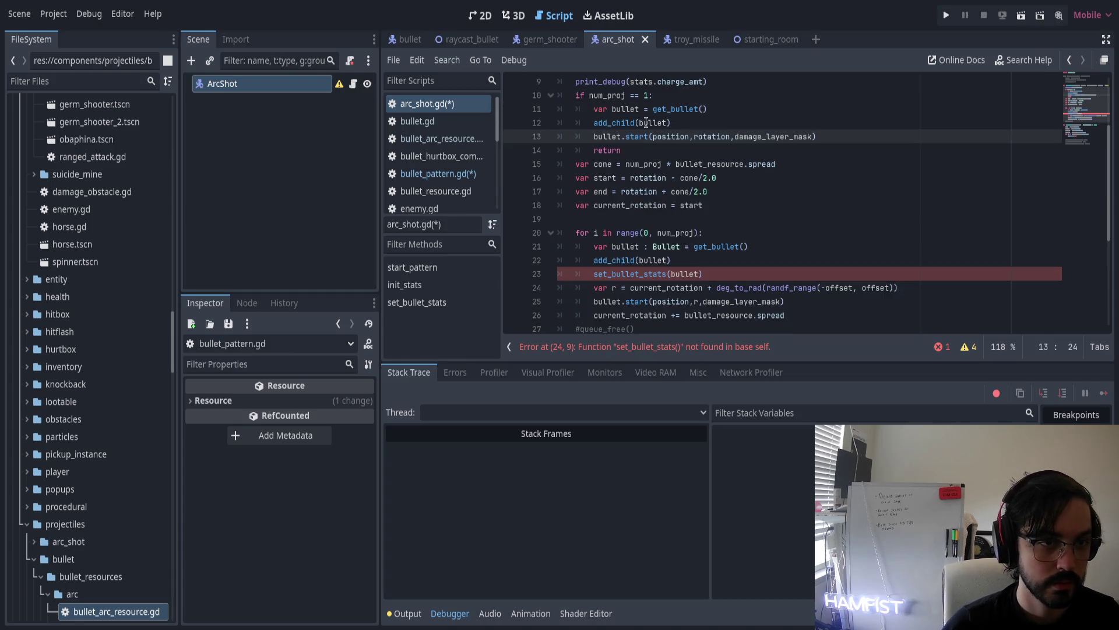
left_click(657, 274)
key("ctrl+shift+k")
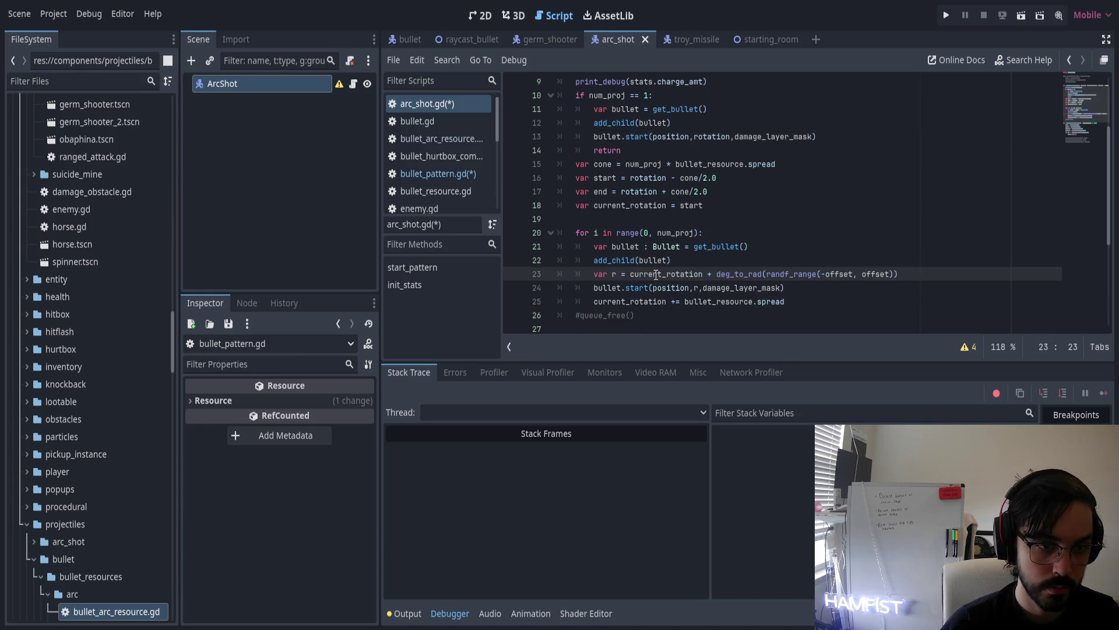
left_click(610, 288)
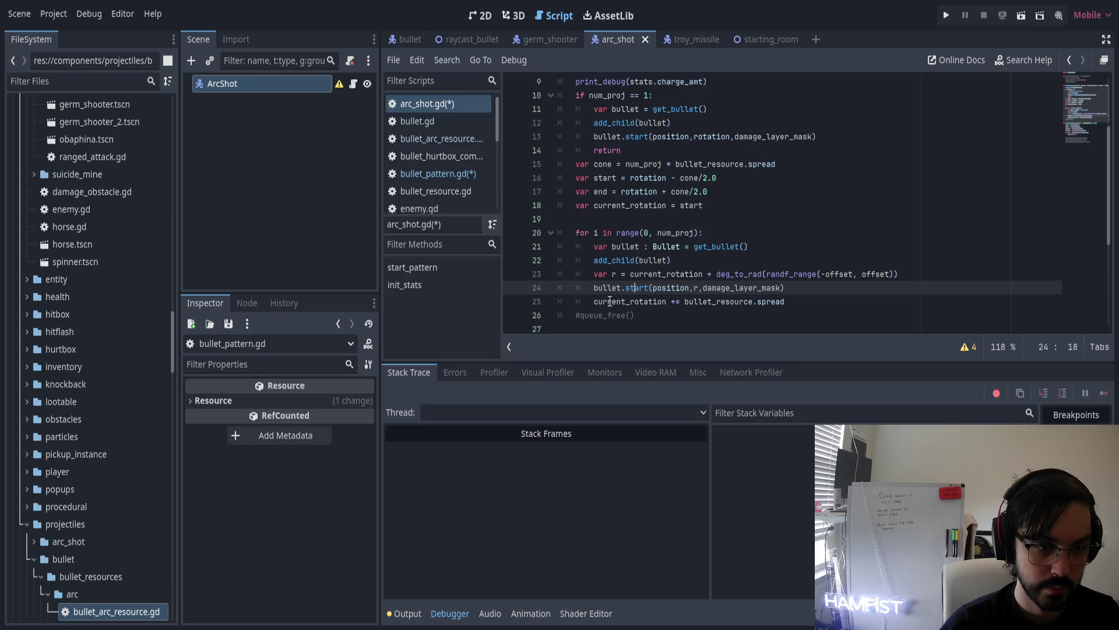
left_click(609, 301)
scroll(643, 280, "down", 4)
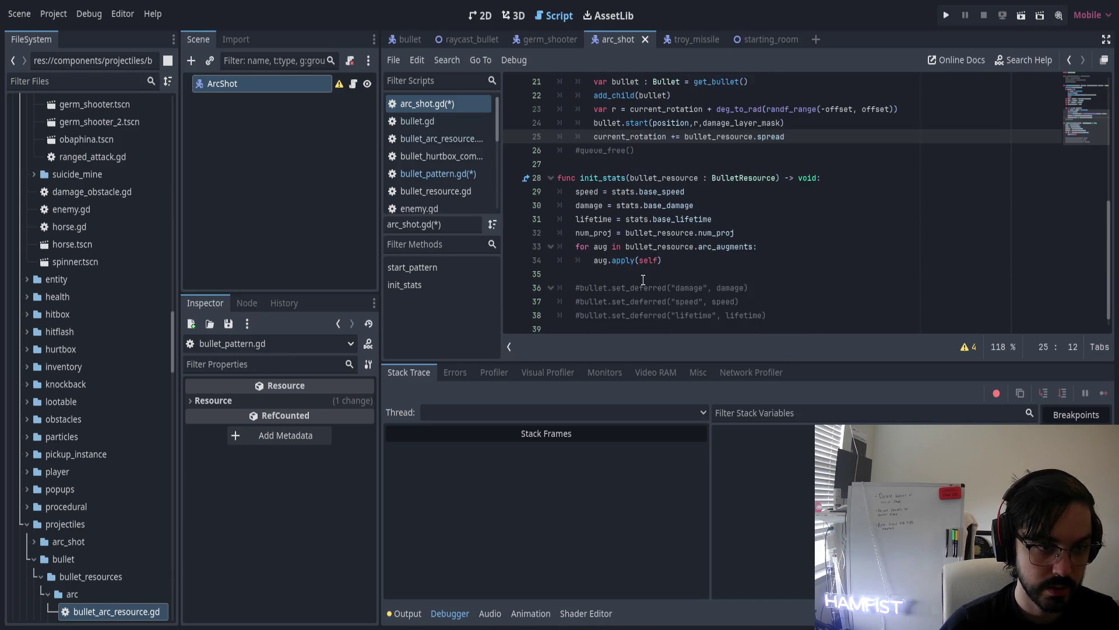
double_click(614, 177)
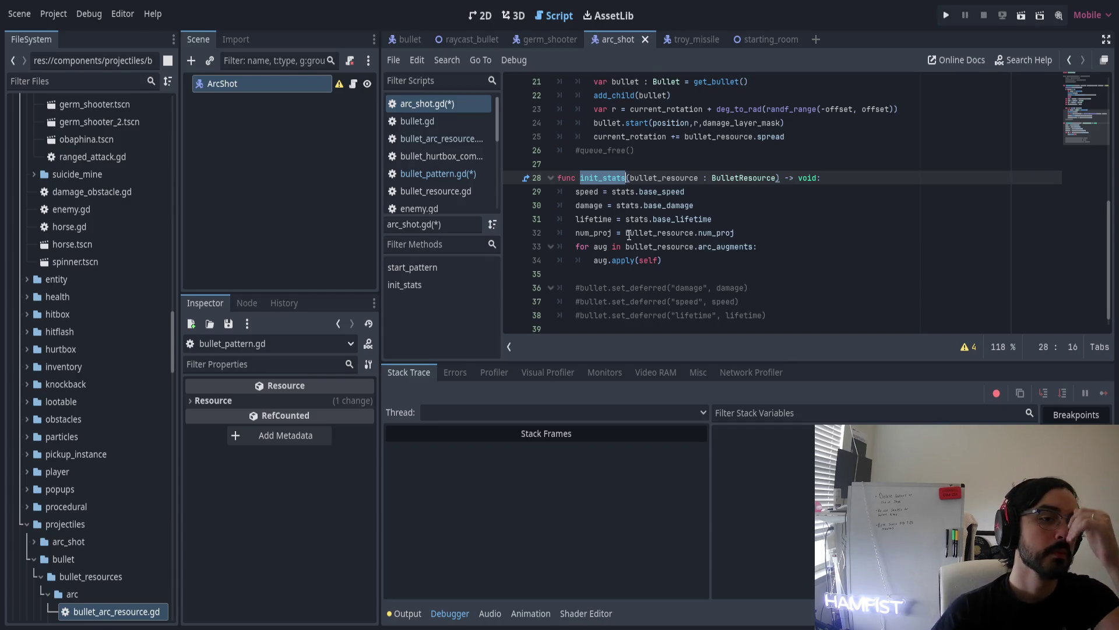
scroll(618, 242, "up", 7)
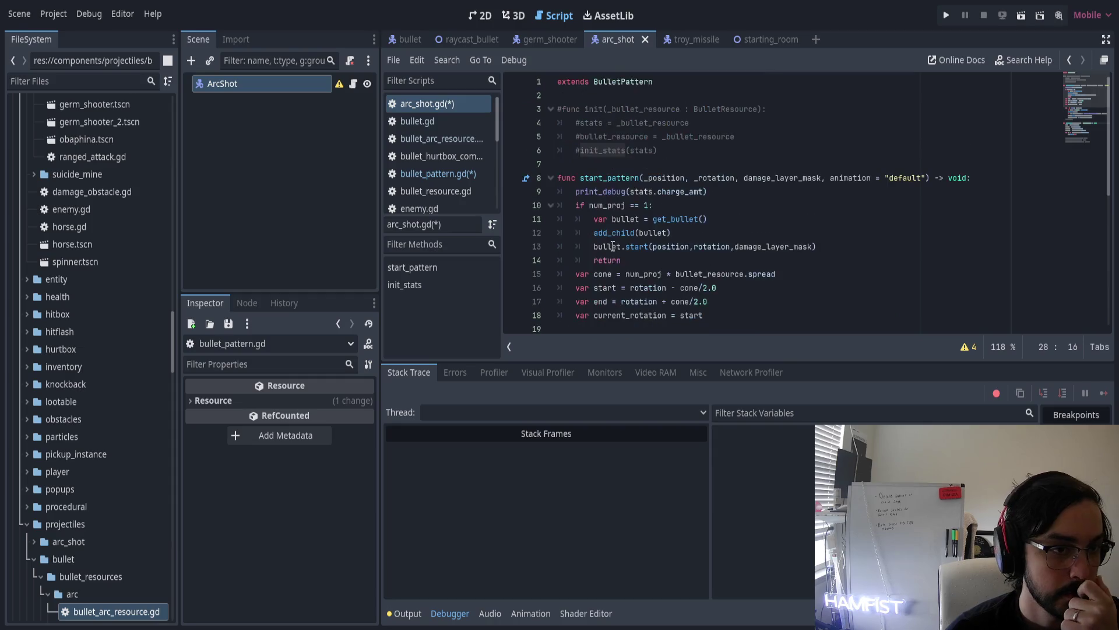
left_click(674, 260)
Save arc_shot.gd and scroll through its diff in GitHub Desktop, then return to Godot
key("ctrl+s")
key("alt+Tab")
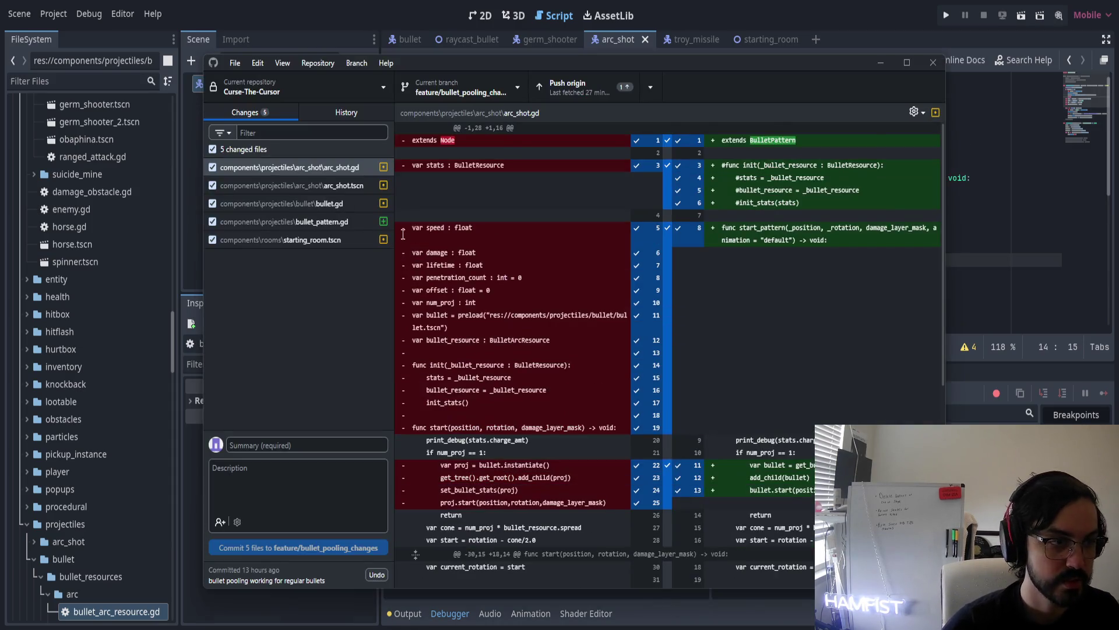
left_click(351, 166)
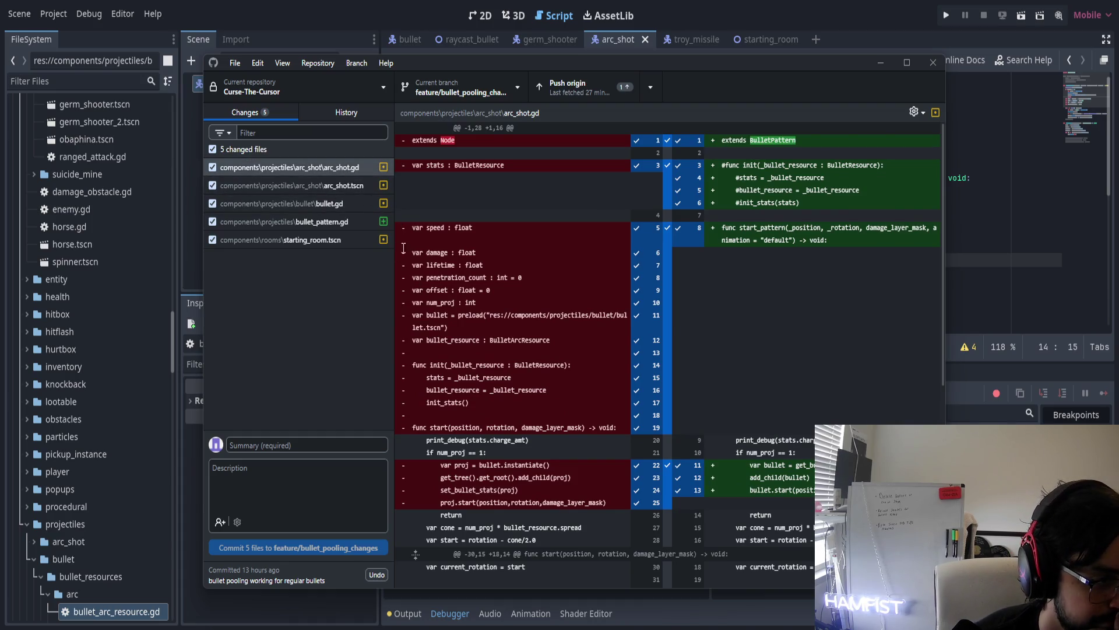
scroll(469, 319, "down", 5)
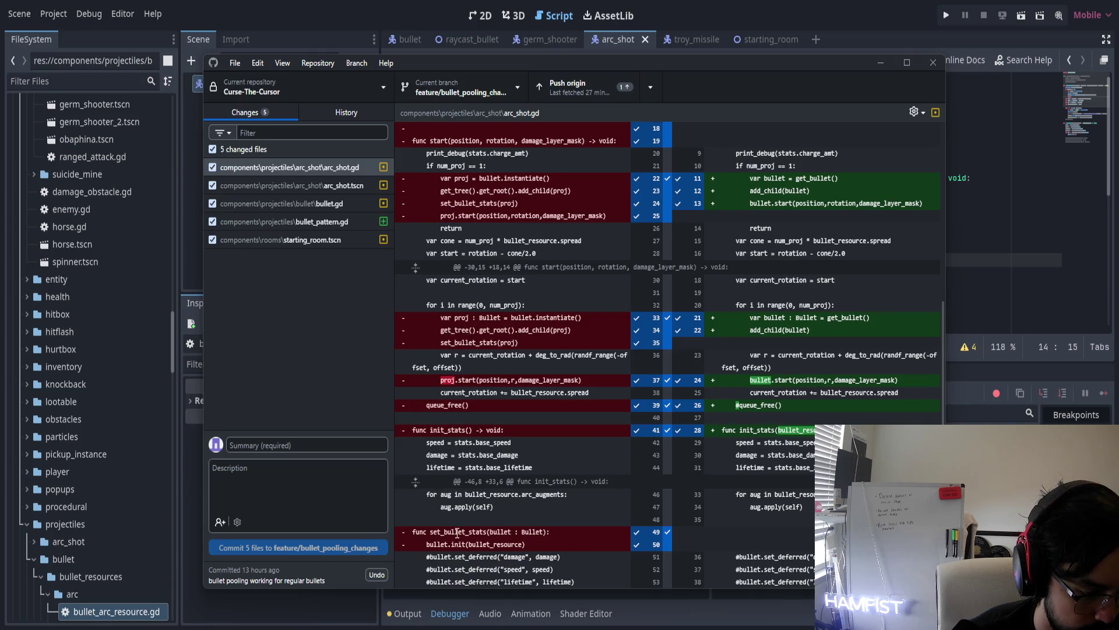
scroll(484, 414, "up", 3)
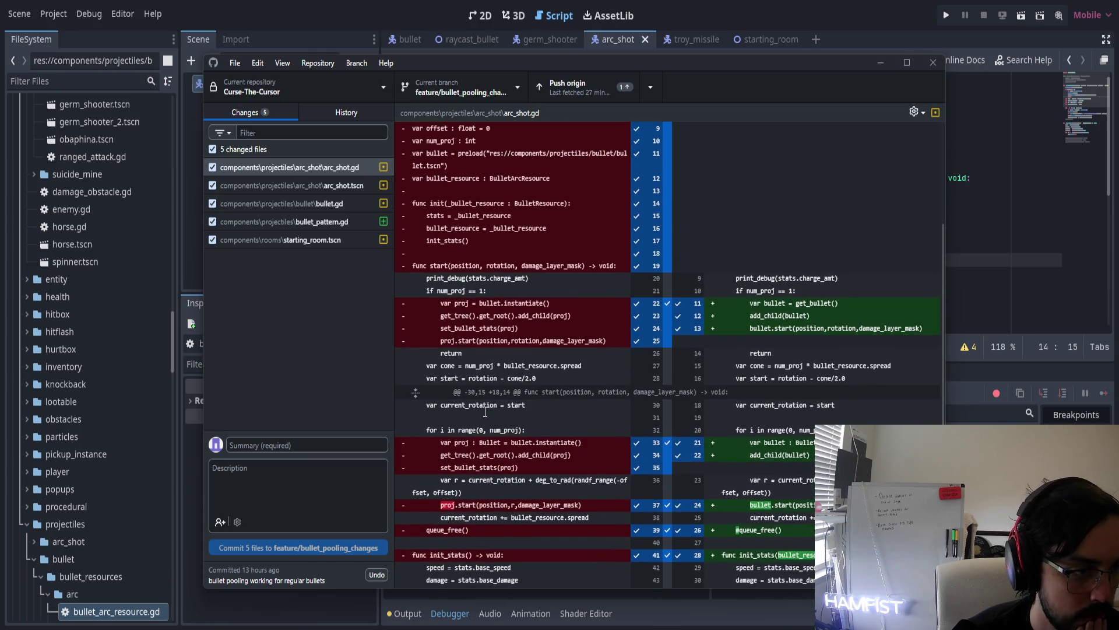
scroll(485, 411, "up", 3)
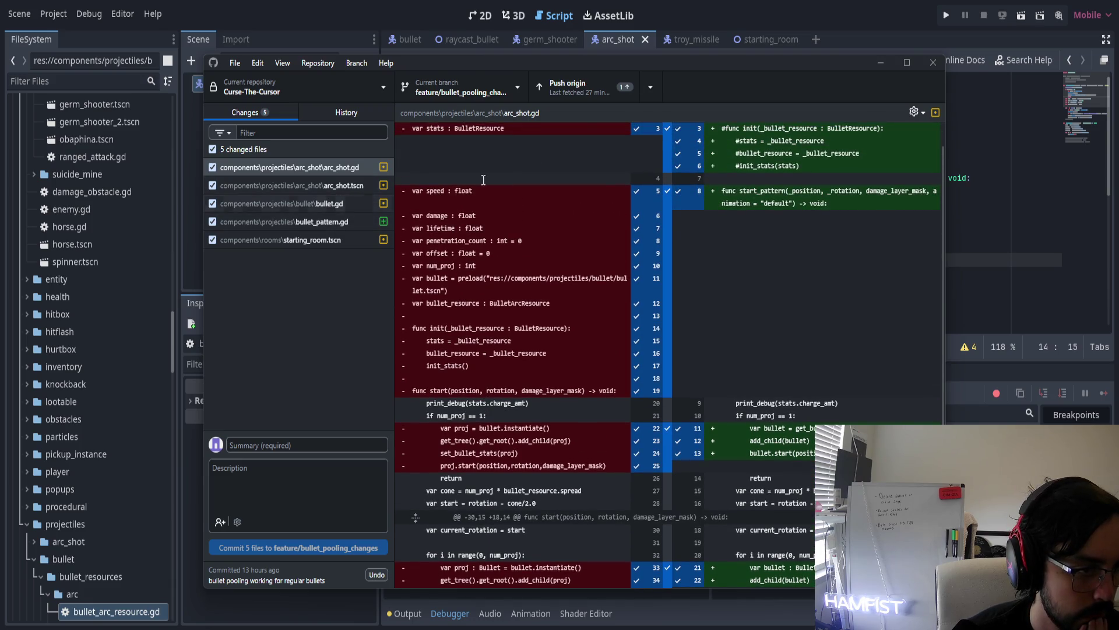
left_click(737, 50)
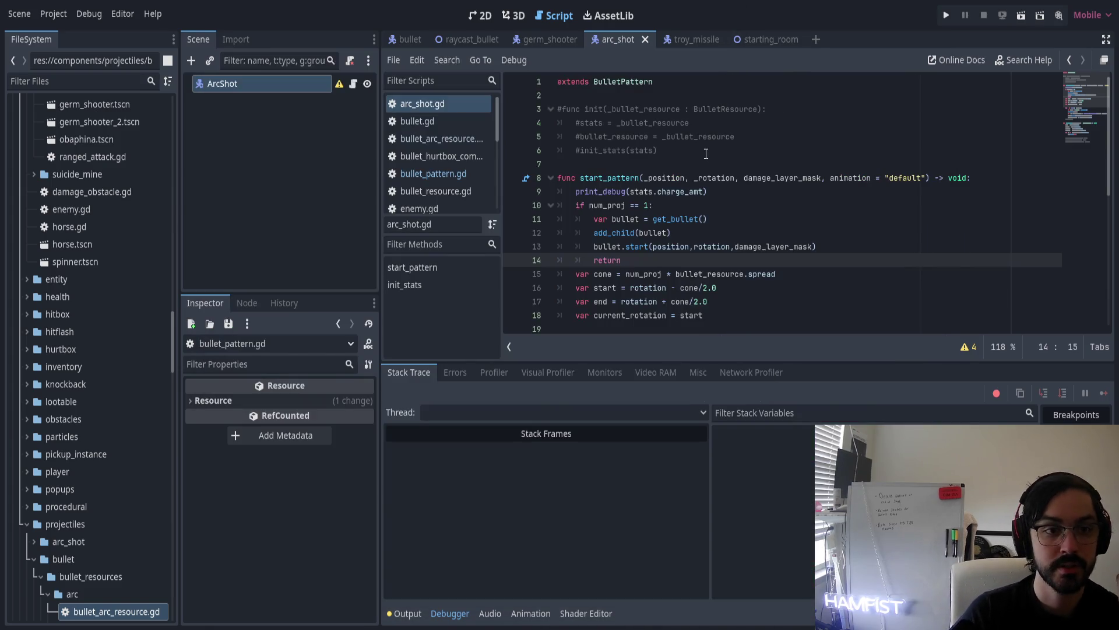
Delete the commented-out set_deferred lines 36–38 at the end of arc_shot.gd
scroll(695, 218, "down", 1)
scroll(696, 261, "down", 1)
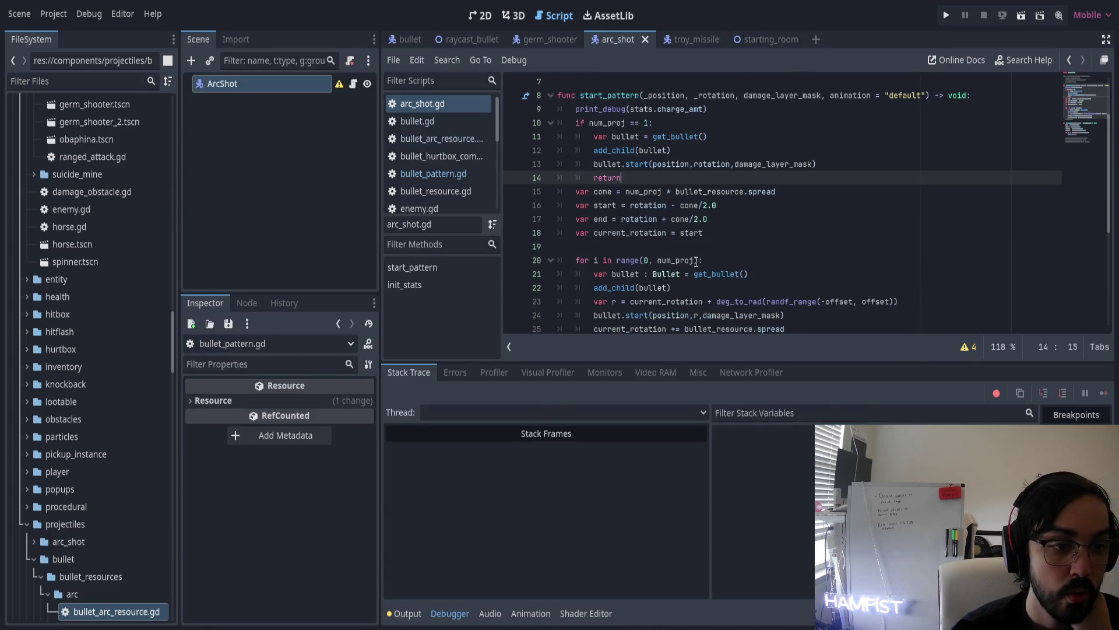
scroll(696, 261, "down", 1)
scroll(700, 244, "down", 1)
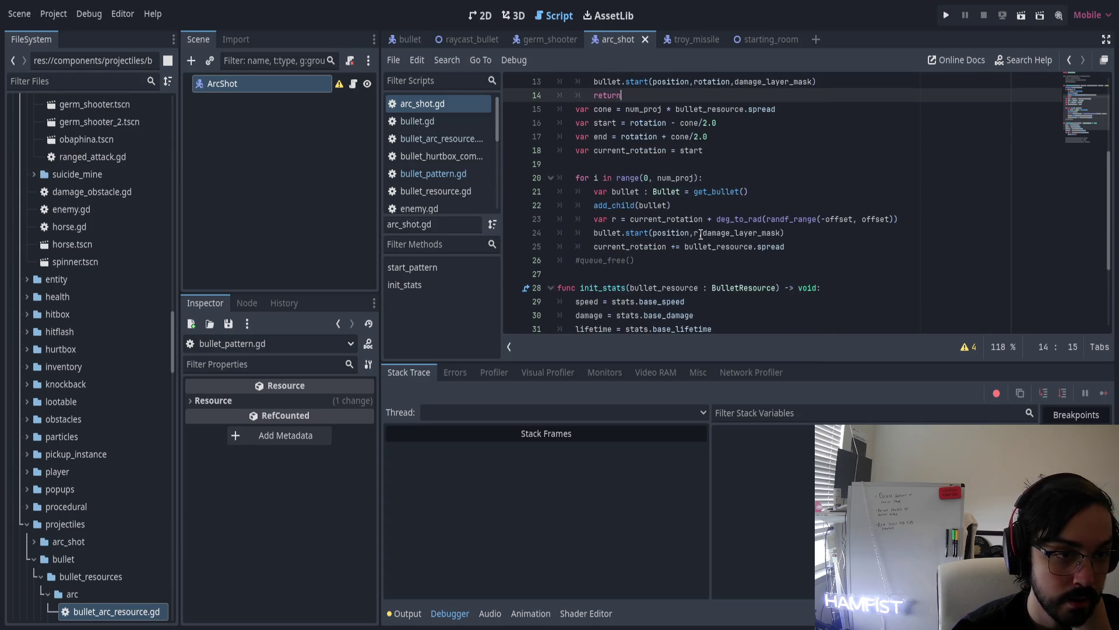
scroll(702, 234, "down", 1)
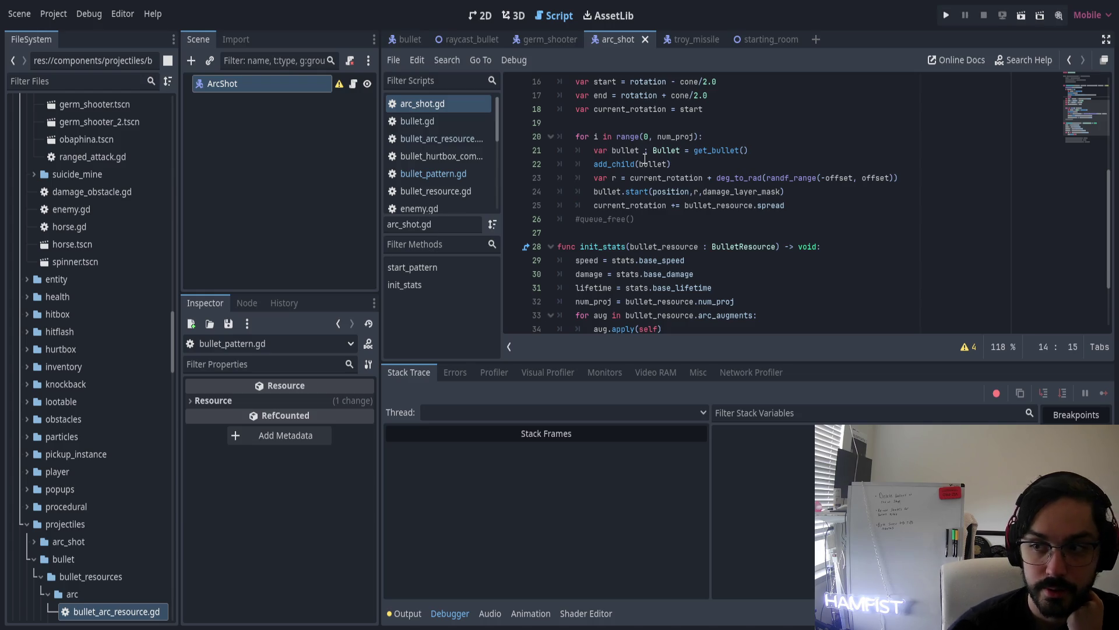
scroll(621, 186, "down", 1)
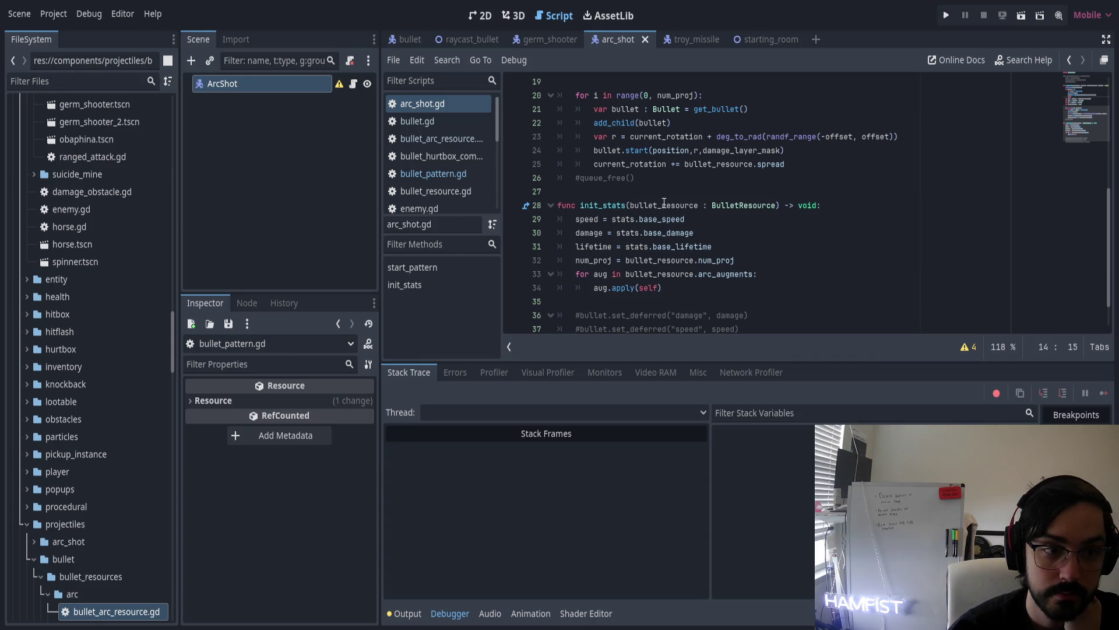
left_click_drag(578, 262, 611, 261)
left_click(595, 207)
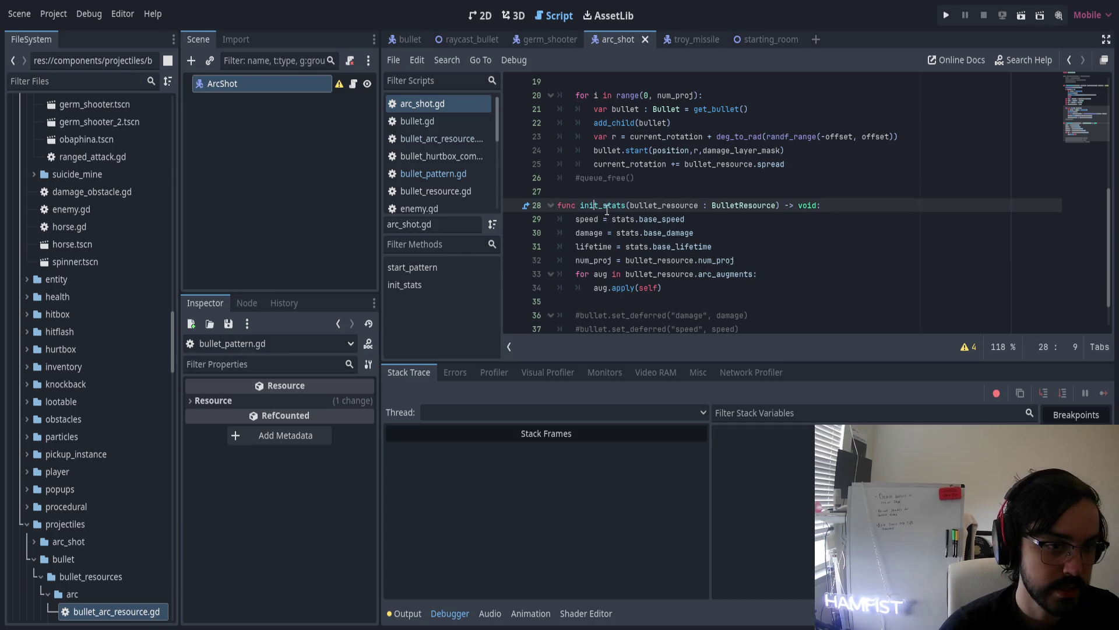
key("ctrl")
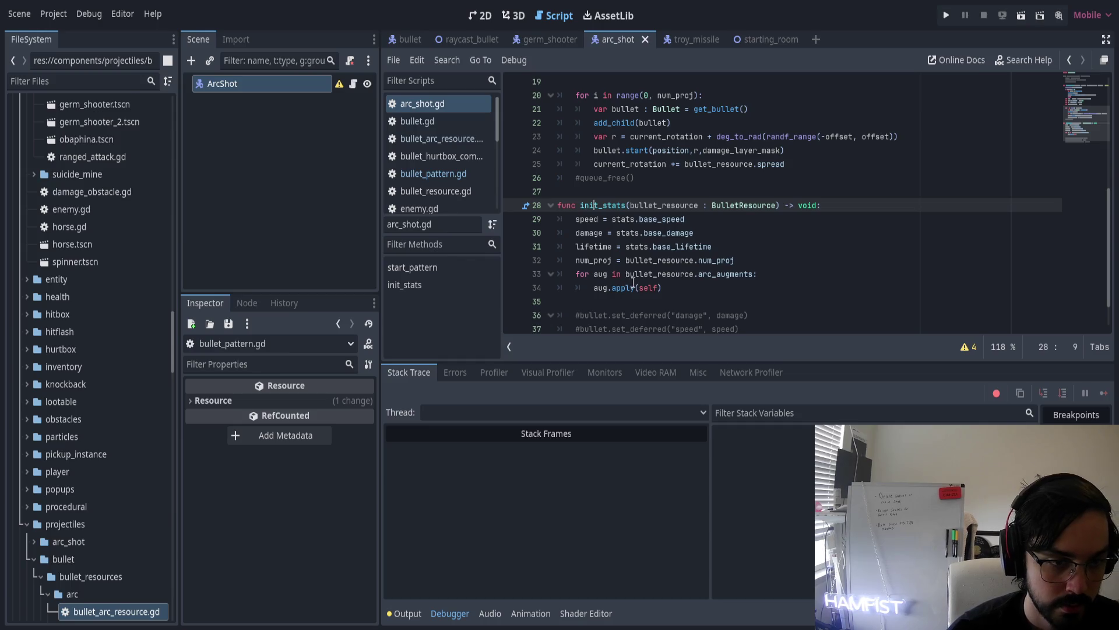
double_click(701, 277)
left_click(607, 275)
left_click(591, 207)
scroll(609, 245, "down", 1)
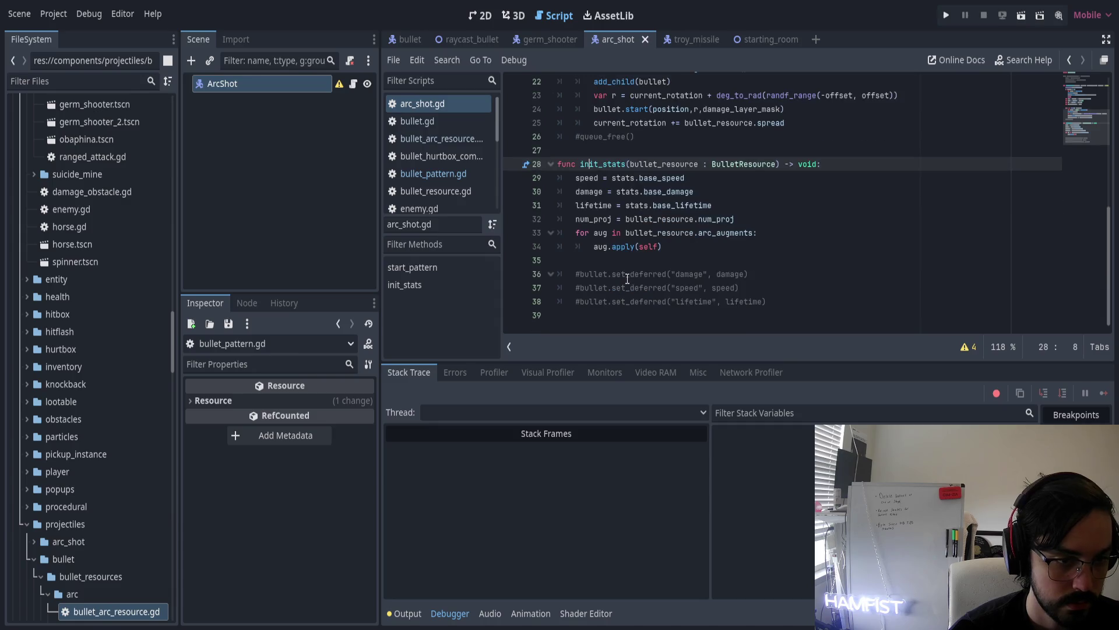
left_click(816, 302)
left_click(534, 274, "shift")
key("BackSpace")
key("BackSpace")
key("BackSpace")
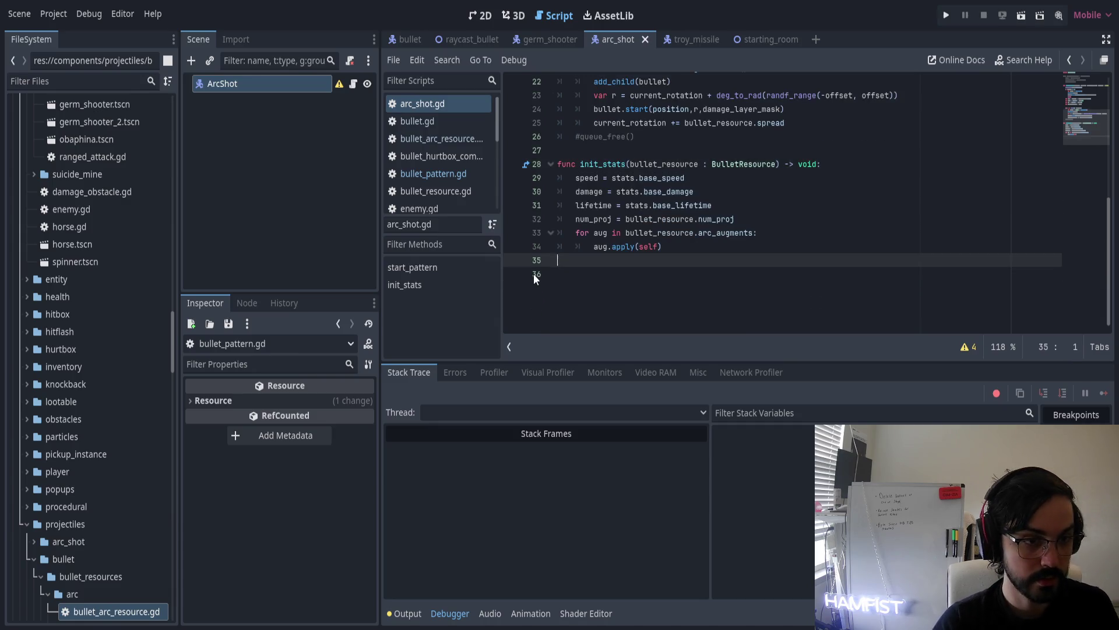
Cut the init_stats function and paste it at line 7, above start_pattern
scroll(630, 218, "up", 4)
scroll(630, 219, "down", 3)
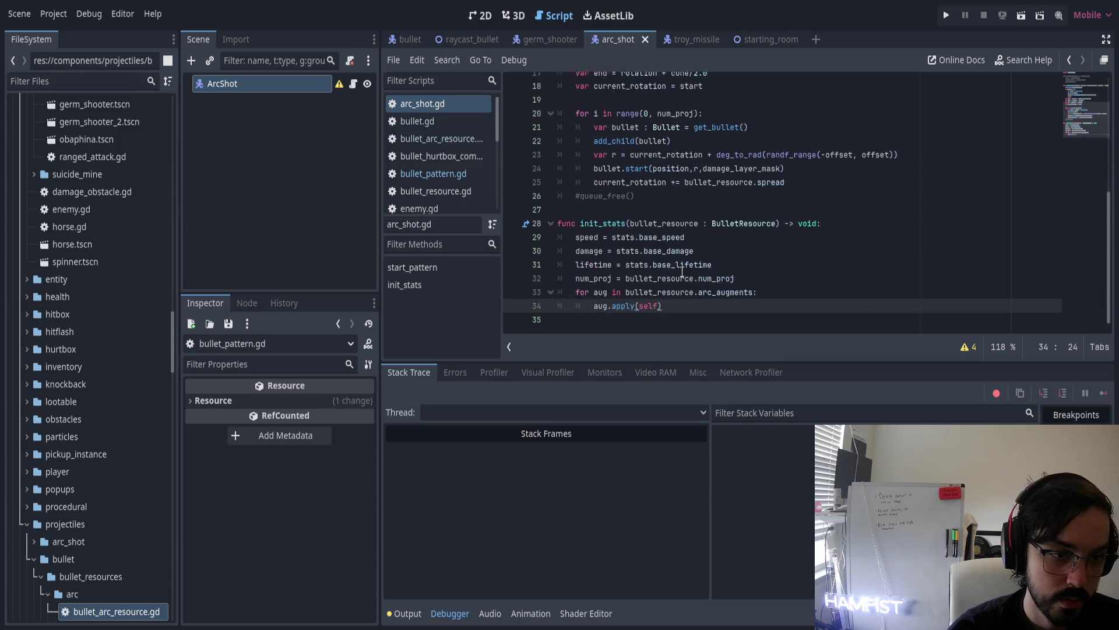
left_click_drag(664, 302, 492, 224)
key("ctrl+c")
key("BackSpace")
key("BackSpace")
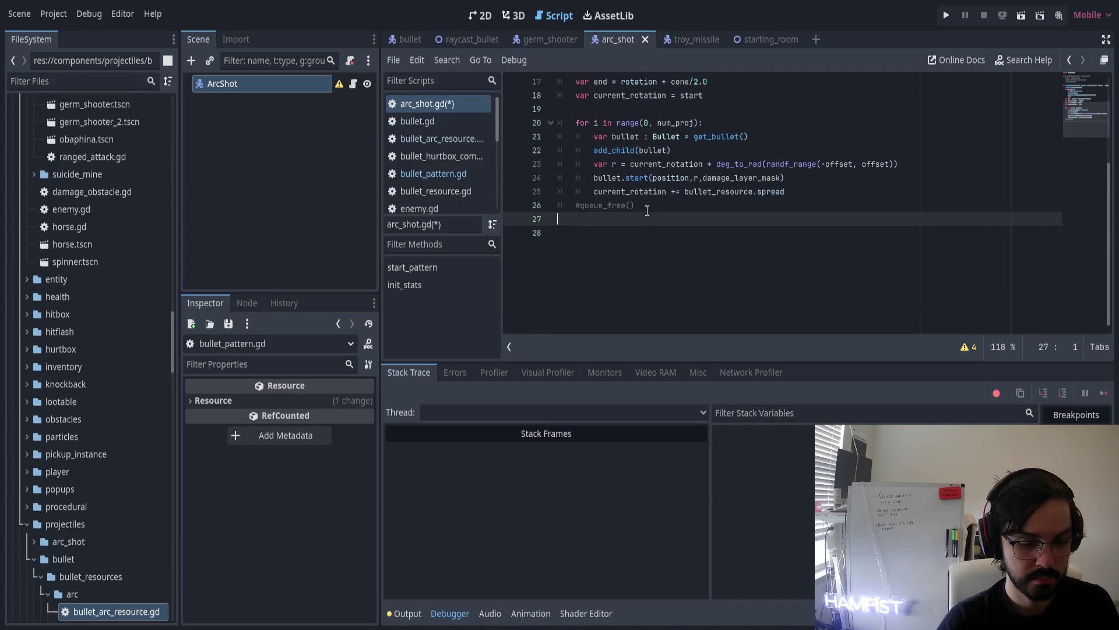
scroll(634, 205, "up", 5)
left_click(622, 166)
key("ctrl+v")
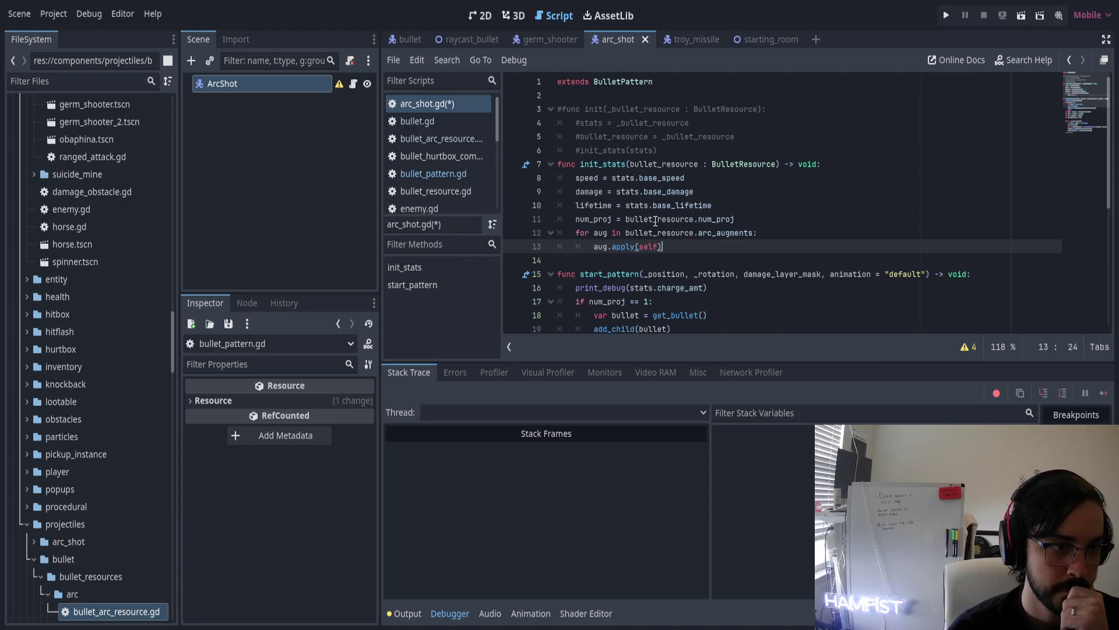
Save arc_shot.gd with Ctrl+S and switch to bullet.gd
scroll(655, 222, "down", 2)
scroll(668, 214, "down", 3)
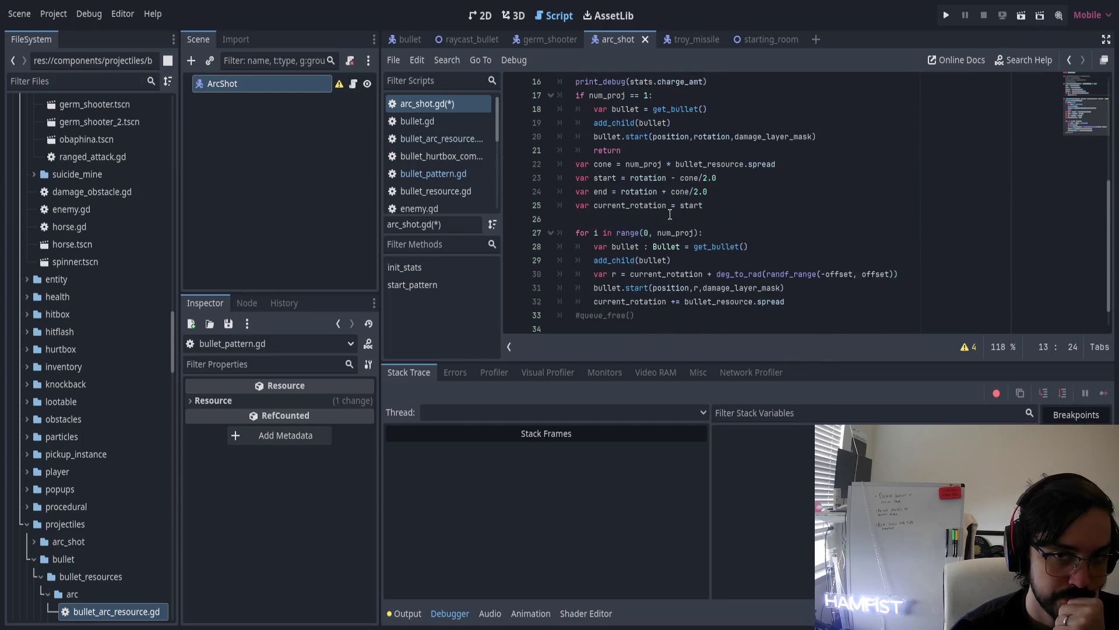
scroll(669, 214, "down", 1)
key("ctrl+s")
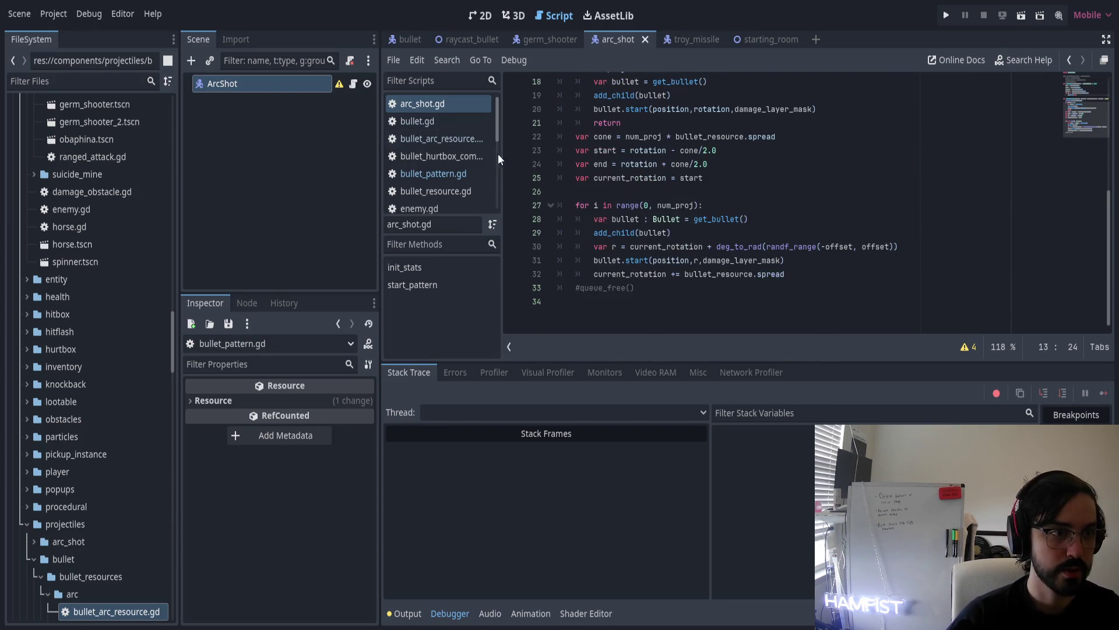
left_click(440, 120)
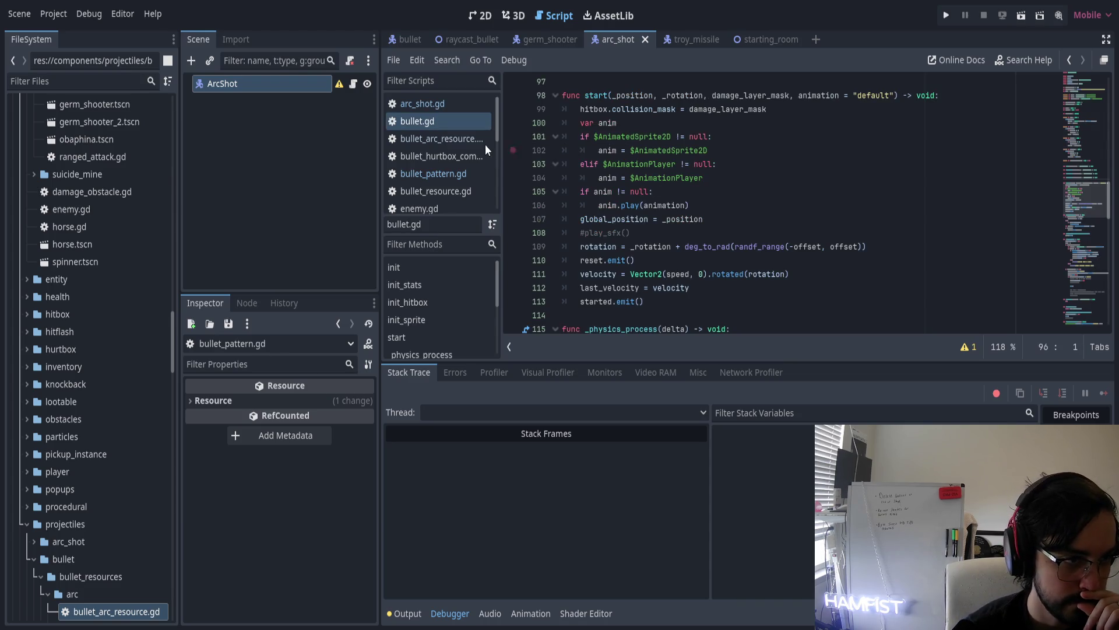
Check the ArcShot node and shotgun_bullet.tres in the Inspector, then run the project and start playing
left_click(294, 84)
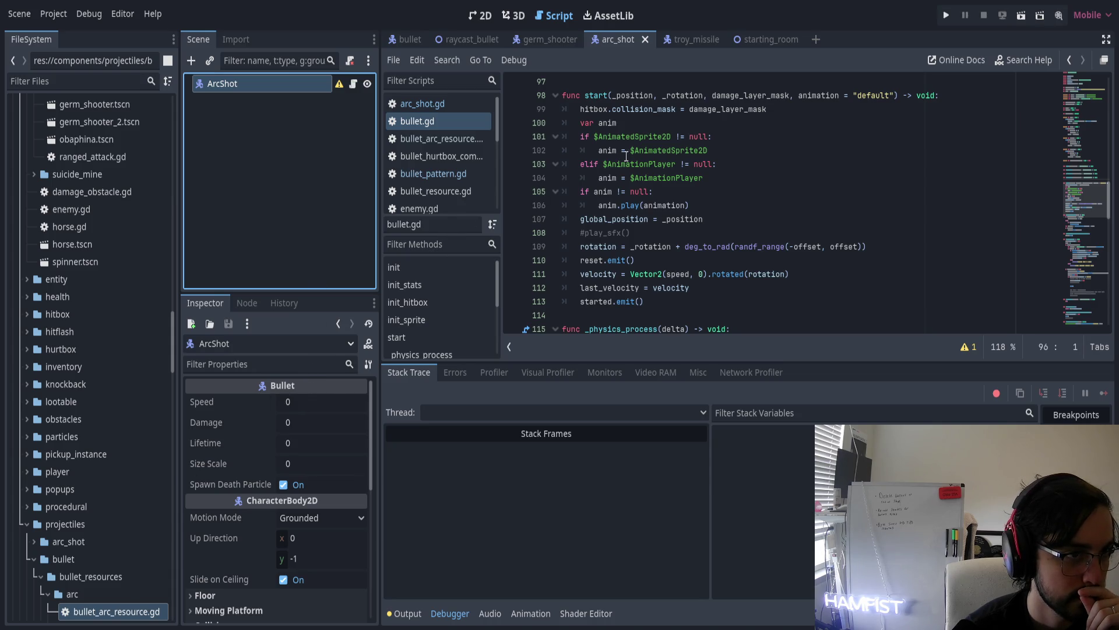
scroll(64, 478, "down", 5)
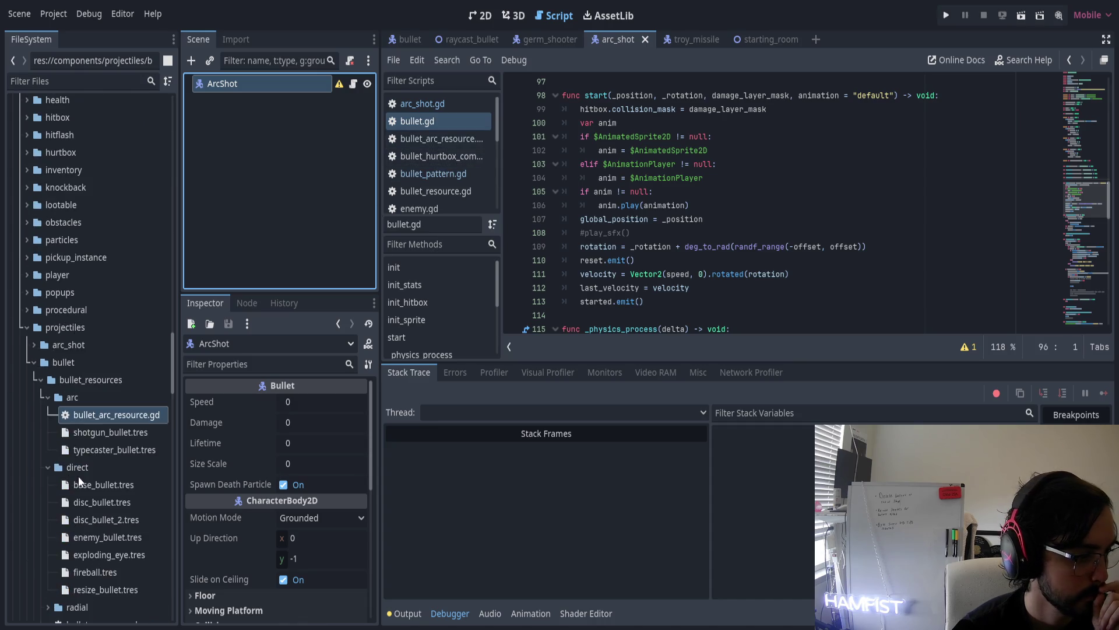
left_click(106, 366)
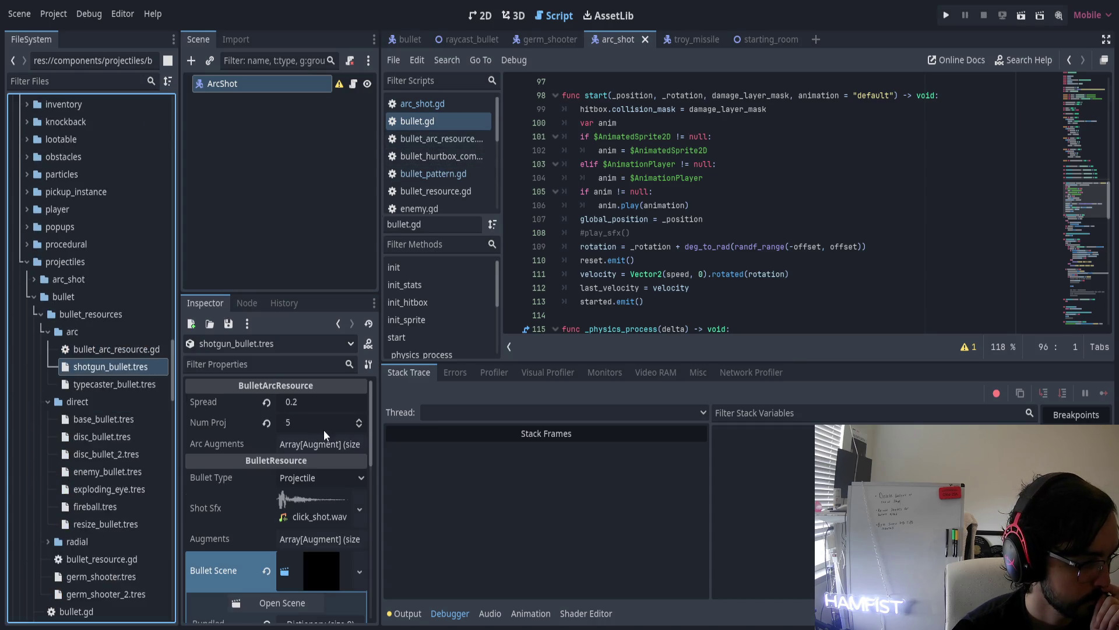
scroll(311, 547, "down", 1)
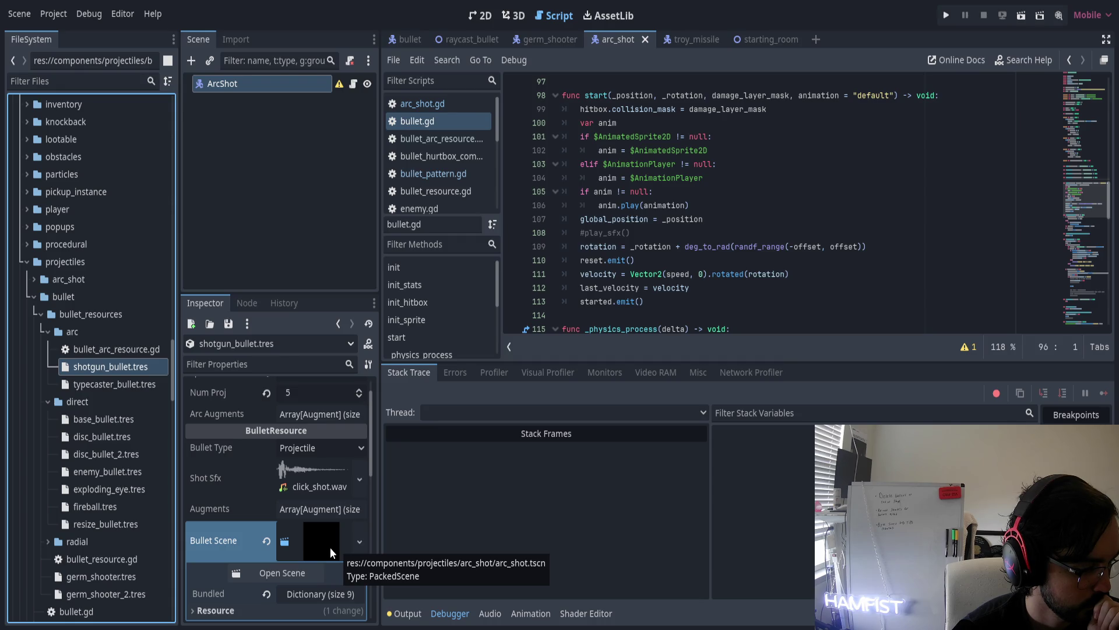
left_click(946, 17)
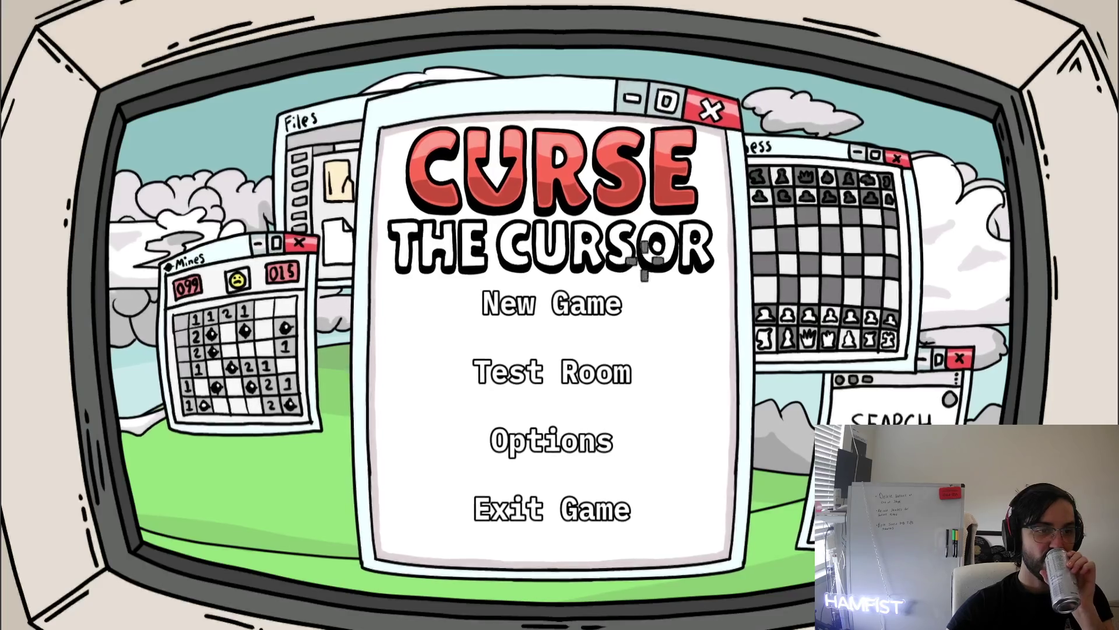
left_click(608, 293)
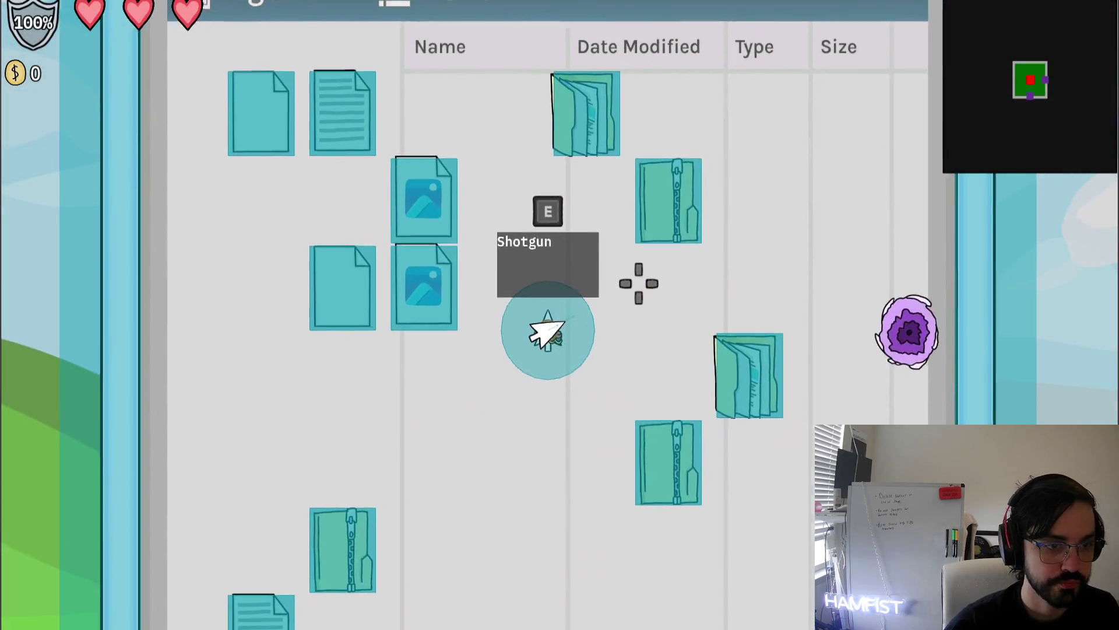
Pick up and fire the Shotgun, then read the Nil 'spread' break at arc_shot.gd line 22
key("e")
left_click(652, 284)
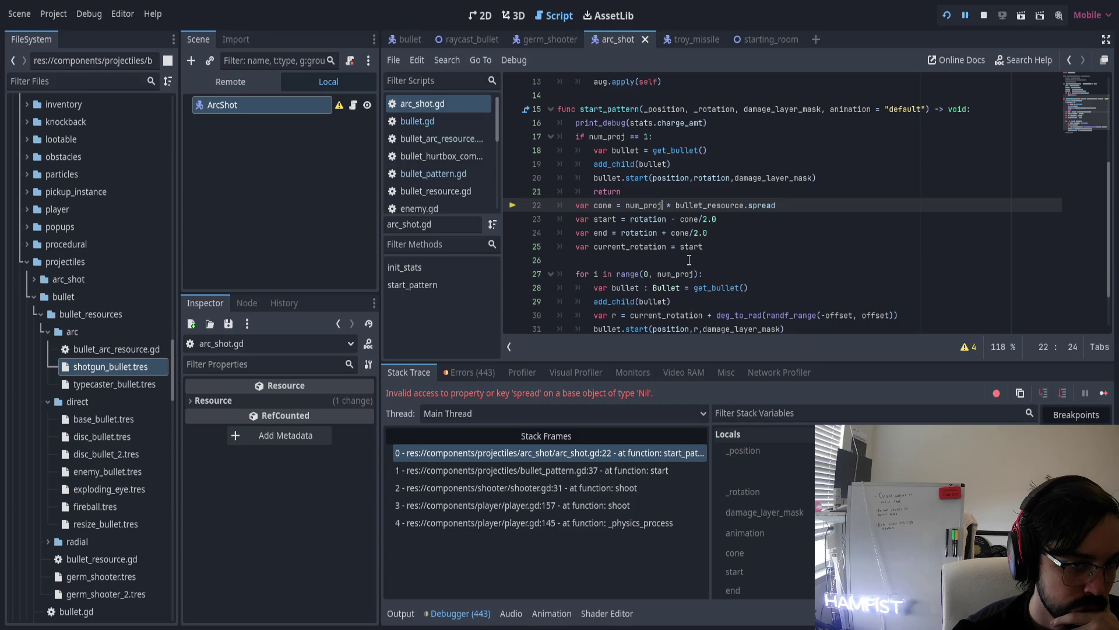
double_click(704, 206)
scroll(705, 223, "up", 4)
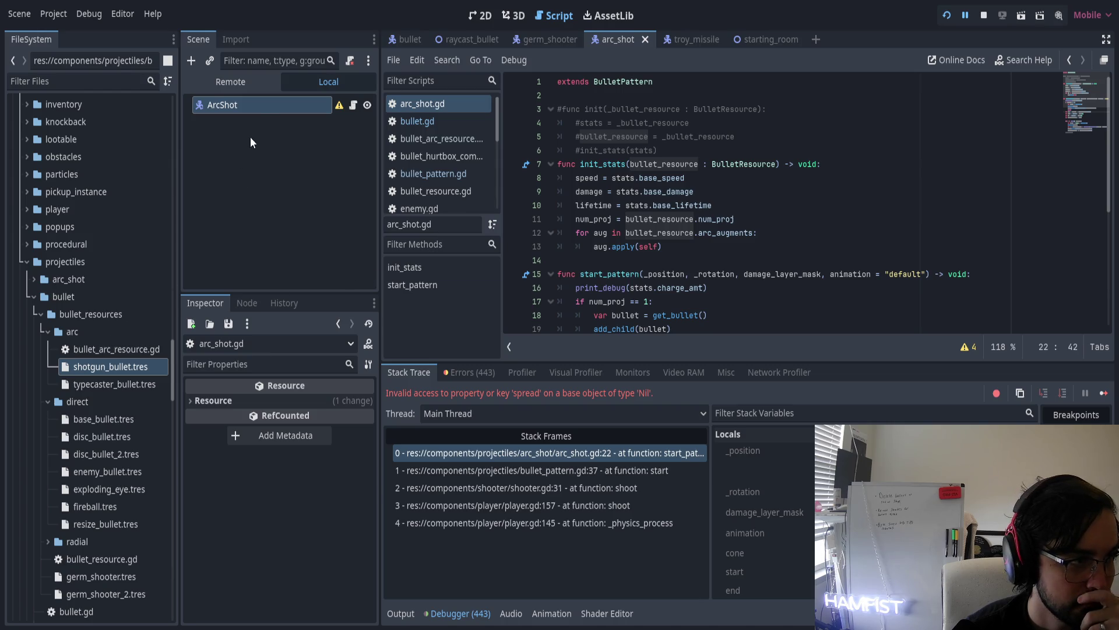
Check the ArcShot node's properties and jump from BulletPattern to get_bullet in bullet_pattern.gd
left_click(257, 109)
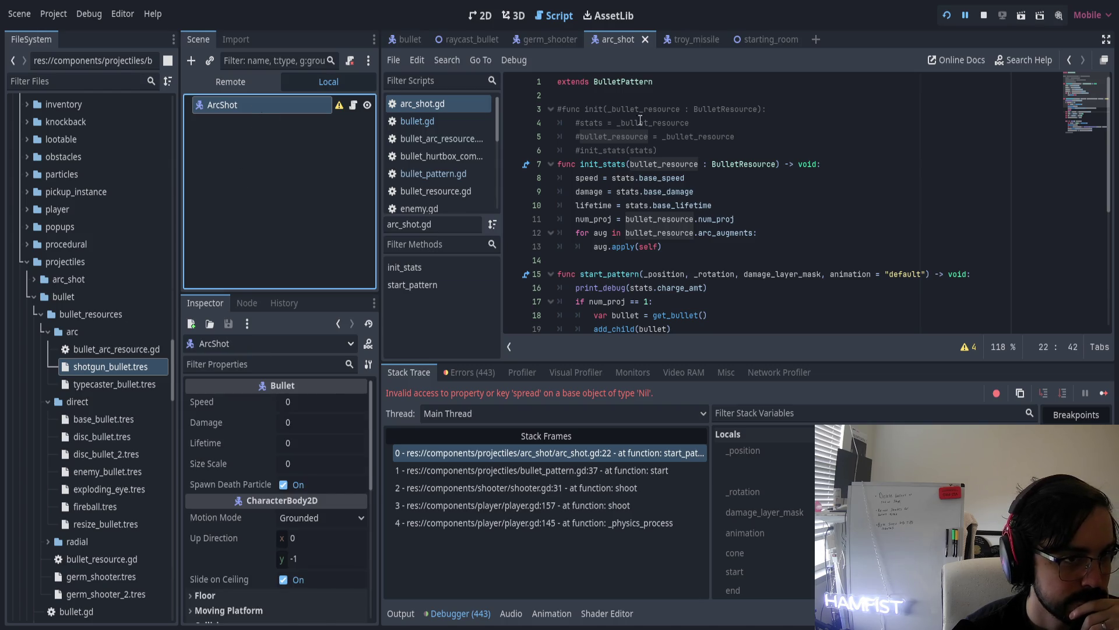
left_click(635, 82)
left_click(636, 82, "ctrl")
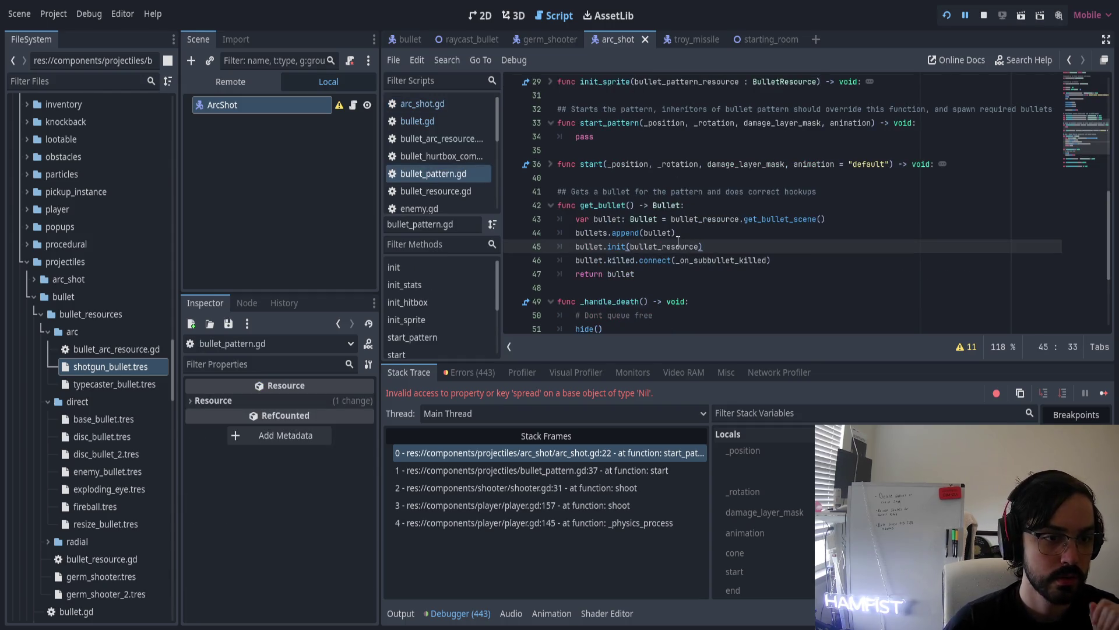
mouse_move(536, 627)
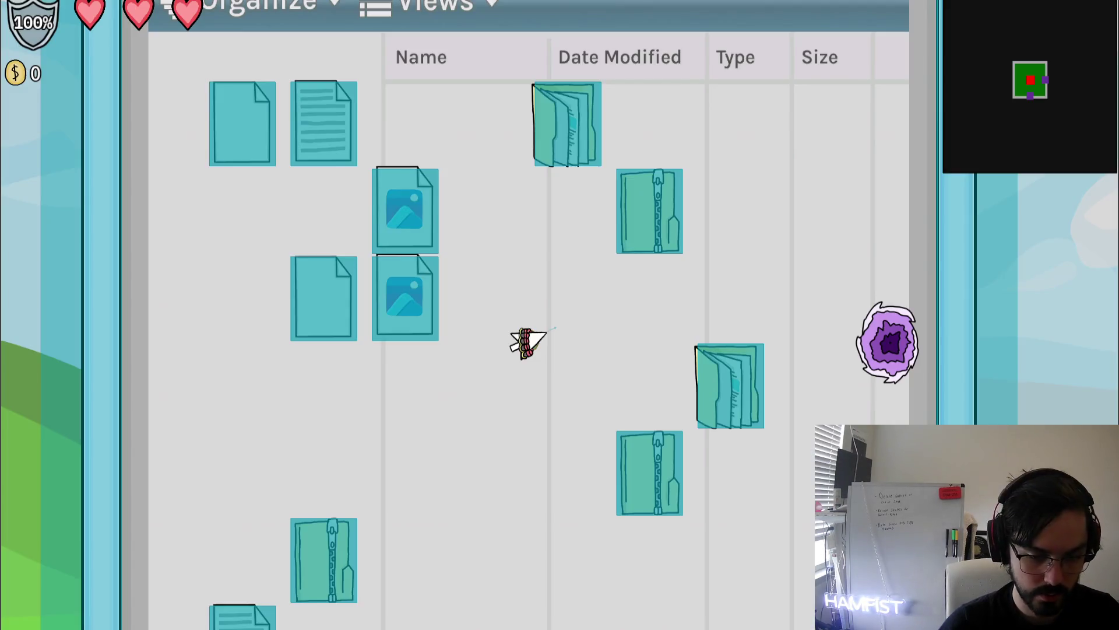
Return to the editor and continue past the bullet.gd hitbox error
key("alt+Tab")
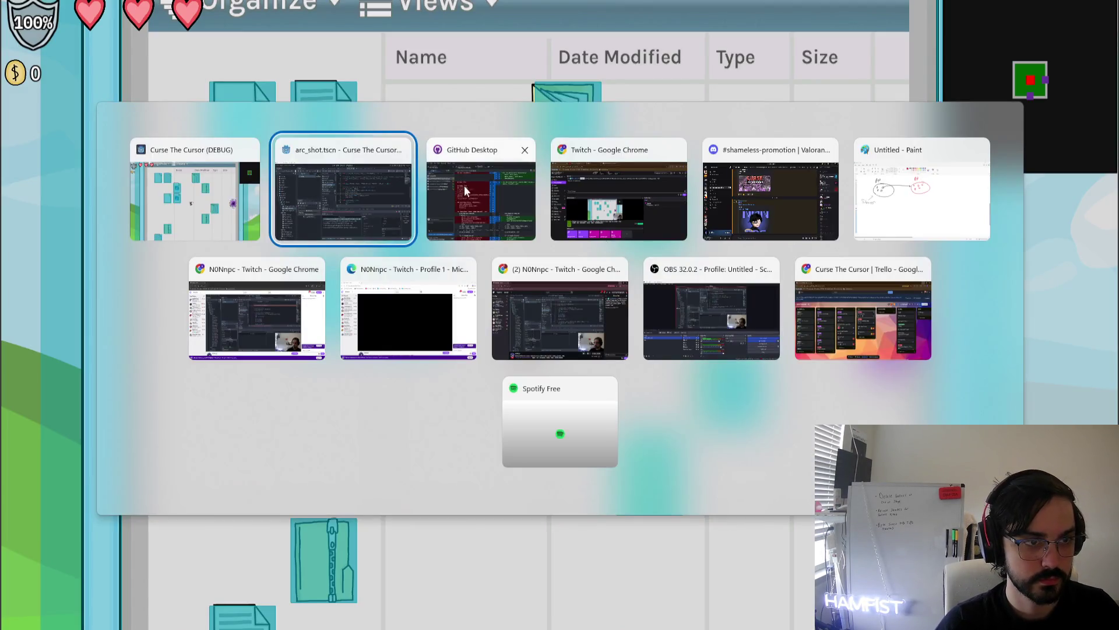
key("F12")
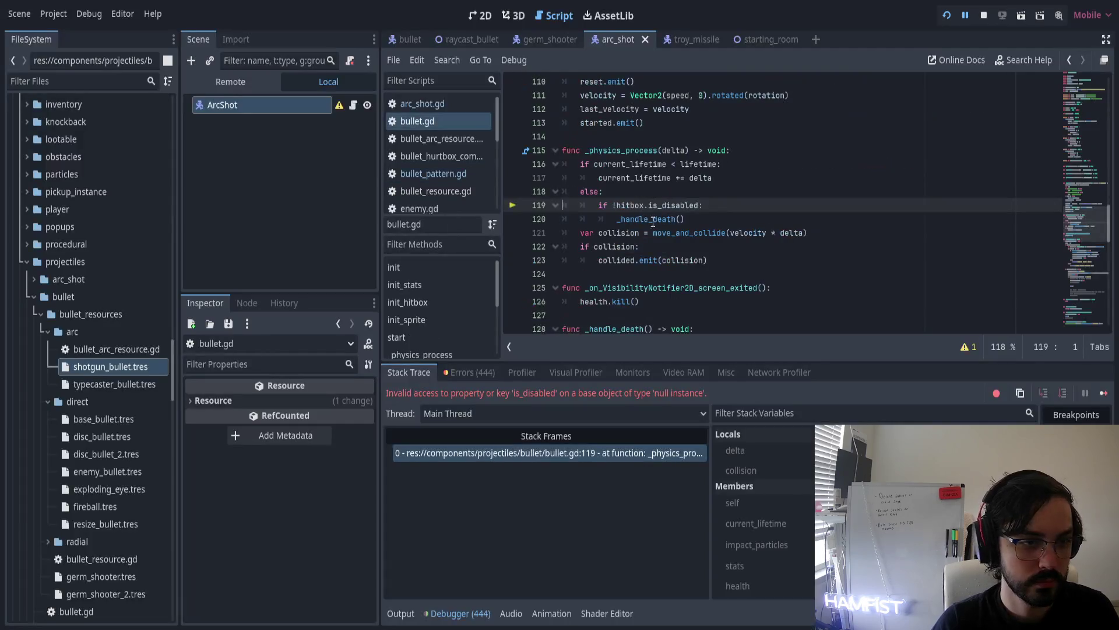
key("F12")
key("F12")
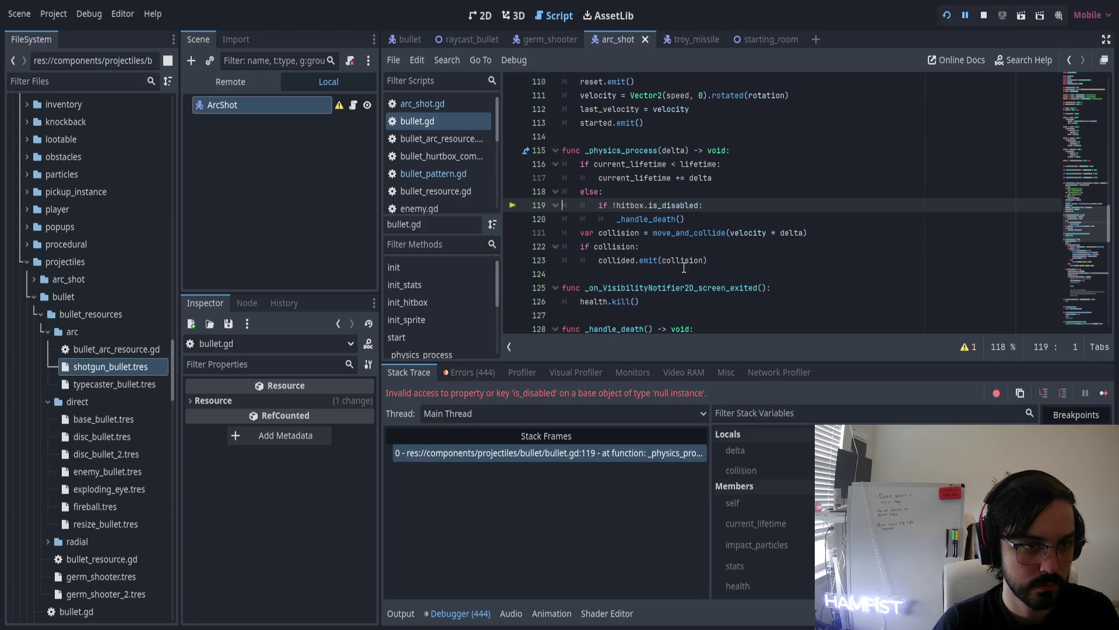
mouse_move(684, 267)
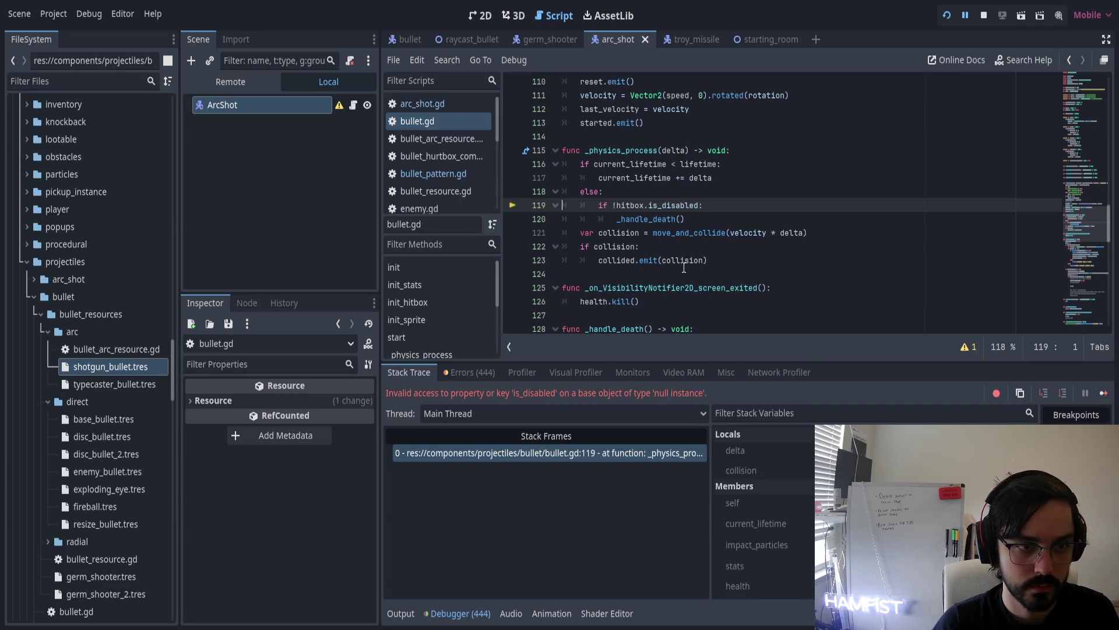
Relaunch the game, start a New Game and lower the Master volume under Options > Audio
left_click(946, 17)
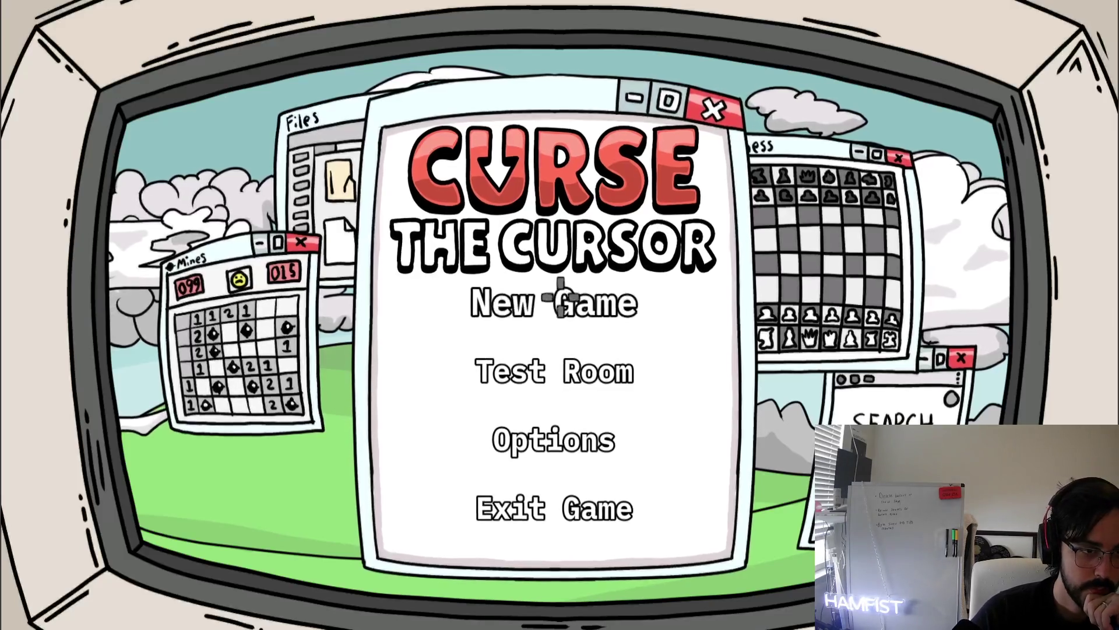
left_click(545, 301)
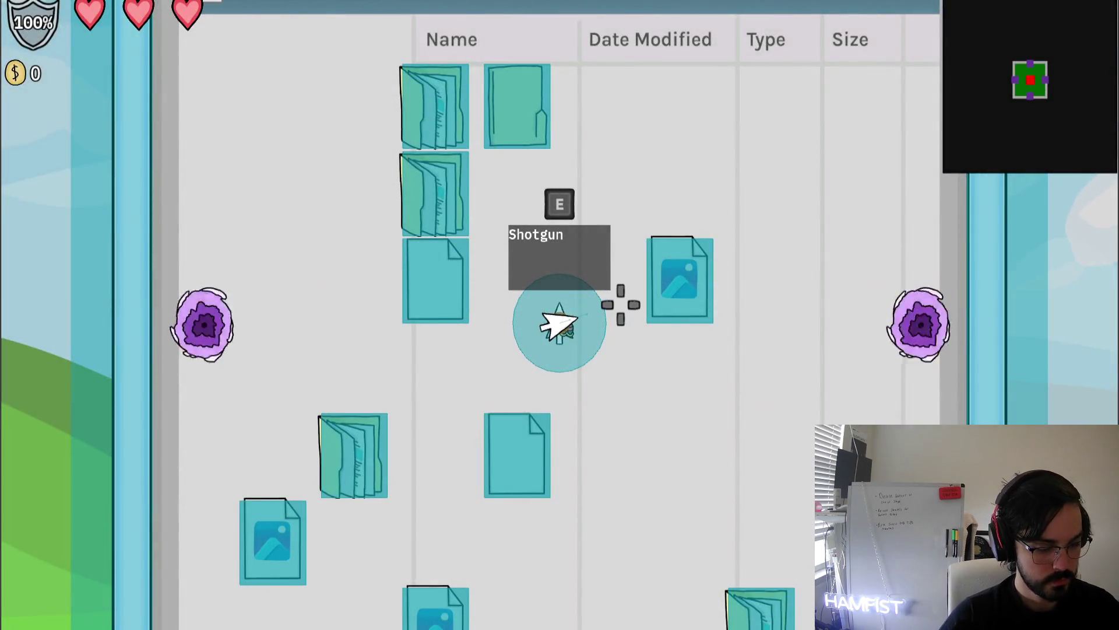
key("Escape")
left_click(287, 222)
left_click(417, 210)
left_click_drag(391, 224, 348, 225)
Resume play, stop the test run and dismiss the game filters overlay
key("Escape")
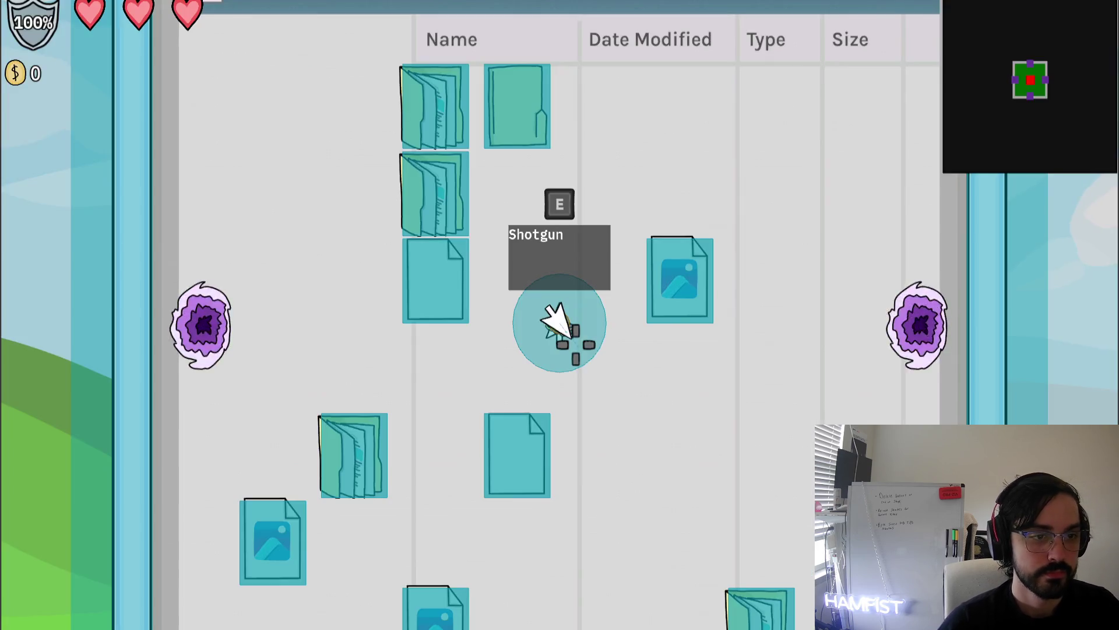
key("F8")
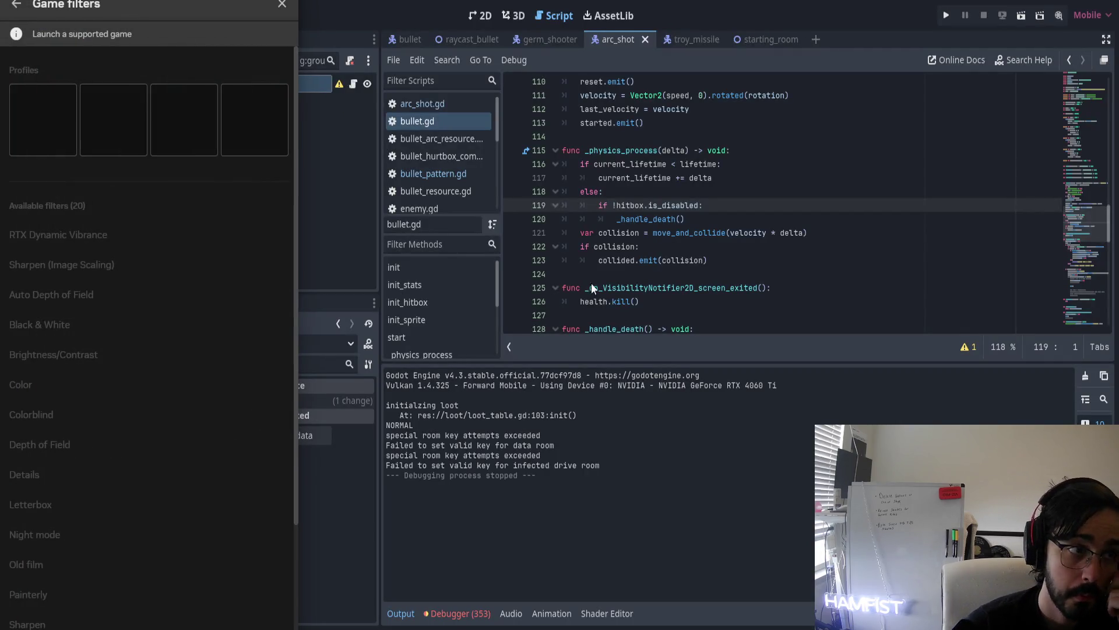
left_click(282, 4)
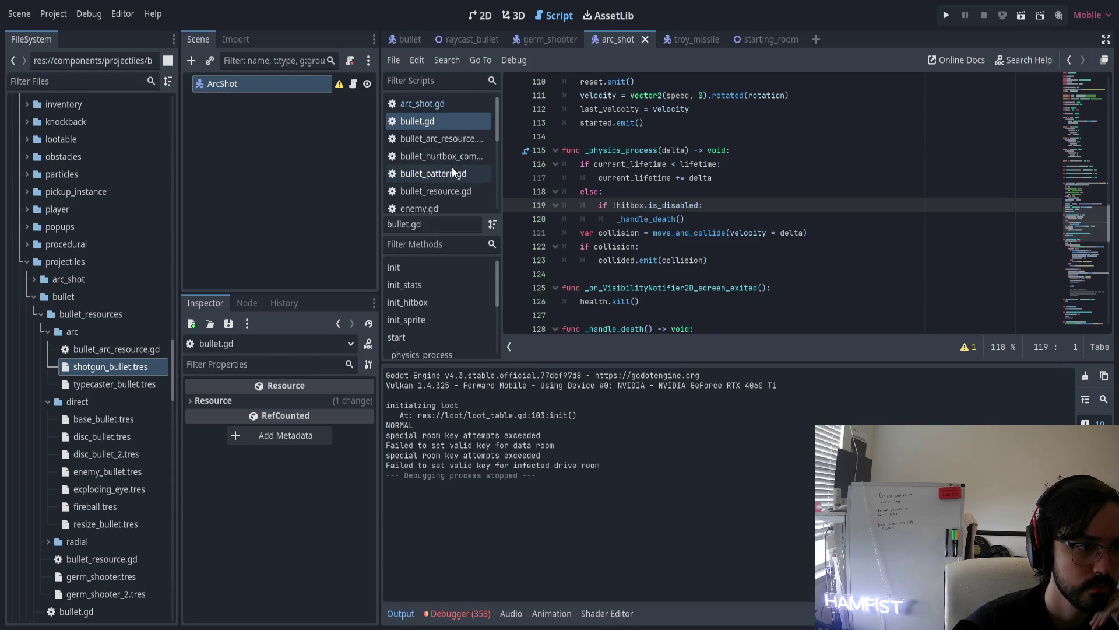
Reopen arc_shot.gd and inspect shotgun_bullet.tres, which has Spread 0.2 and Num Proj 5
left_click(434, 104)
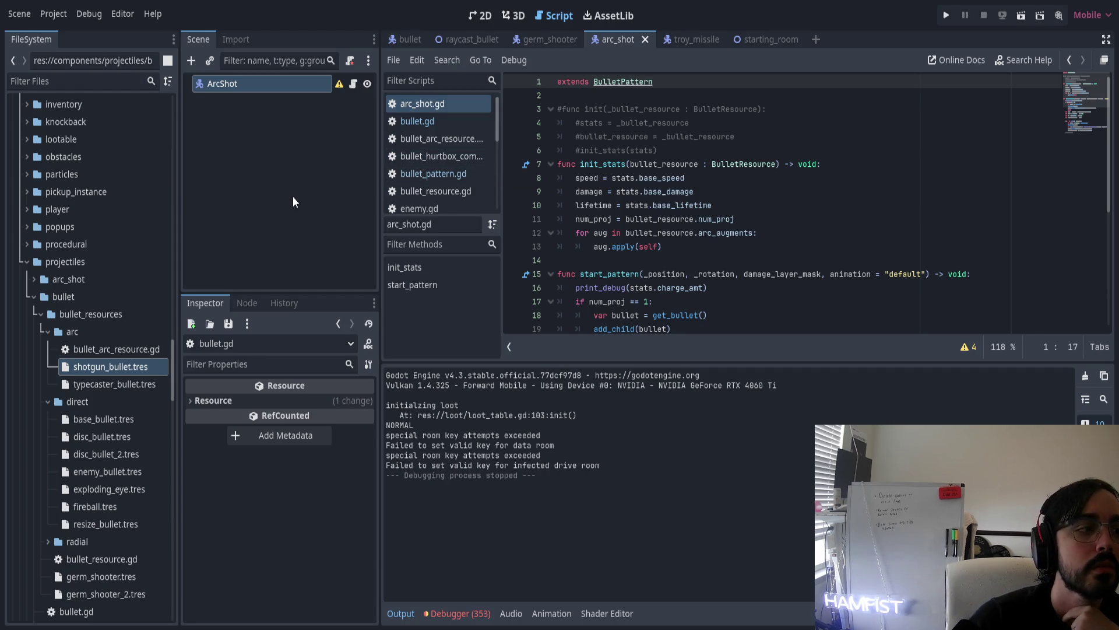
left_click(104, 367)
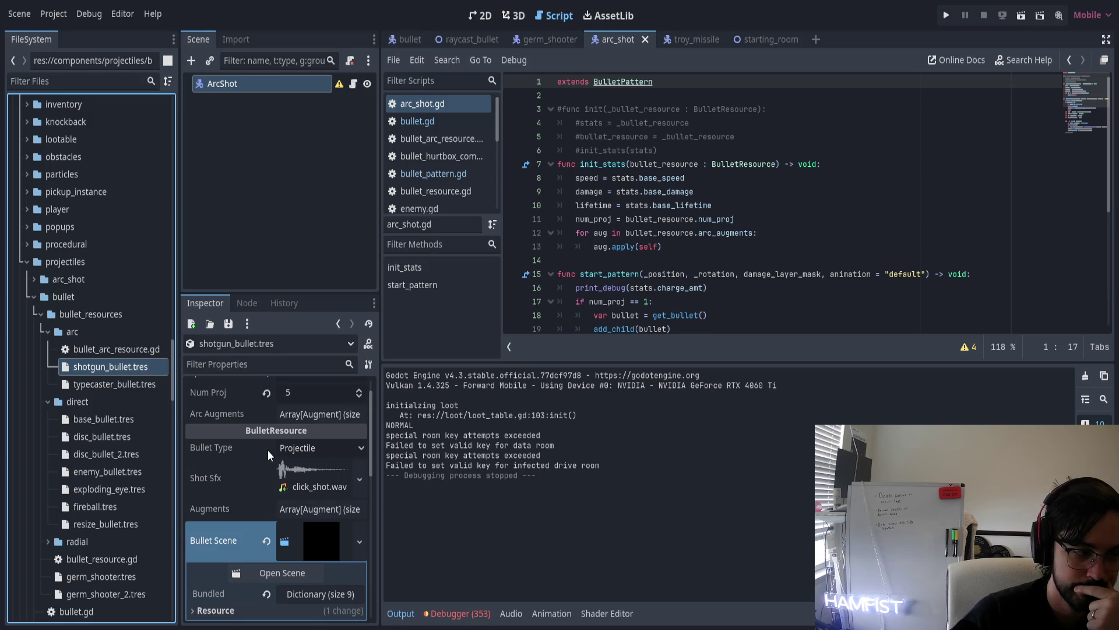
scroll(325, 437, "up", 1)
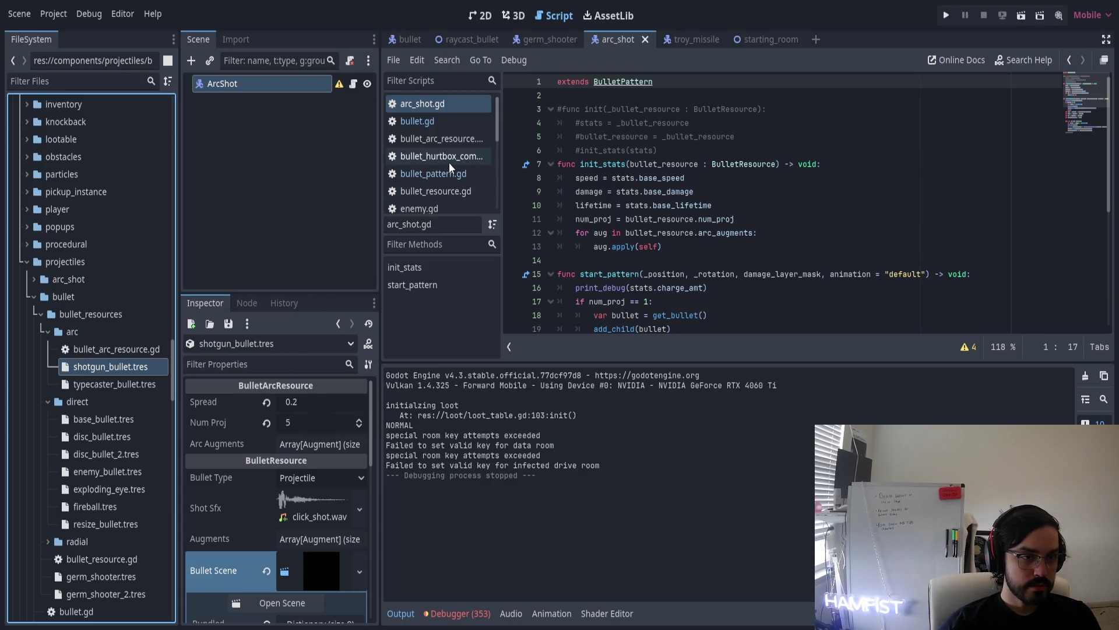
Open bullet_arc_resource.gd and review the BulletArcResource class name and its exported fields
left_click(446, 139)
left_click_drag(690, 86, 602, 81)
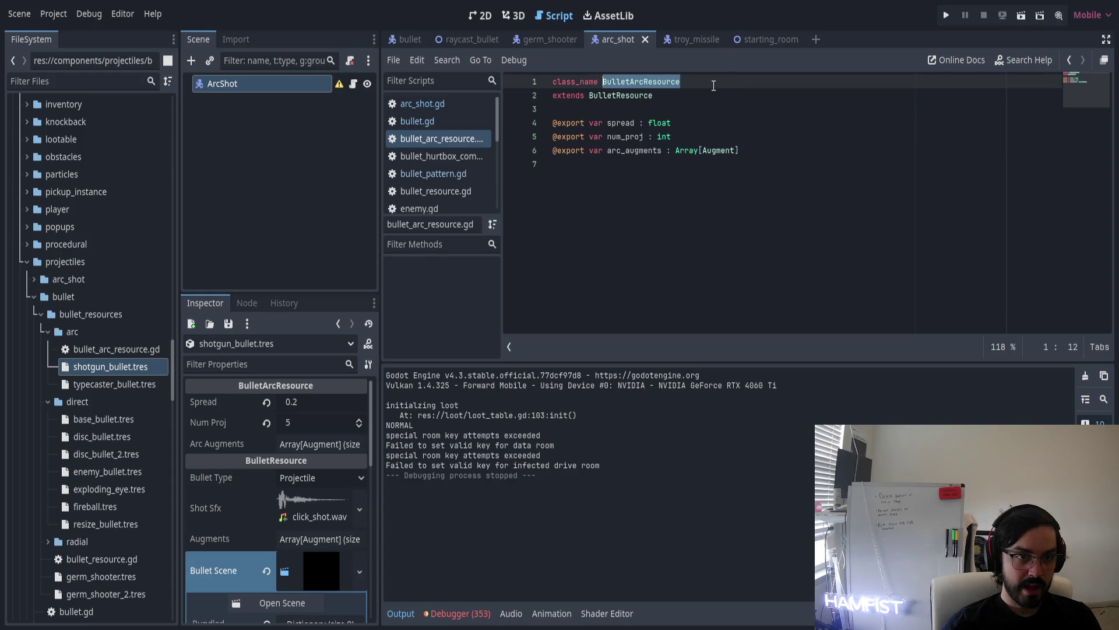
left_click(657, 114)
left_click(679, 96)
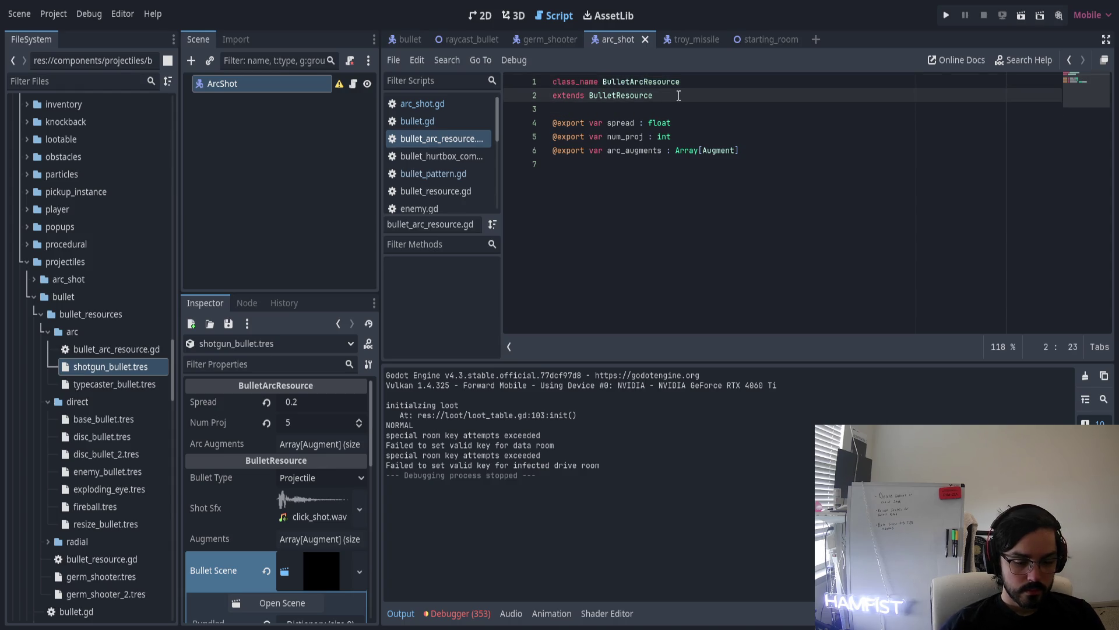
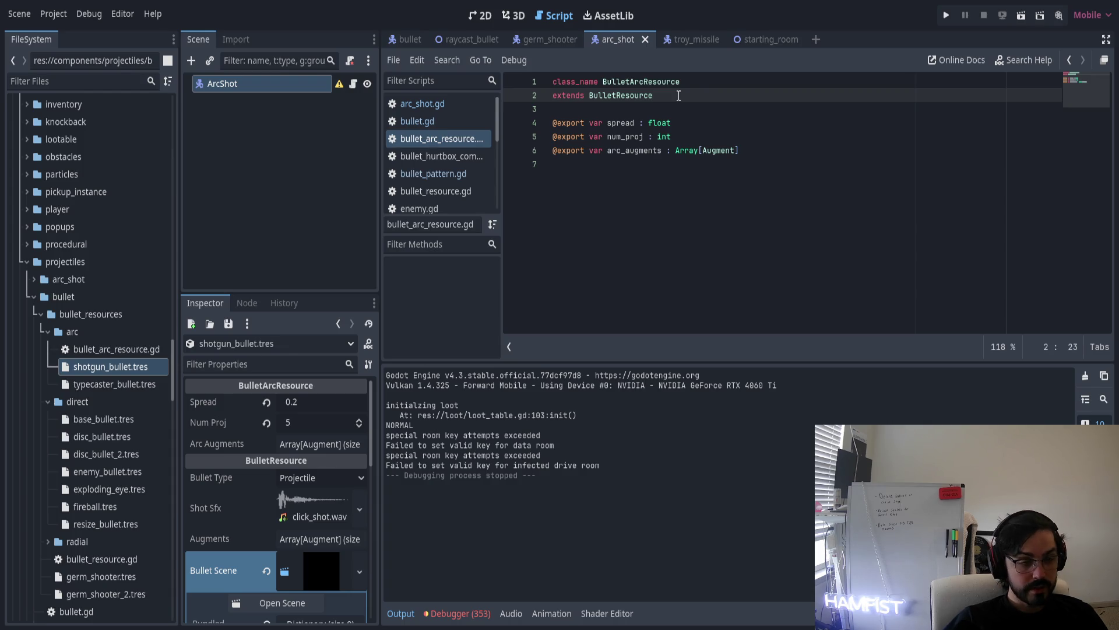
Switch from the Godot BulletArcResource script to the blank Paint canvas
key("alt+Tab")
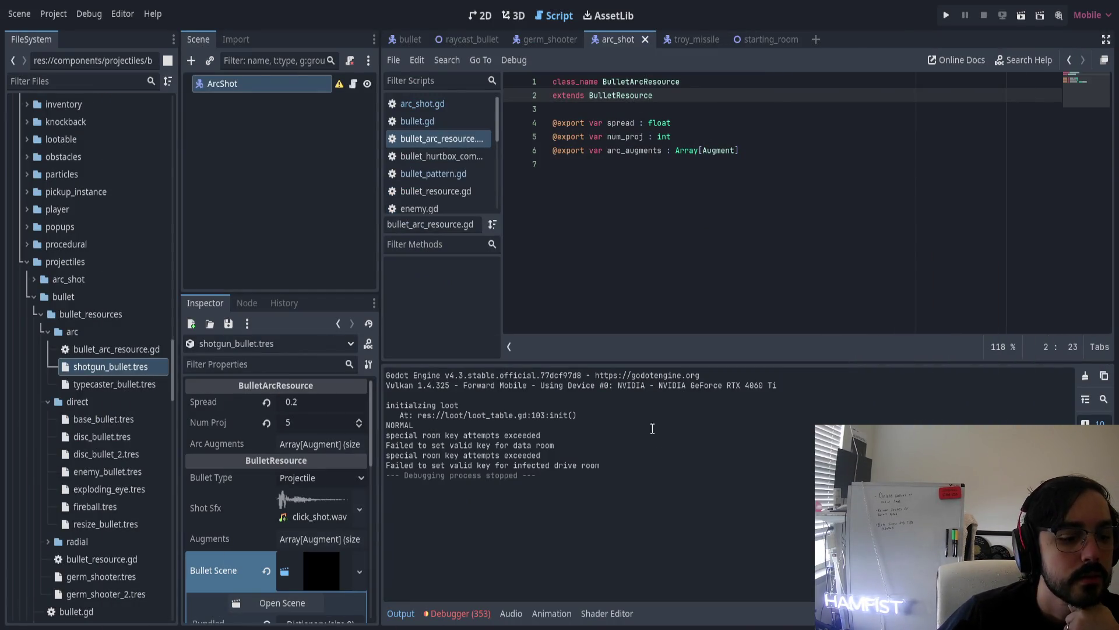
key("alt+Tab")
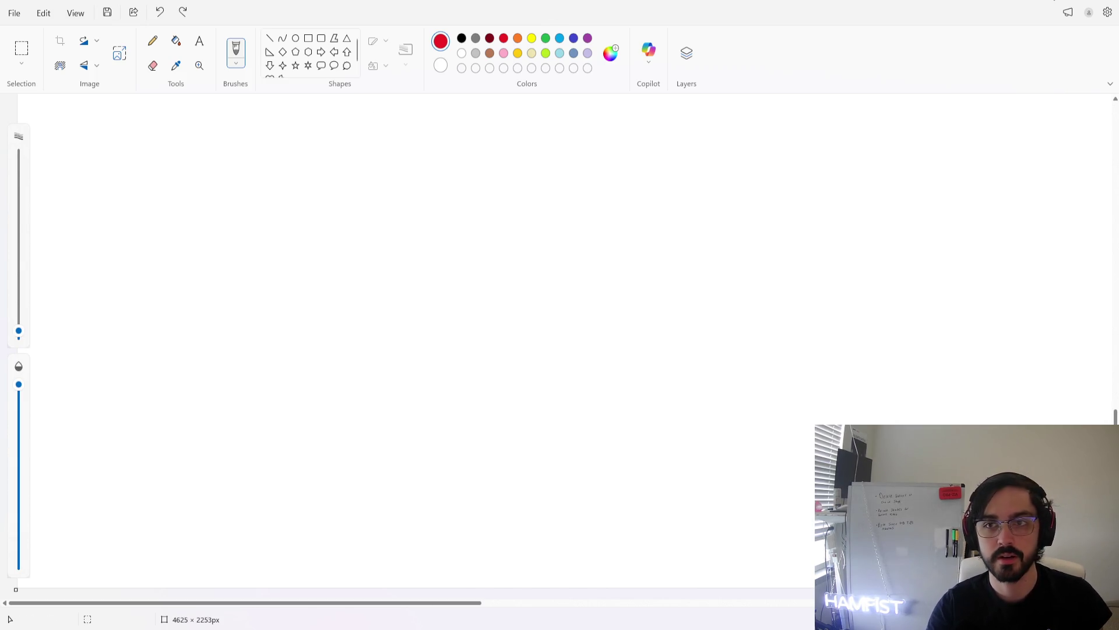
Add a black 'Shooter' heading near the canvas's upper left
key("alt+Tab")
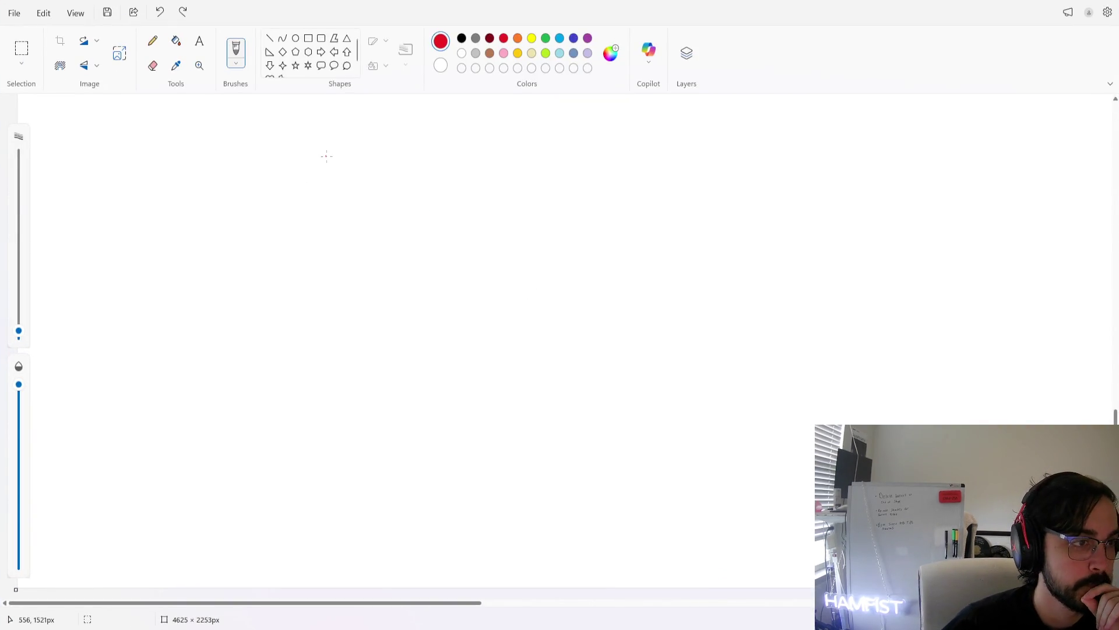
left_click(199, 41)
left_click(205, 182)
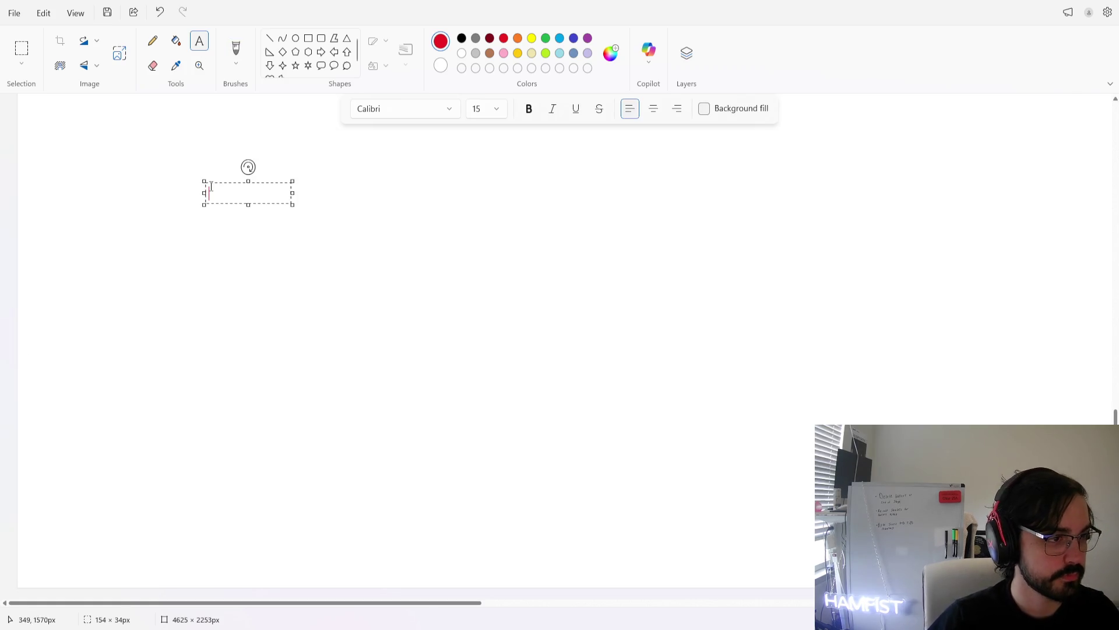
type("Shooter")
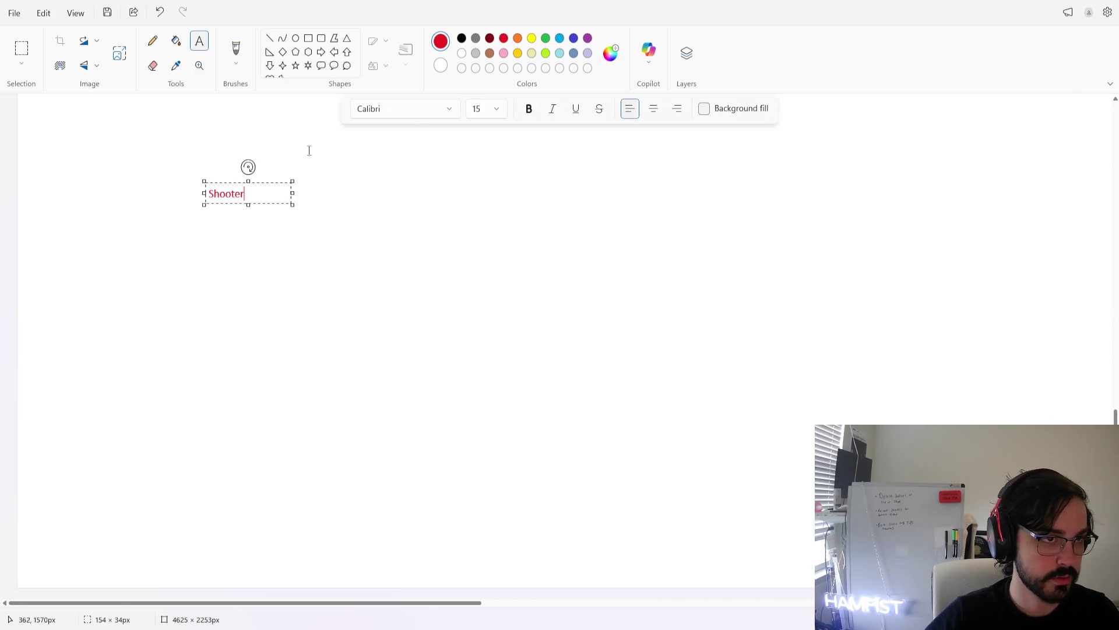
left_click(461, 38)
key("ctrl+a")
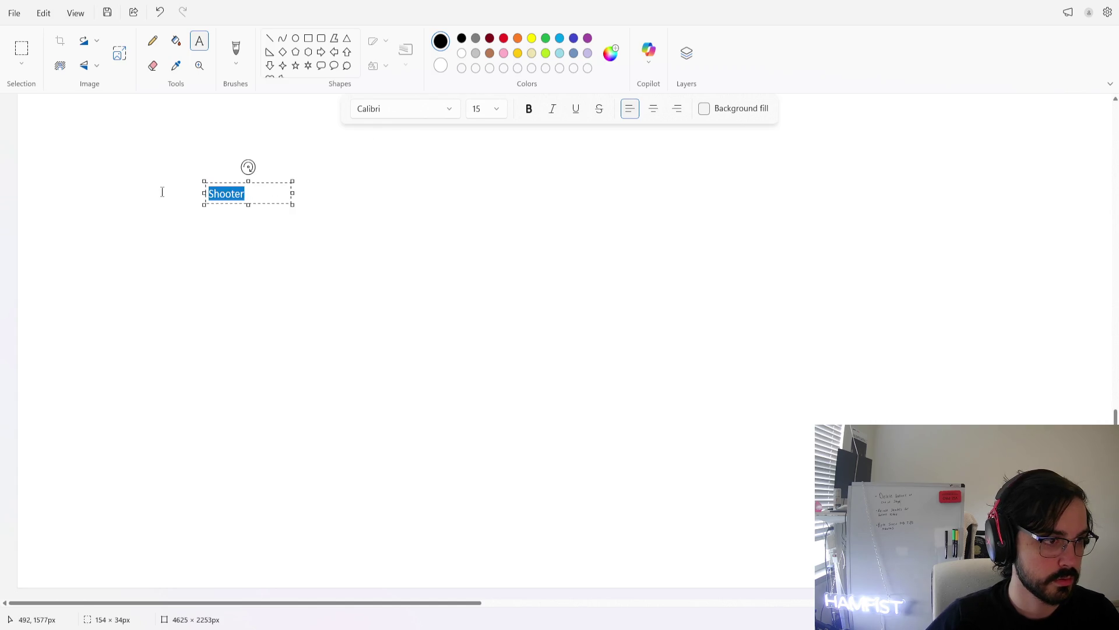
key("BackSpace")
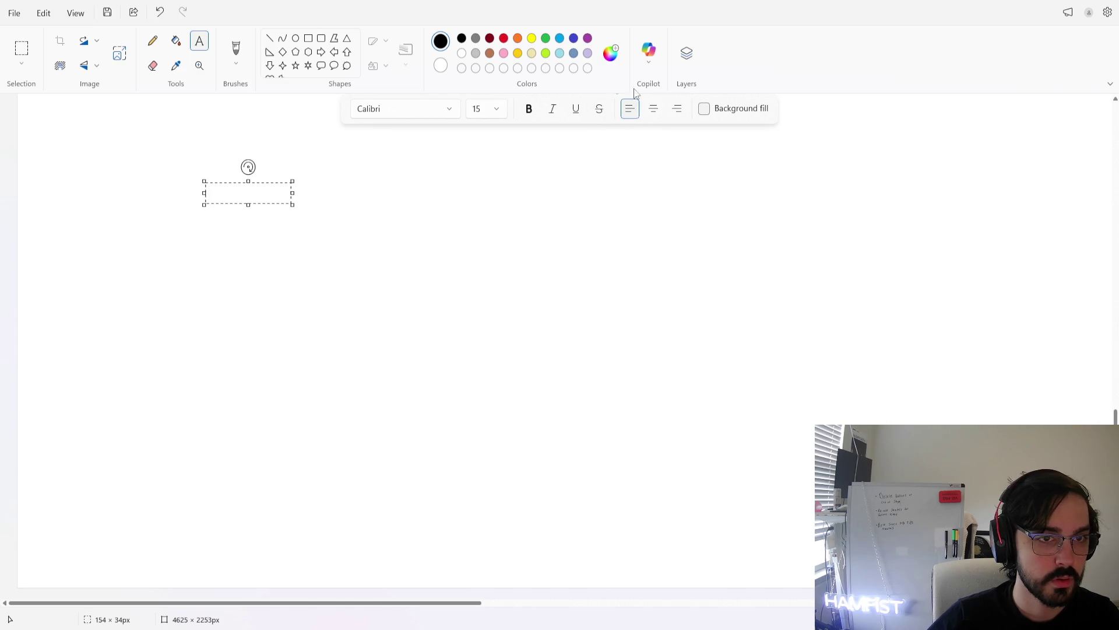
type("f")
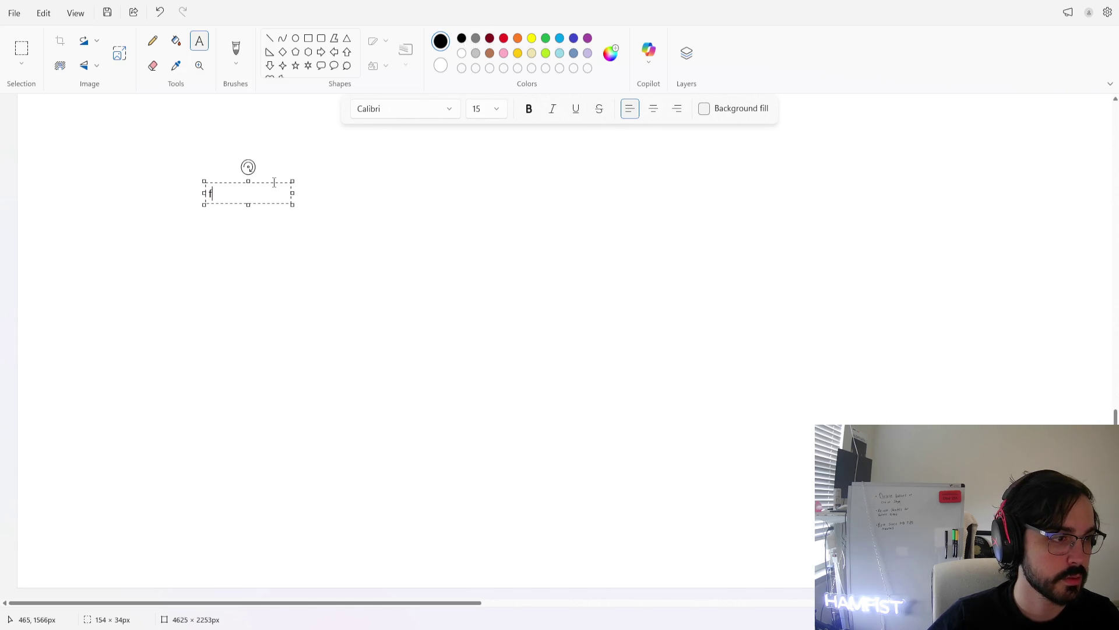
key("BackSpace")
type("Shoot")
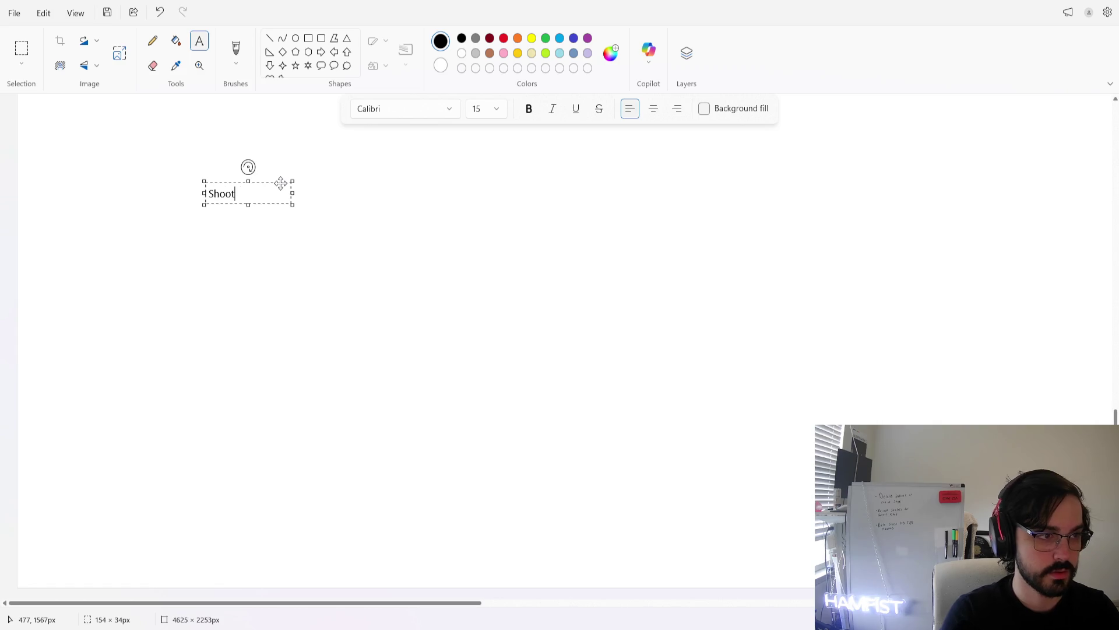
type("er")
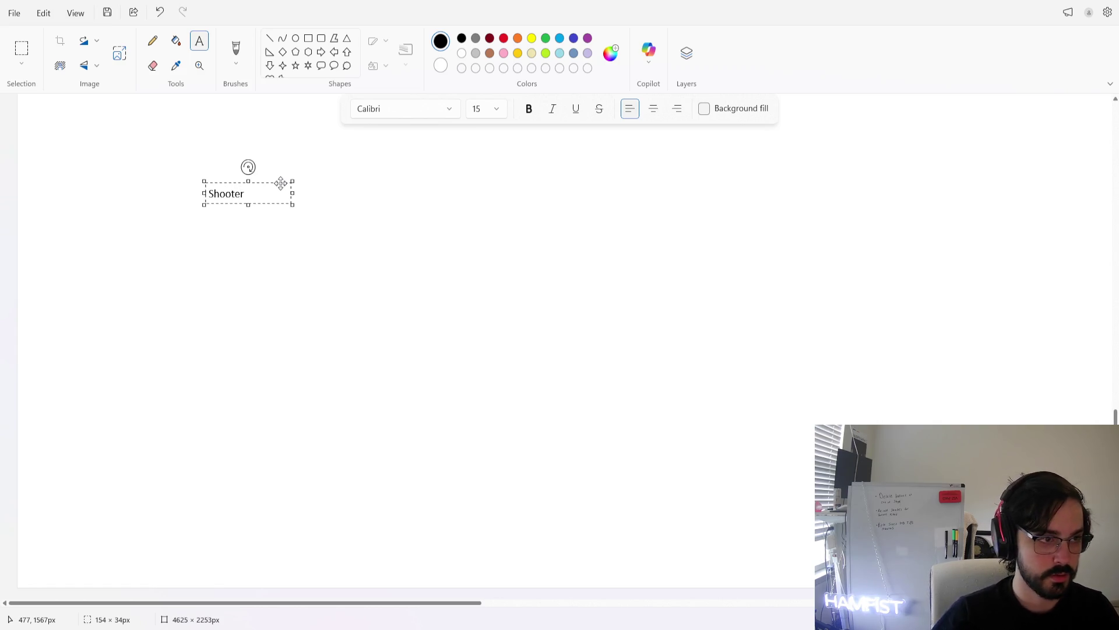
key("Return")
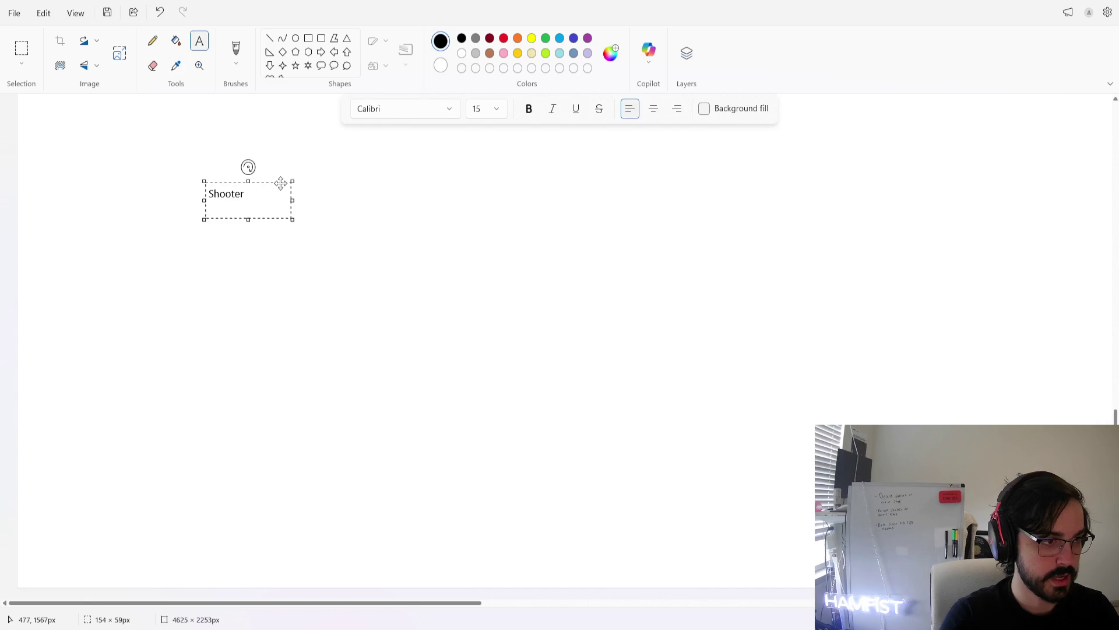
left_click(334, 222)
Add the note 'Resource guiding what to shoot' on one line under Shooter
left_click(221, 217)
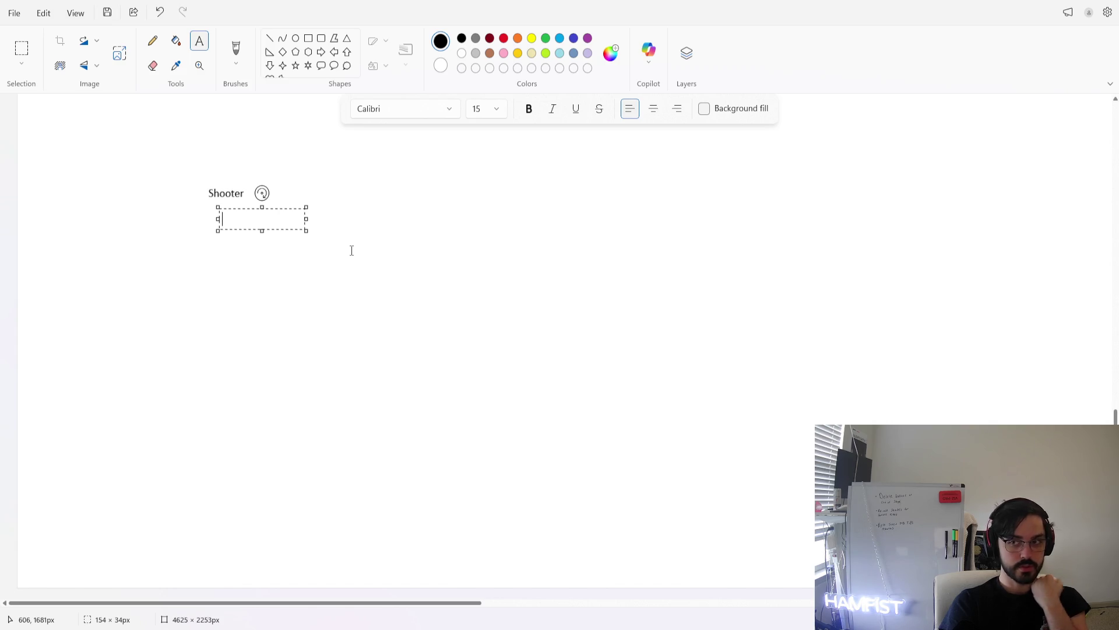
type("R")
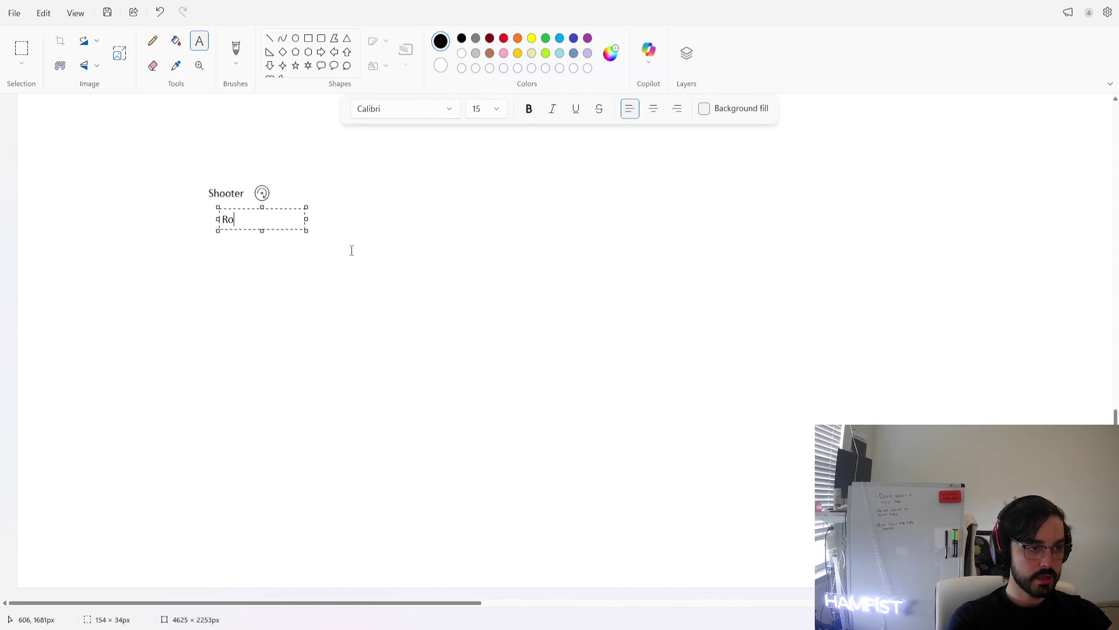
type("esource ")
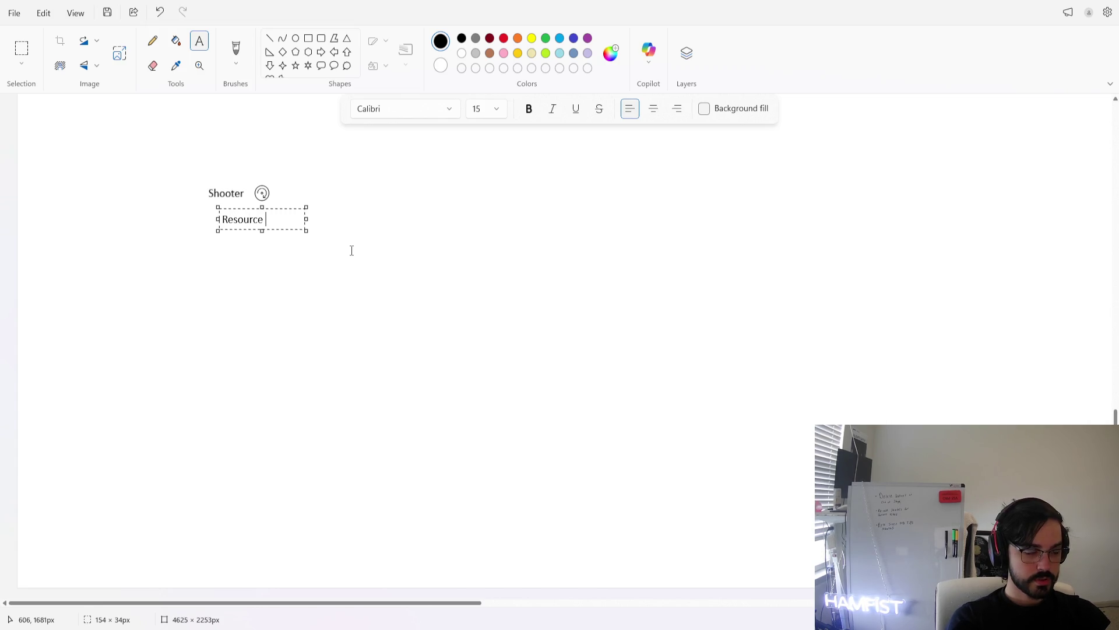
type("guiding what")
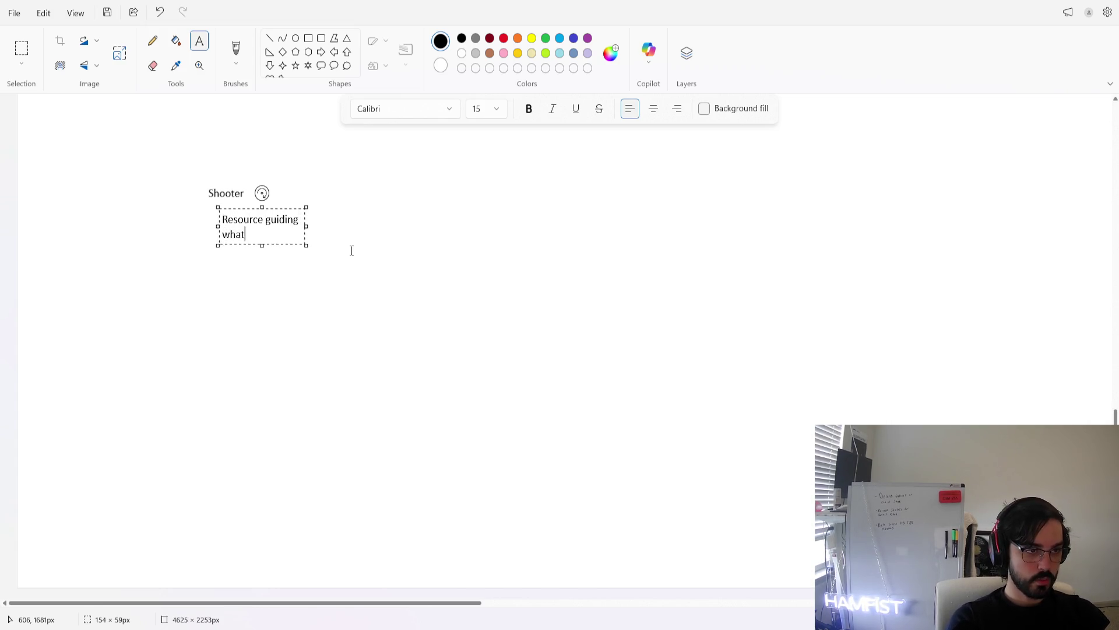
type(" to shoot")
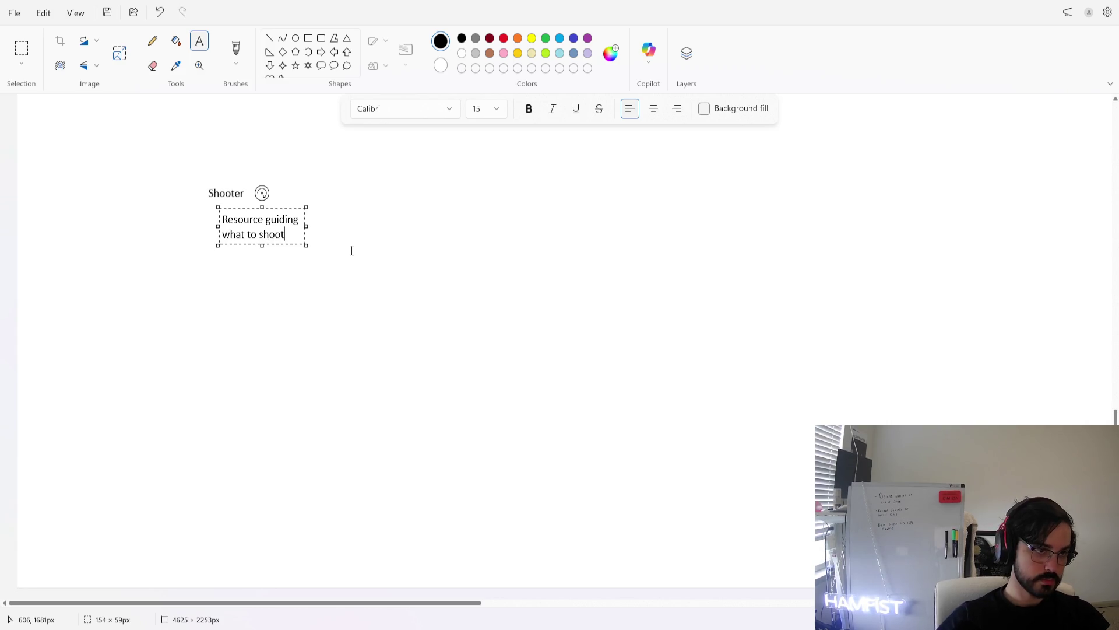
left_click_drag(307, 226, 393, 228)
key("Escape")
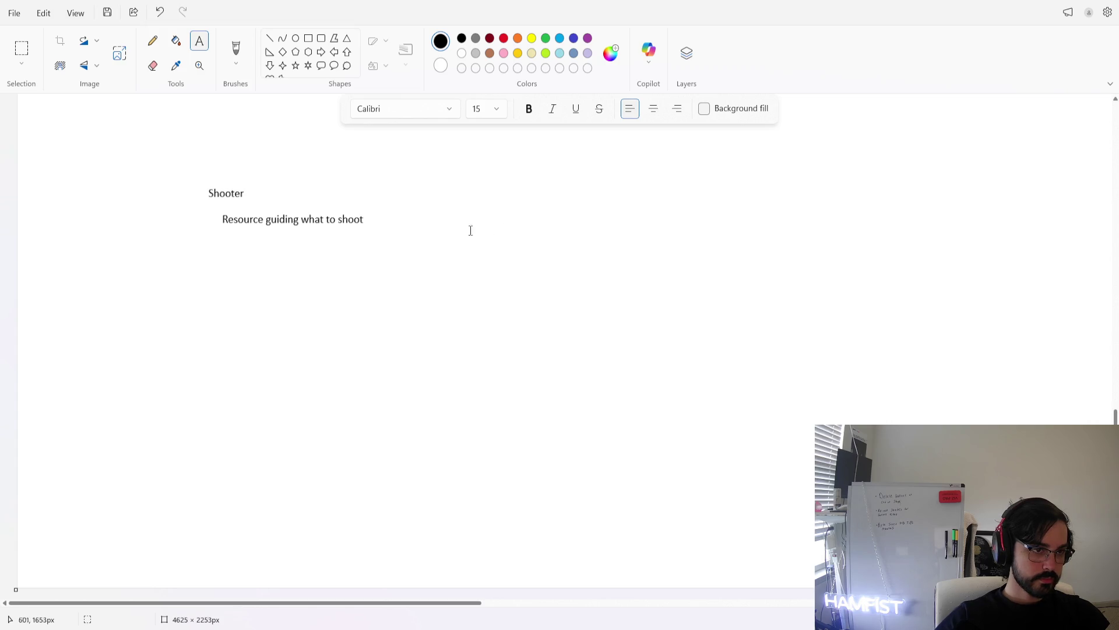
left_click(237, 49)
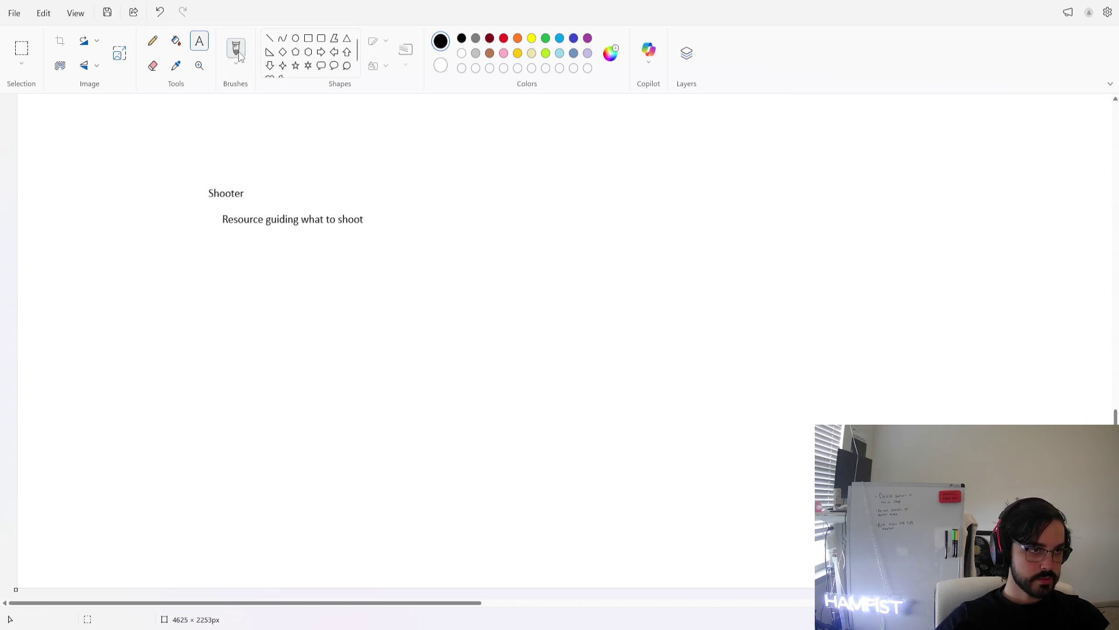
Draw an arrow to a note reading 'Spawn the thing being shot' and 'Load any data required to that thing'
left_click_drag(378, 219, 421, 226)
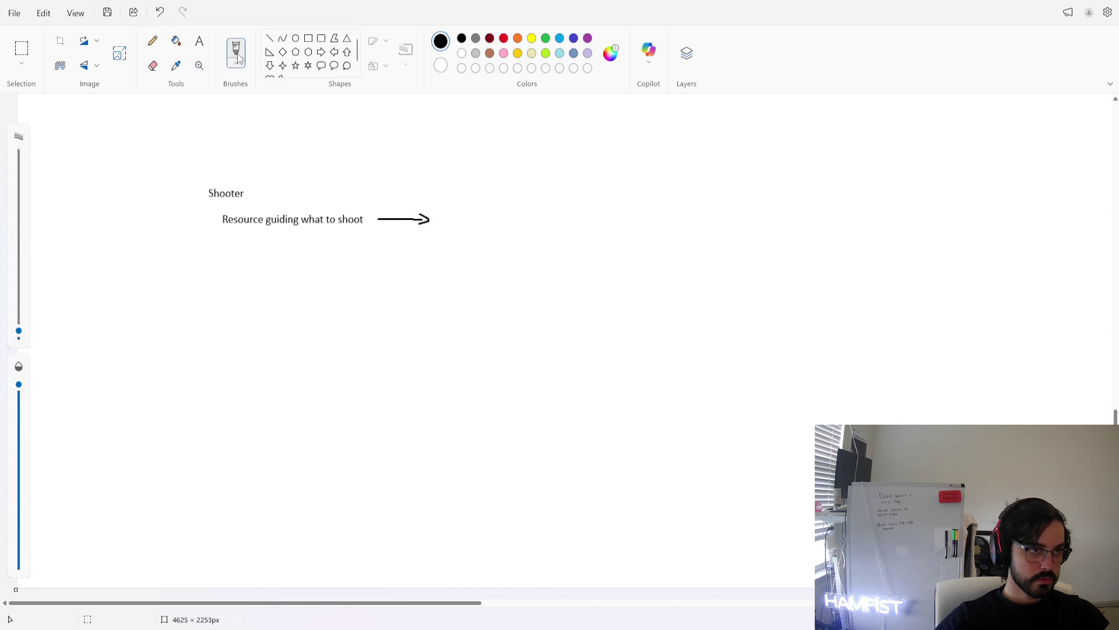
left_click(199, 41)
left_click(452, 216)
type("Spawn a ")
type("bullet")
key("ctrl+BackSpace")
key("ctrl+BackSpace")
type("the thing being shot,")
key("BackSpace")
key("Return")
key("Return")
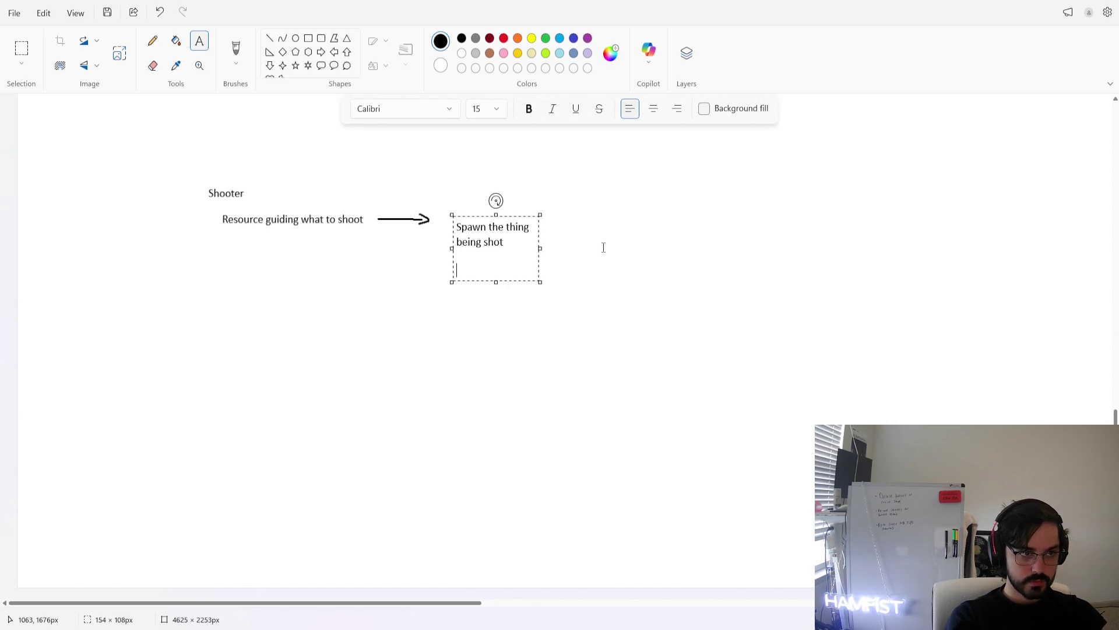
type("L")
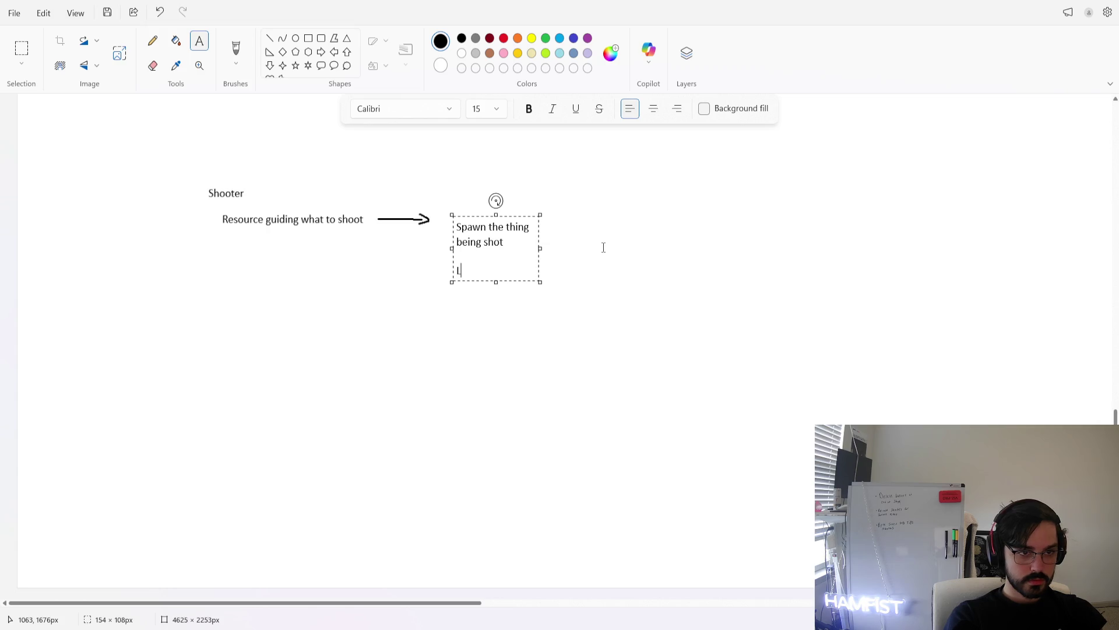
type("oad any ")
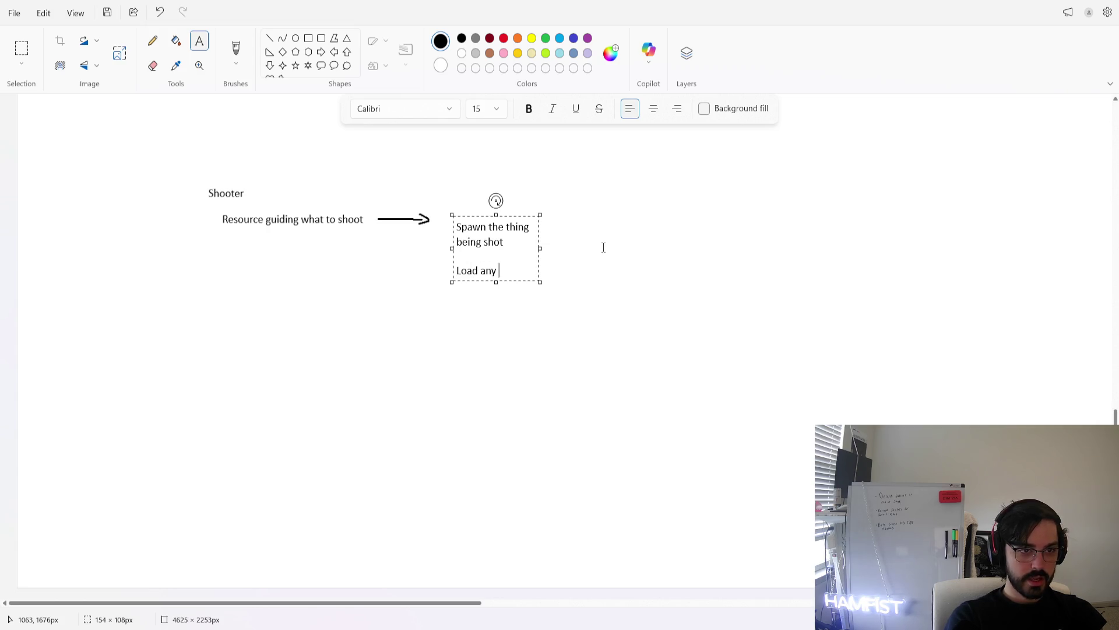
type("data requir")
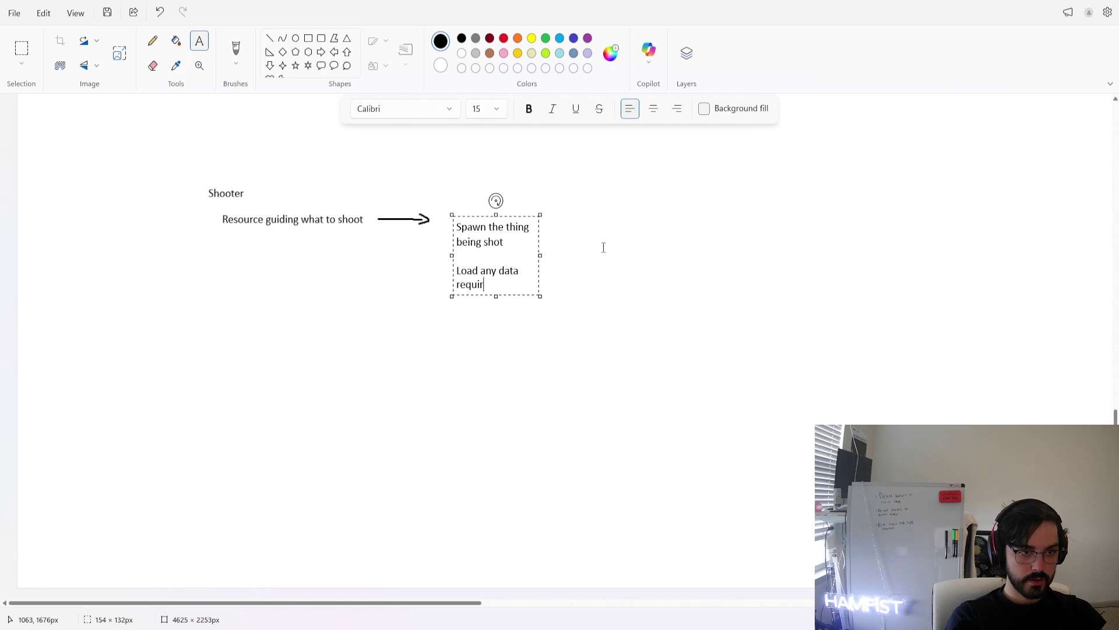
type("ed to that thing")
left_click(612, 257)
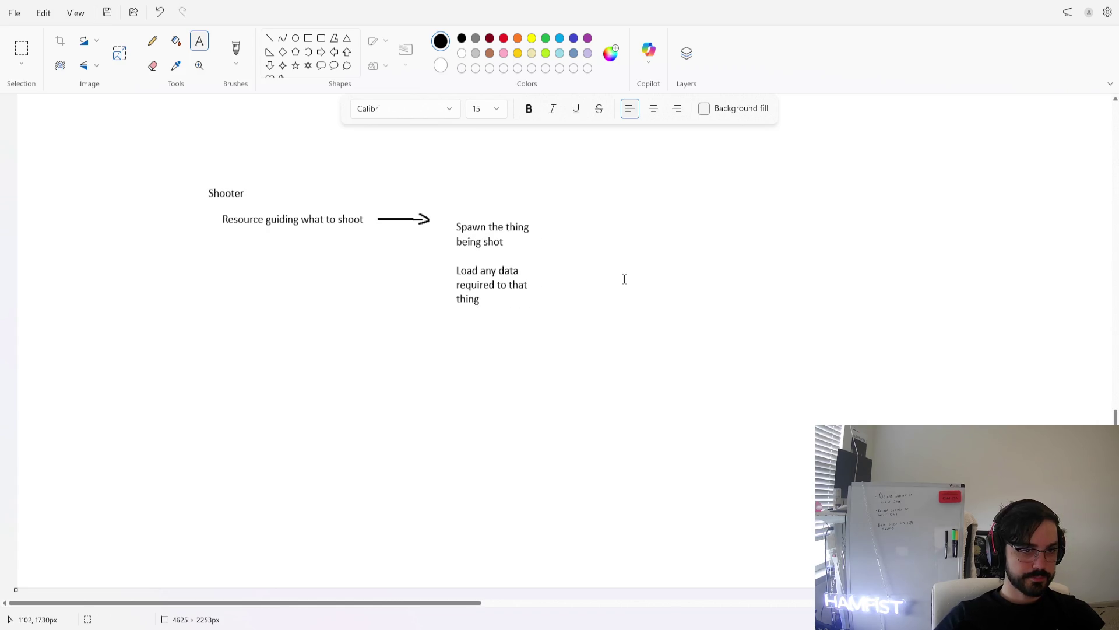
Draw a second arrow from the spawn note and sketch tscn above it, undoing stray strokes
left_click(236, 50)
mouse_move(541, 227)
left_mouse_down()
mouse_move(609, 228)
mouse_move(597, 236)
left_mouse_up()
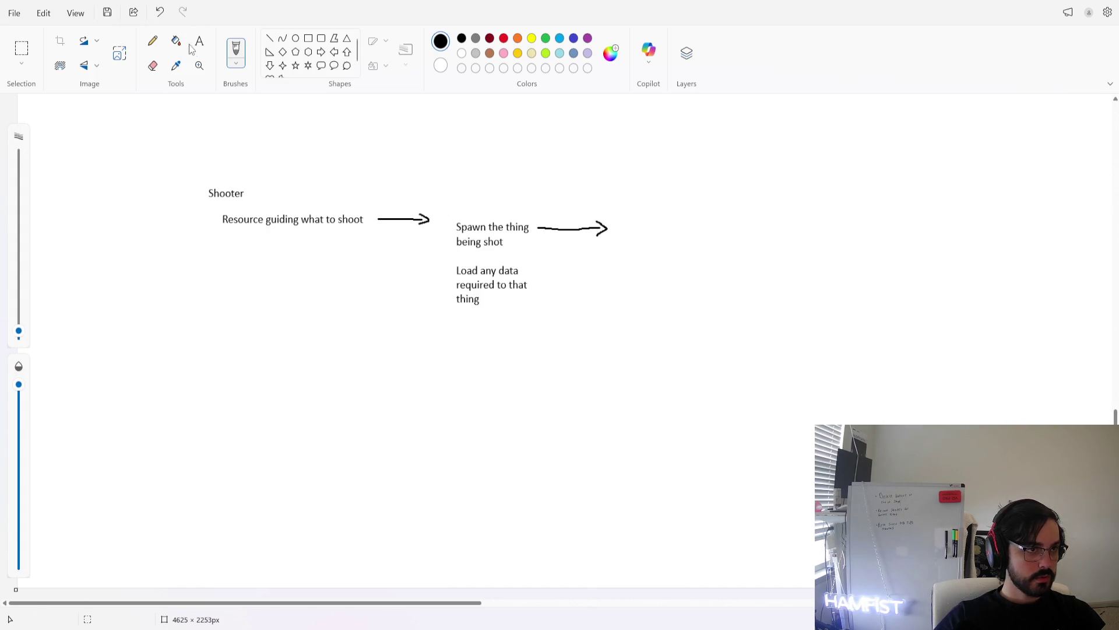
mouse_move(476, 187)
left_mouse_down()
mouse_move(476, 205)
mouse_move(484, 195)
mouse_move(485, 205)
mouse_move(526, 205)
left_mouse_up()
key("ctrl+z")
key("ctrl+z")
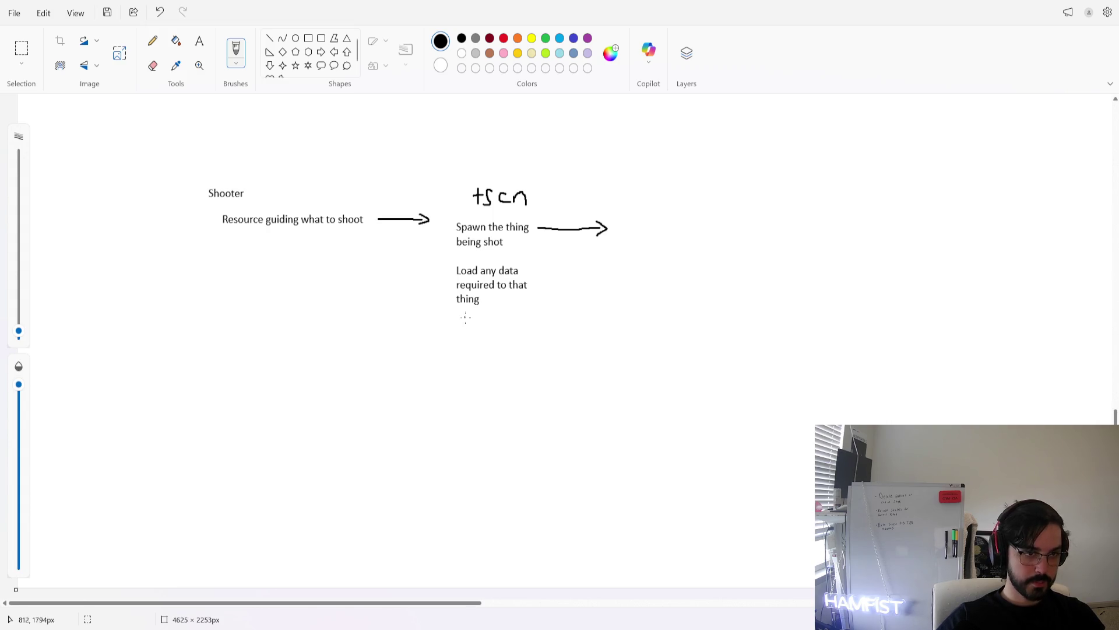
mouse_move(454, 316)
left_mouse_down()
mouse_move(453, 331)
mouse_move(469, 335)
mouse_move(463, 326)
mouse_move(479, 321)
mouse_move(491, 335)
mouse_move(498, 315)
mouse_move(513, 336)
mouse_move(557, 334)
left_mouse_up()
key("ctrl+z")
key("ctrl+z")
key("ctrl+z")
key("ctrl+z")
key("ctrl+z")
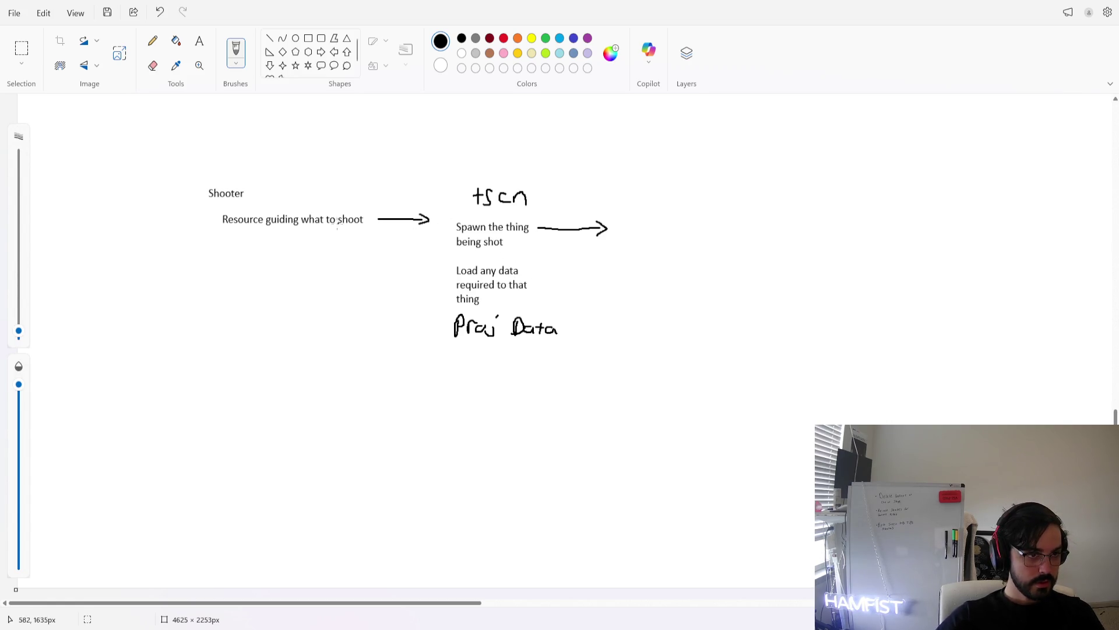
Start handwriting a file-type label under the resource note, then return to Godot
left_click_drag(238, 230, 239, 243)
left_click_drag(233, 236, 276, 242)
key("ctrl+z")
key("ctrl+z")
key("ctrl+z")
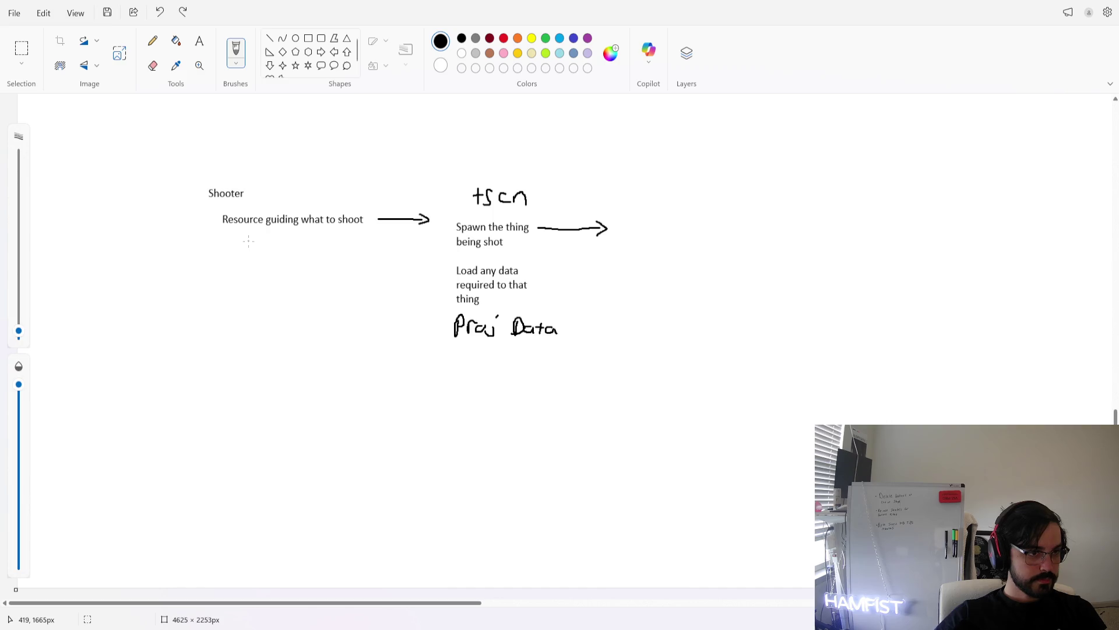
left_click_drag(235, 244, 249, 232)
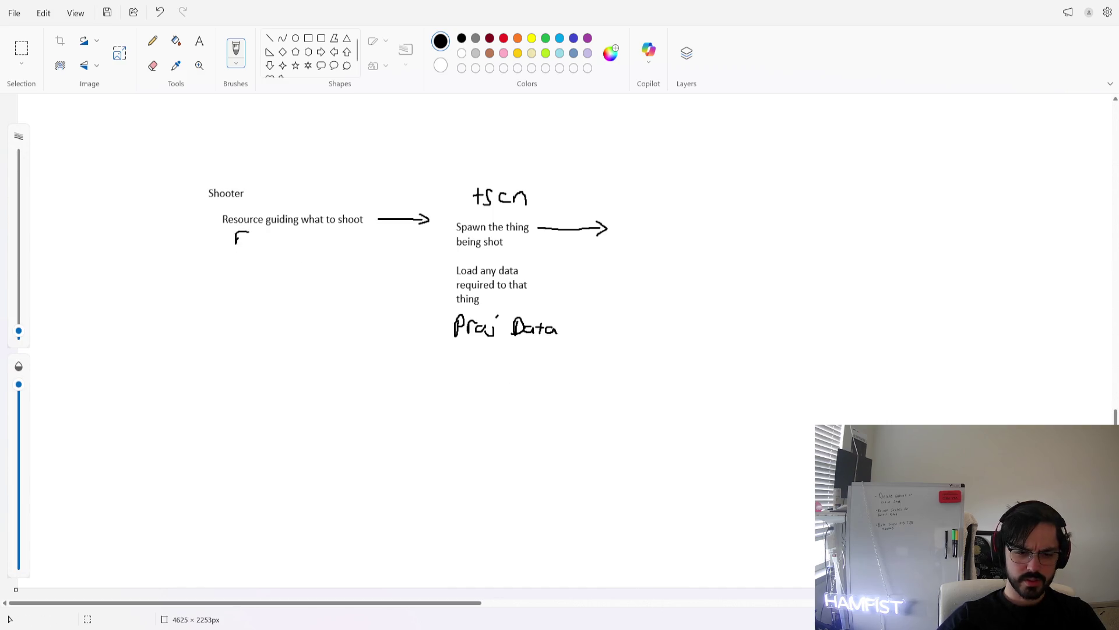
left_click(729, 577)
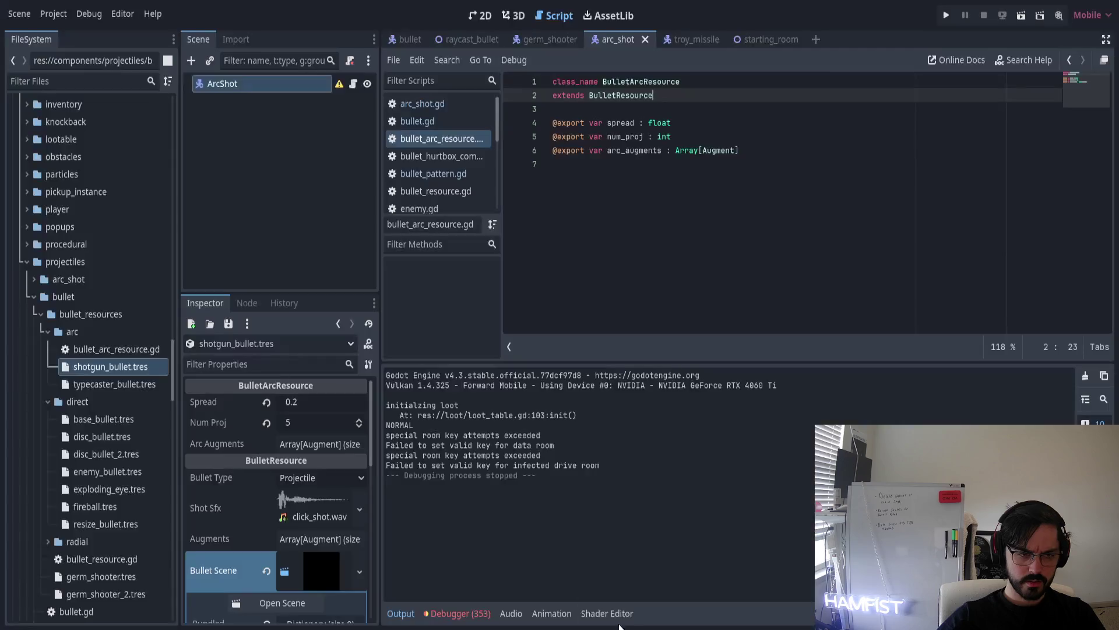
Back in Paint, handwrite tres beneath the 'Resource guiding what to shoot' note
key("alt+Tab")
key("ctrl+z")
mouse_move(235, 235)
left_mouse_down()
mouse_move(235, 250)
mouse_move(260, 239)
mouse_move(269, 249)
left_mouse_up()
key("ctrl+z")
mouse_move(274, 238)
left_mouse_down()
mouse_move(285, 236)
mouse_move(275, 252)
left_mouse_up()
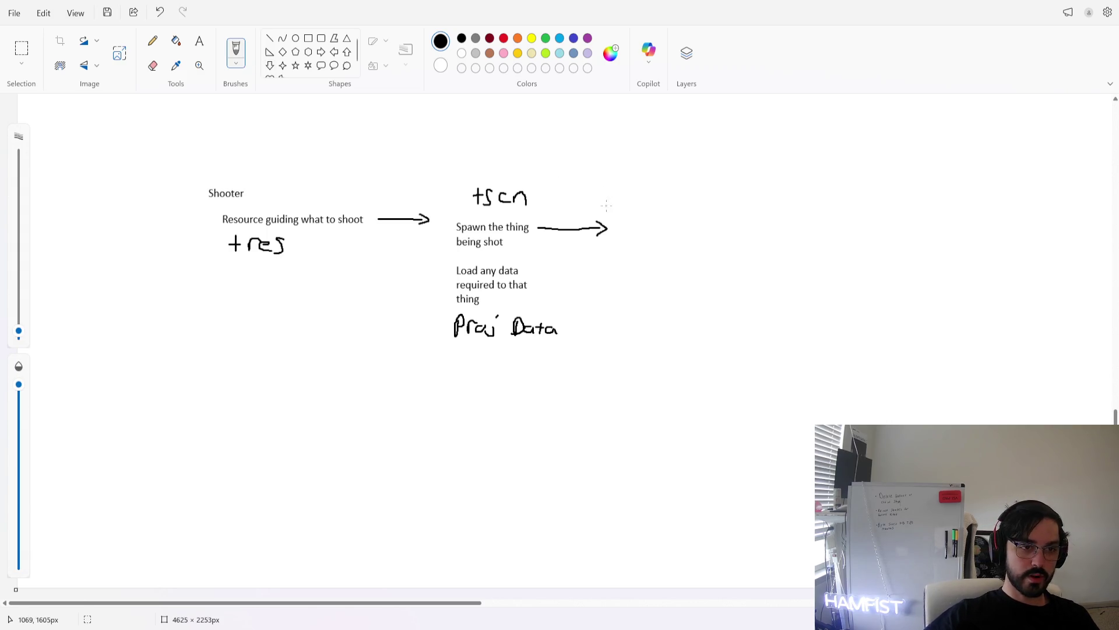
Erase the arrow after 'Spawn the thing being shot' and handwrite Bullet in its place
mouse_move(628, 207)
left_mouse_down()
mouse_move(625, 222)
mouse_move(641, 225)
left_mouse_up()
key("ctrl+z")
key("ctrl+z")
key("ctrl+z")
key("ctrl+y")
key("ctrl+y")
left_click(153, 65)
mouse_move(573, 229)
left_mouse_down()
mouse_move(537, 228)
mouse_move(606, 224)
mouse_move(586, 233)
left_mouse_up()
left_click(236, 49)
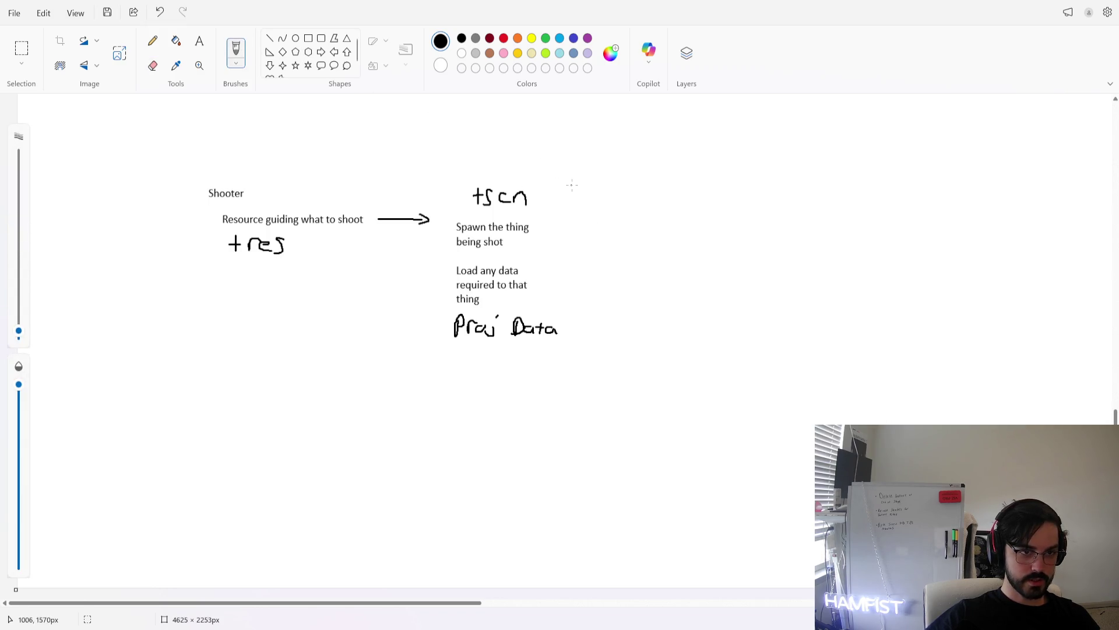
mouse_move(548, 218)
left_mouse_down()
mouse_move(548, 230)
mouse_move(602, 225)
left_mouse_up()
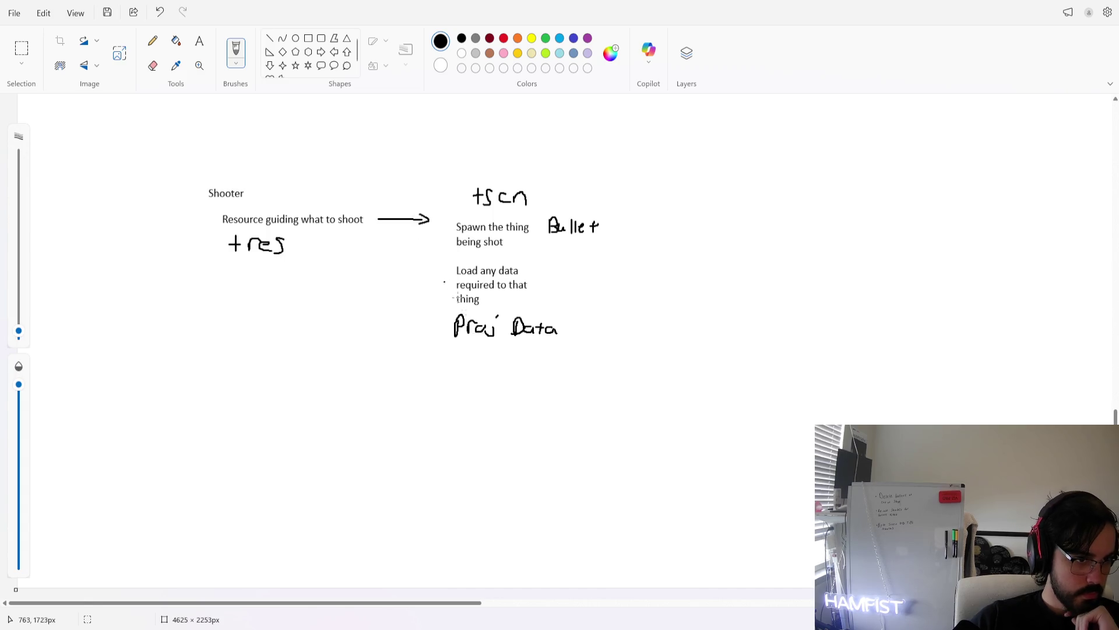
Label Proj Data as tres, link it to +res with a two-way arrow, and rewrite Bullet as Projectile
mouse_move(490, 348)
left_mouse_down()
mouse_move(490, 365)
mouse_move(510, 350)
mouse_move(524, 363)
left_mouse_up()
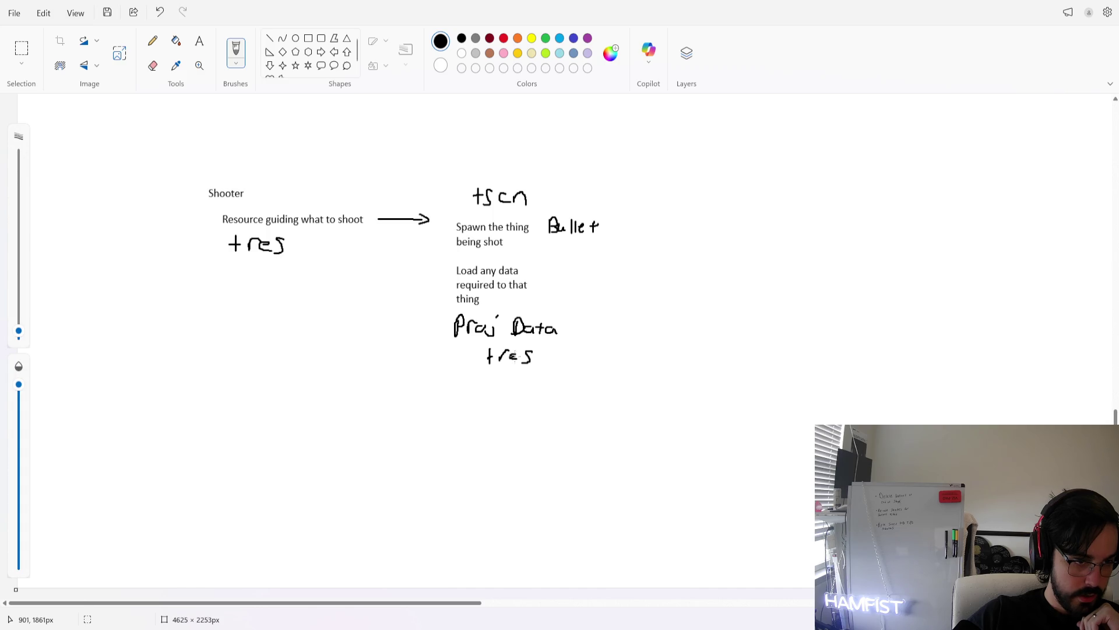
mouse_move(303, 260)
left_mouse_down()
mouse_move(435, 326)
mouse_move(300, 262)
mouse_move(327, 257)
left_mouse_up()
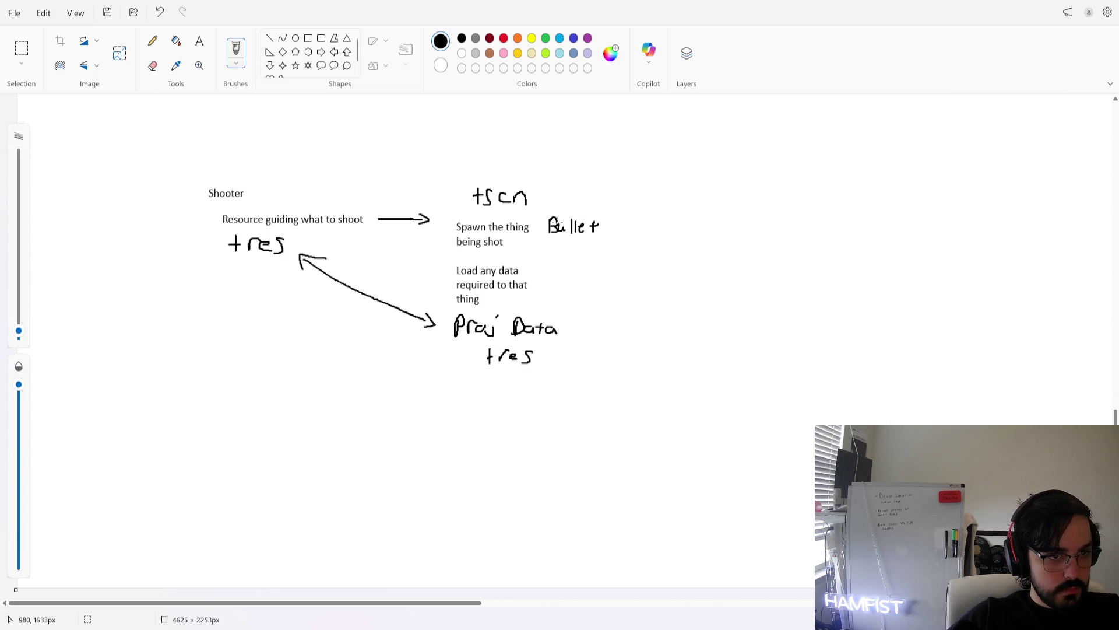
mouse_move(574, 226)
left_mouse_down()
mouse_move(589, 228)
mouse_move(551, 230)
mouse_move(561, 232)
left_mouse_up()
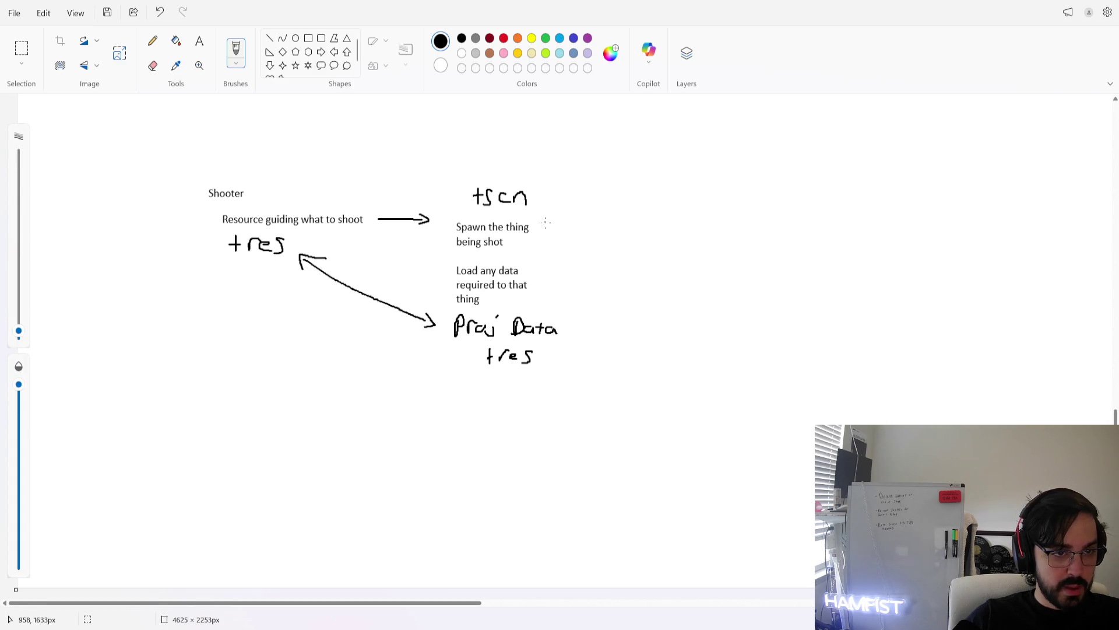
mouse_move(545, 231)
left_mouse_down()
mouse_move(577, 217)
mouse_move(586, 229)
mouse_move(599, 216)
mouse_move(605, 227)
mouse_move(656, 217)
mouse_move(670, 228)
left_mouse_up()
left_click_drag(665, 219, 680, 229)
Finish writing Pattern and fan three arrows out to Direct, arc and Sin
mouse_move(676, 218)
left_mouse_down()
mouse_move(695, 228)
mouse_move(711, 218)
mouse_move(721, 231)
left_mouse_up()
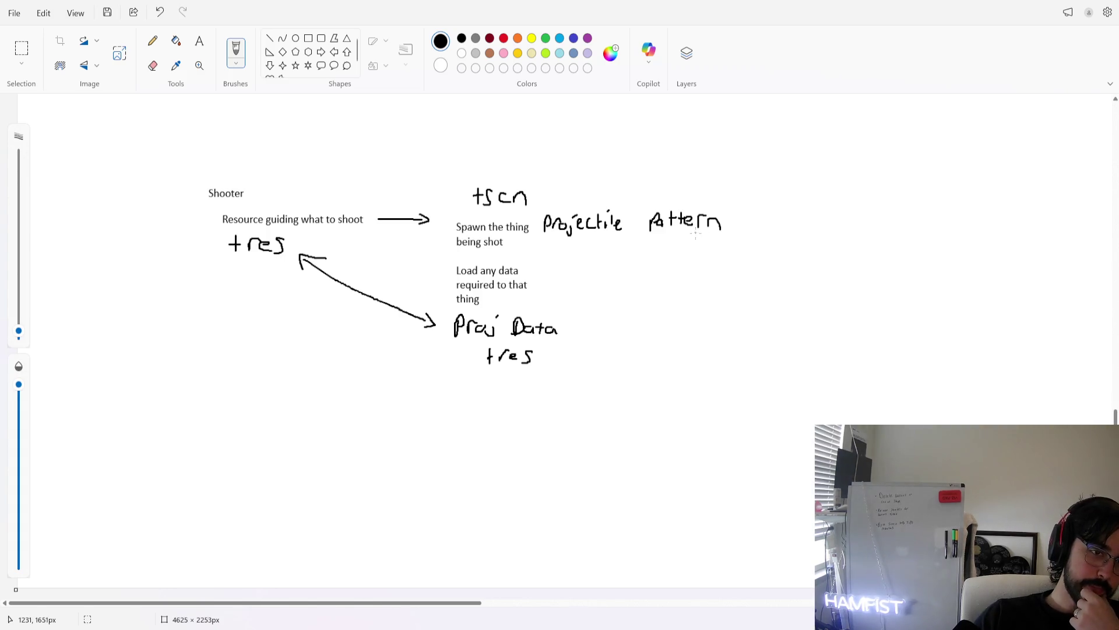
left_click_drag(724, 214, 777, 173)
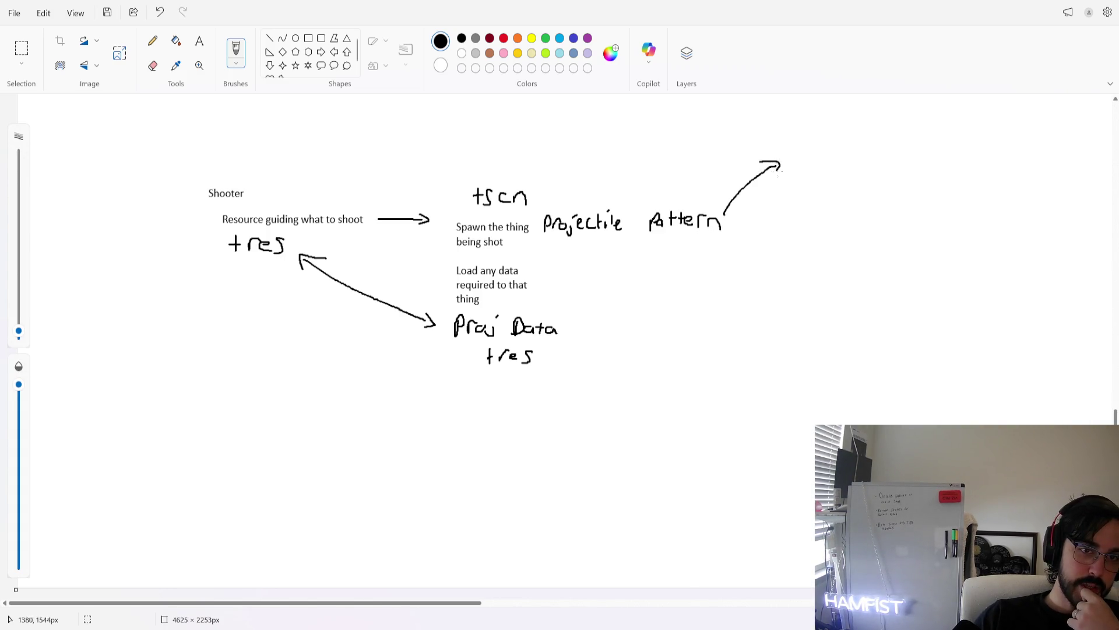
left_click_drag(787, 147, 791, 169)
mouse_move(790, 146)
left_mouse_down()
mouse_move(797, 168)
mouse_move(821, 152)
mouse_move(847, 164)
left_mouse_up()
key("ctrl+z")
key("ctrl+z")
left_click(809, 147)
left_click_drag(843, 154, 859, 155)
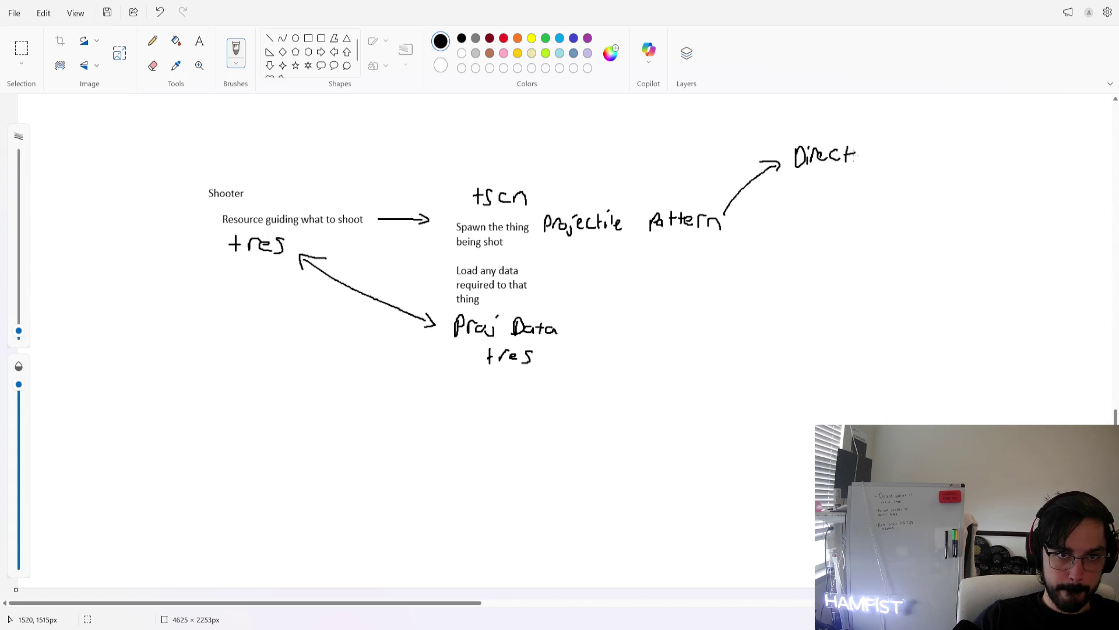
left_click_drag(762, 215, 816, 204)
mouse_move(808, 198)
left_mouse_down()
mouse_move(816, 205)
mouse_move(808, 213)
mouse_move(855, 198)
mouse_move(871, 207)
left_mouse_up()
mouse_move(734, 229)
left_mouse_down()
mouse_move(809, 237)
mouse_move(808, 248)
mouse_move(834, 231)
mouse_move(823, 247)
mouse_move(858, 240)
mouse_move(860, 249)
left_mouse_up()
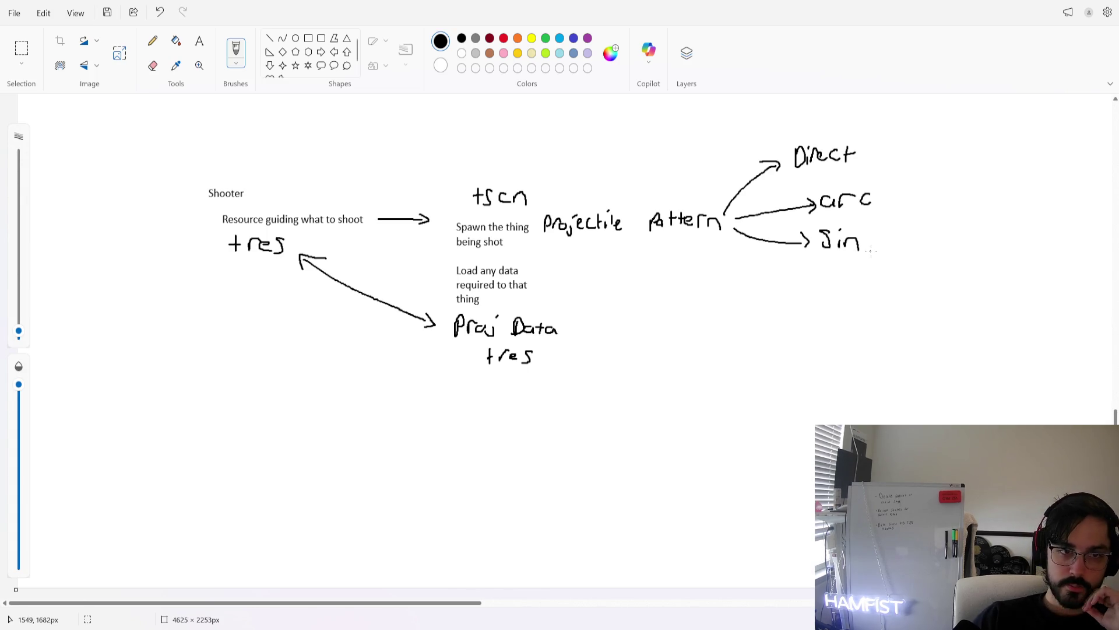
Draw arrows from Direct, arc and Sin (a wavy one), each ending in Bullet
mouse_move(870, 153)
left_mouse_down()
mouse_move(947, 147)
mouse_move(958, 156)
left_mouse_up()
left_click_drag(953, 148, 963, 147)
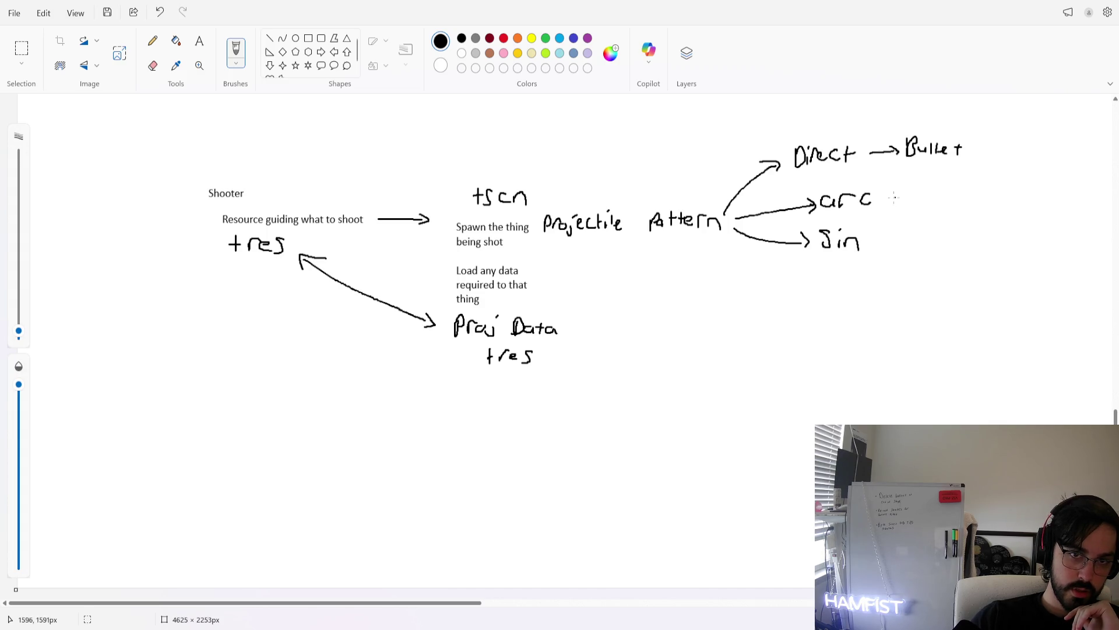
mouse_move(897, 184)
left_mouse_down()
mouse_move(902, 206)
mouse_move(916, 192)
mouse_move(909, 202)
mouse_move(936, 202)
left_mouse_up()
mouse_move(941, 182)
left_mouse_down()
mouse_move(943, 201)
mouse_move(960, 208)
left_mouse_up()
left_click_drag(955, 198, 967, 197)
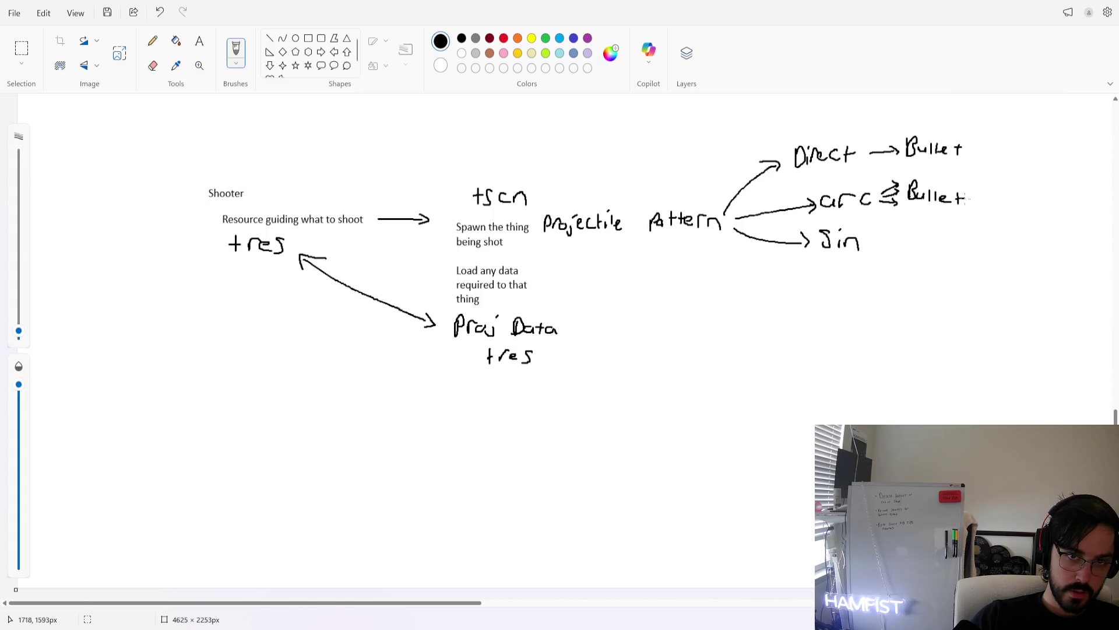
mouse_move(871, 243)
left_mouse_down()
mouse_move(905, 230)
mouse_move(916, 246)
mouse_move(939, 245)
left_mouse_up()
mouse_move(945, 234)
left_mouse_down()
mouse_move(947, 245)
mouse_move(972, 252)
mouse_move(976, 238)
left_mouse_up()
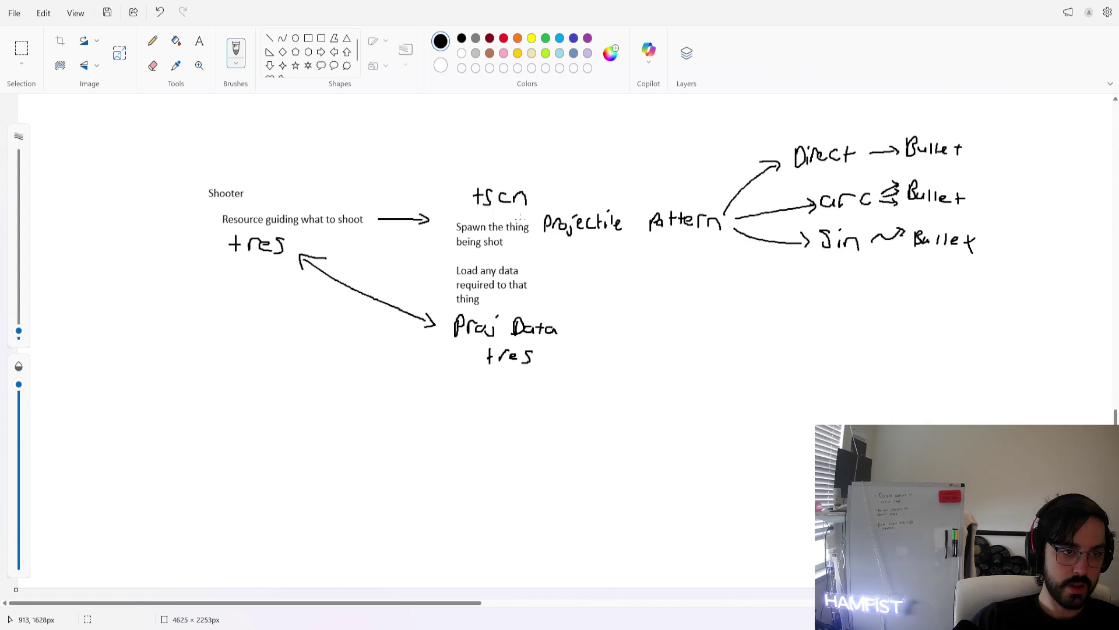
Undo a trial underline and a curved arrow back to tscn, then return to Godot
left_click_drag(451, 250, 508, 252)
key("ctrl+z")
mouse_move(939, 138)
left_mouse_down()
mouse_move(554, 172)
mouse_move(529, 190)
left_mouse_up()
mouse_move(535, 168)
left_mouse_down()
mouse_move(529, 190)
mouse_move(550, 182)
left_mouse_up()
key("ctrl+z")
key("ctrl+z")
key("ctrl+z")
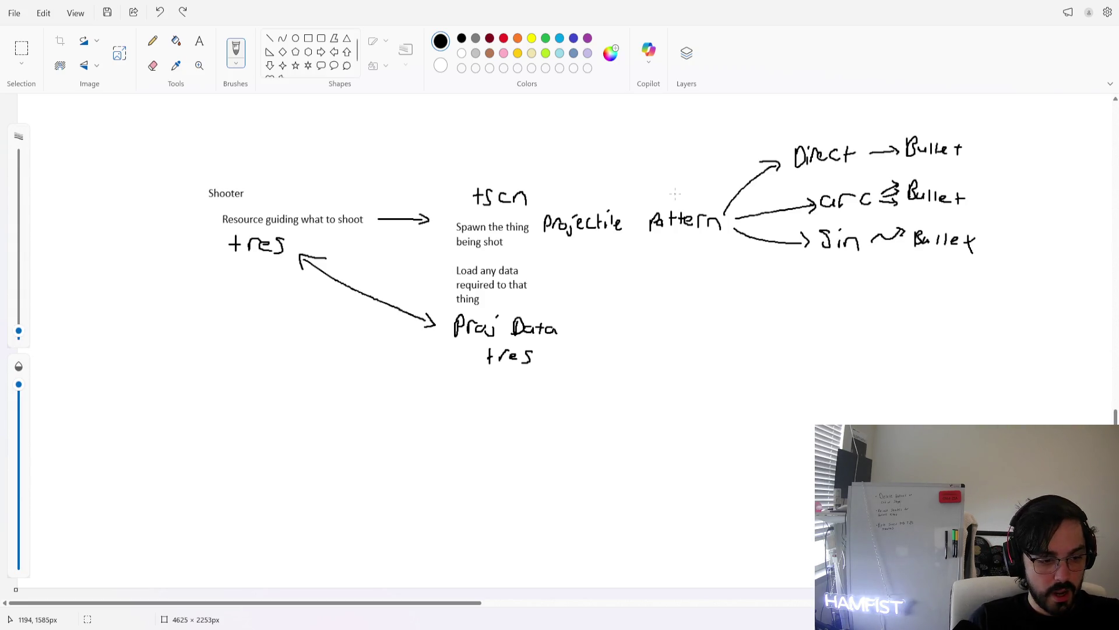
key("alt+Tab")
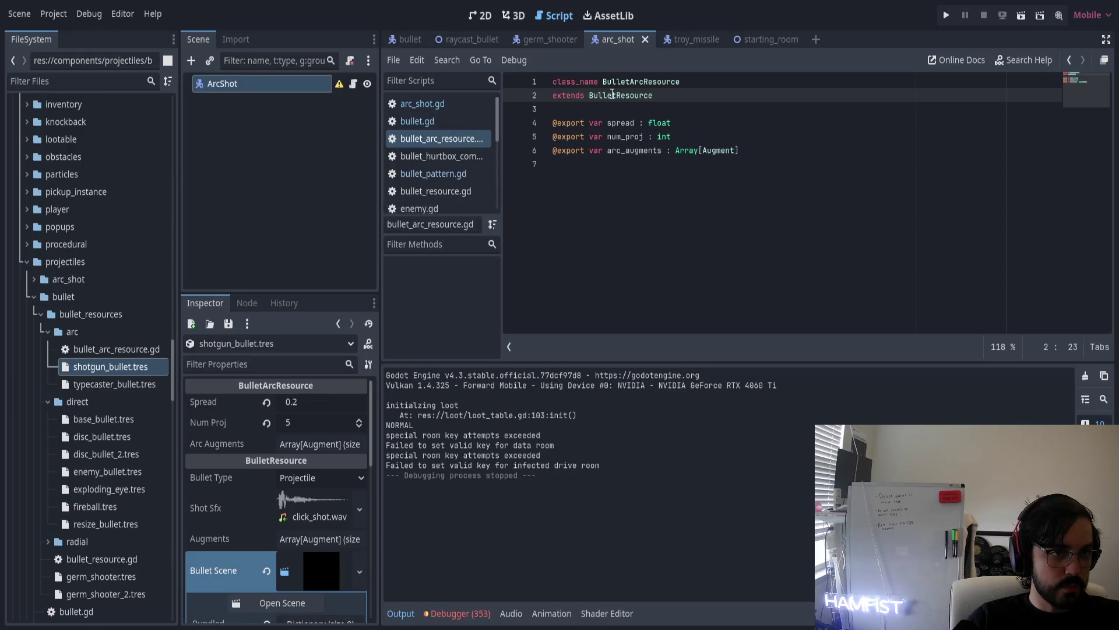
left_click(443, 121)
left_click(439, 175)
scroll(615, 122, "up", 10)
left_click_drag(608, 82, 779, 80)
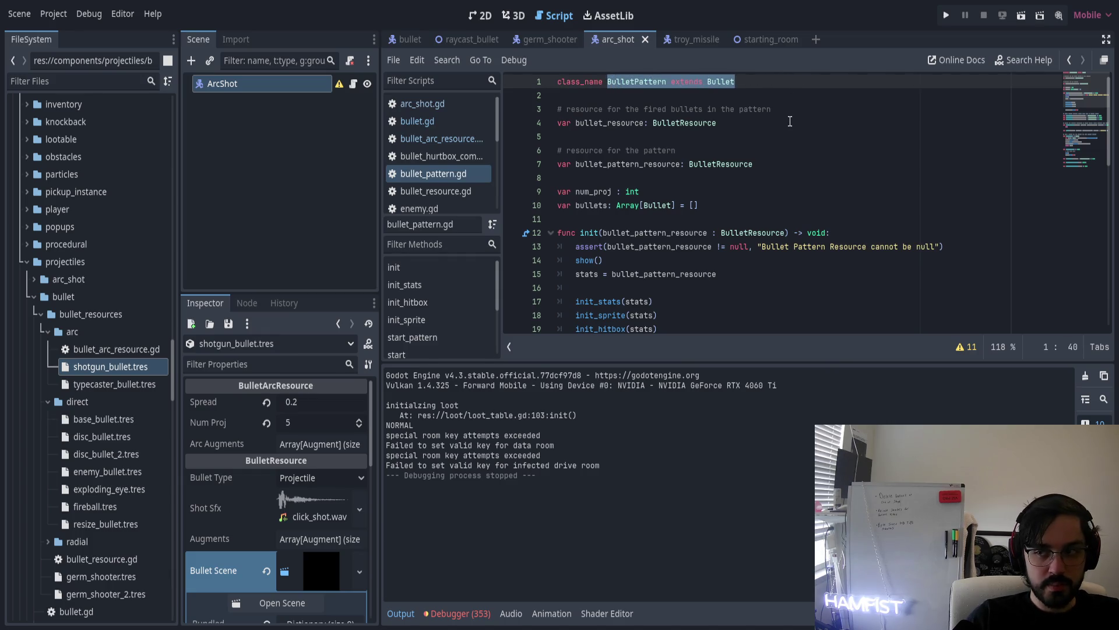
key("alt+Tab")
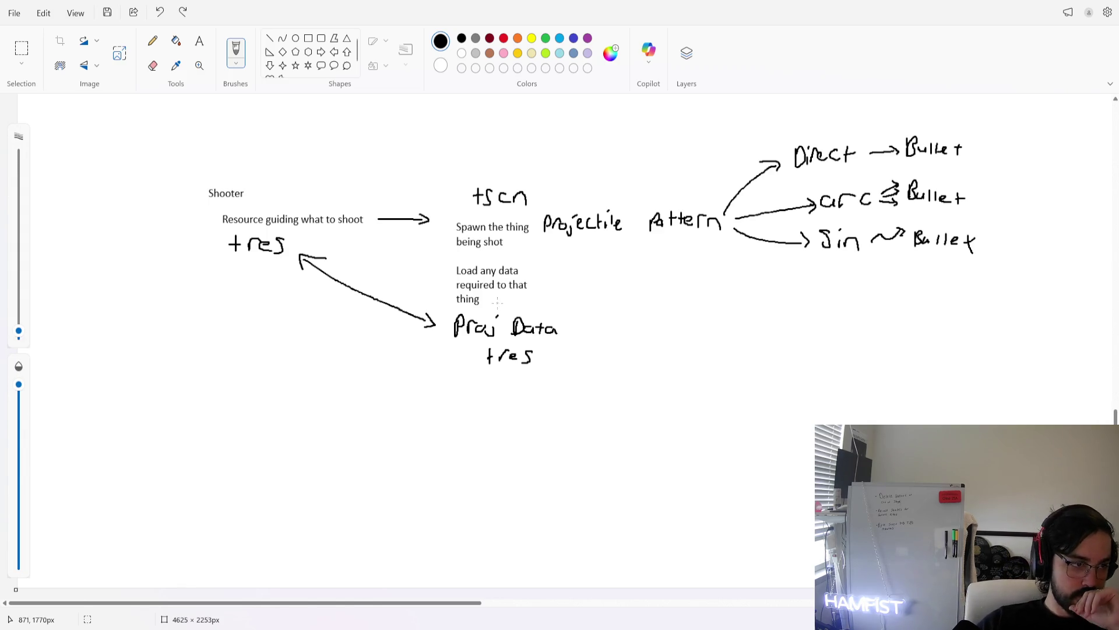
left_click(438, 263)
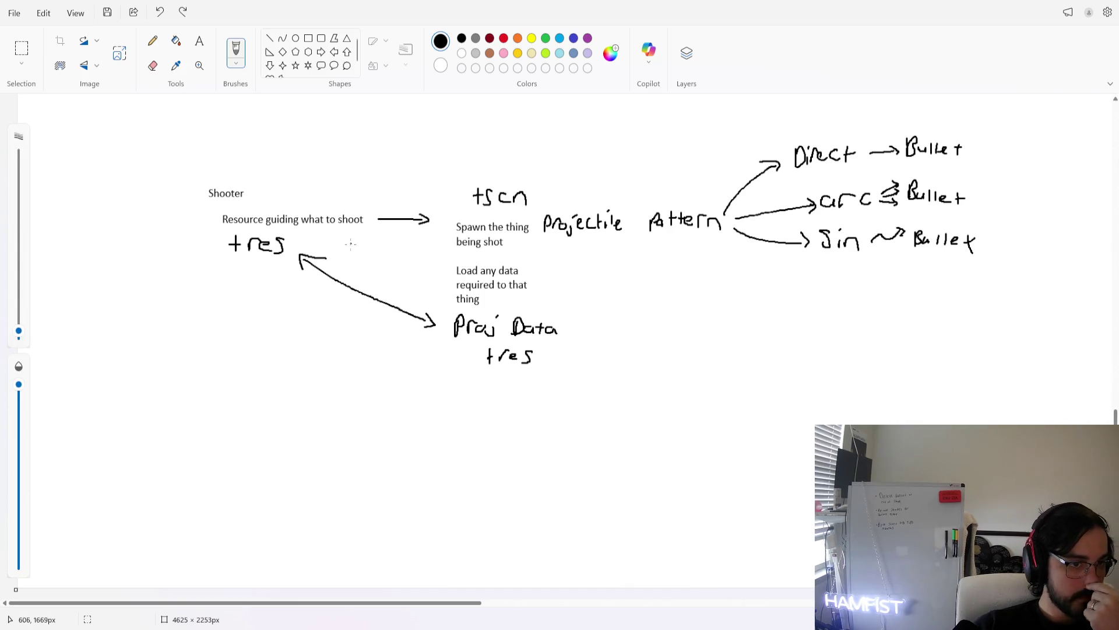
left_click(450, 339)
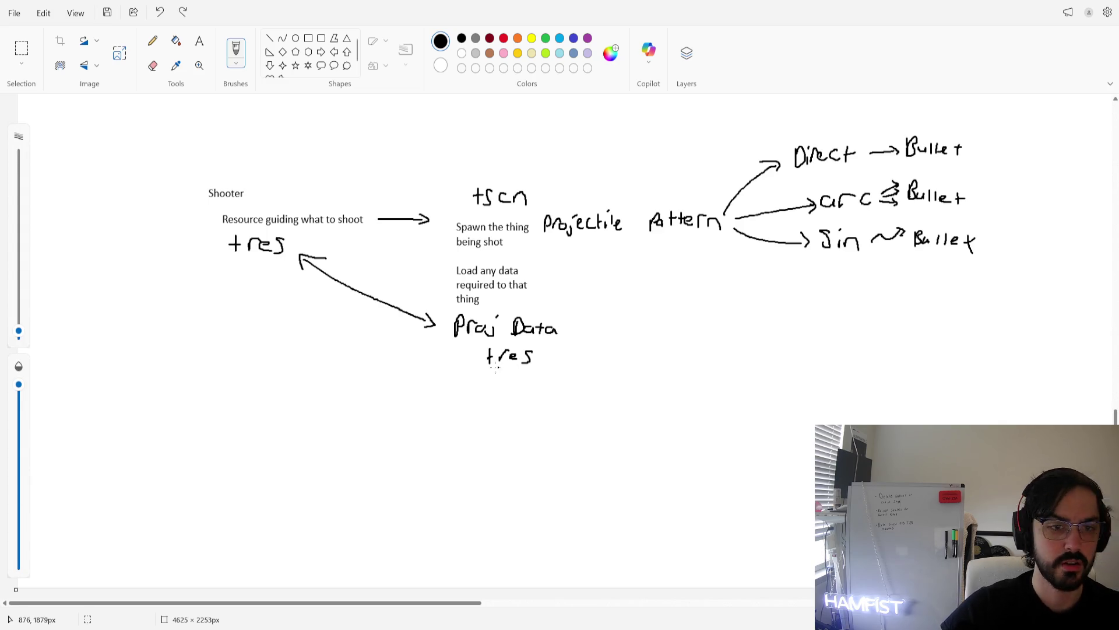
Delete the old PP/BP ellipse sketch from the canvas
scroll(457, 371, "up", 5)
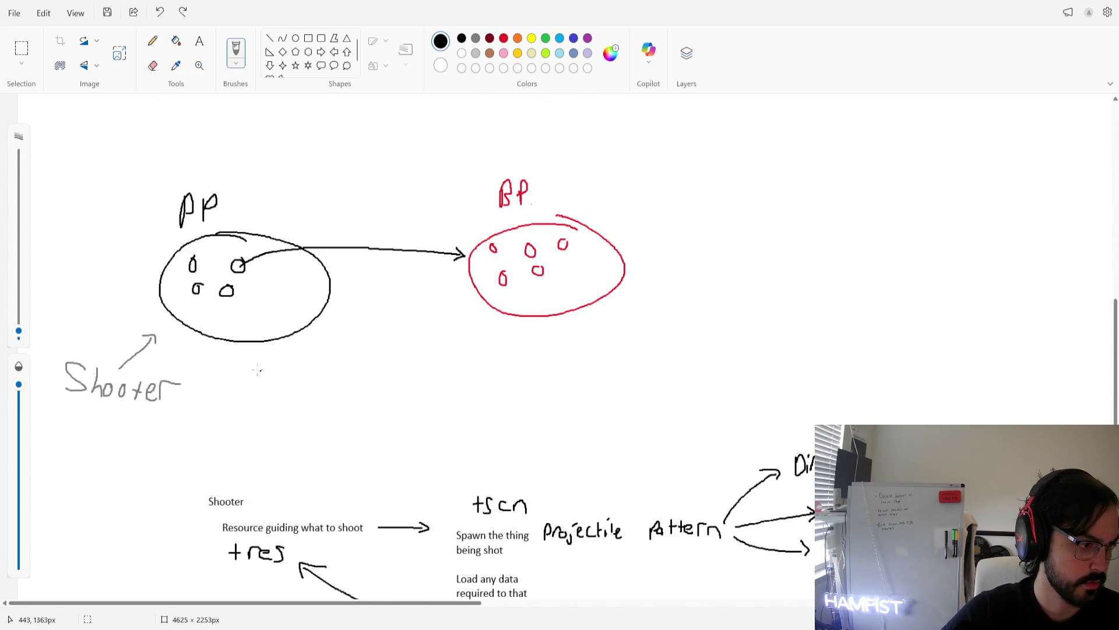
left_click(22, 48)
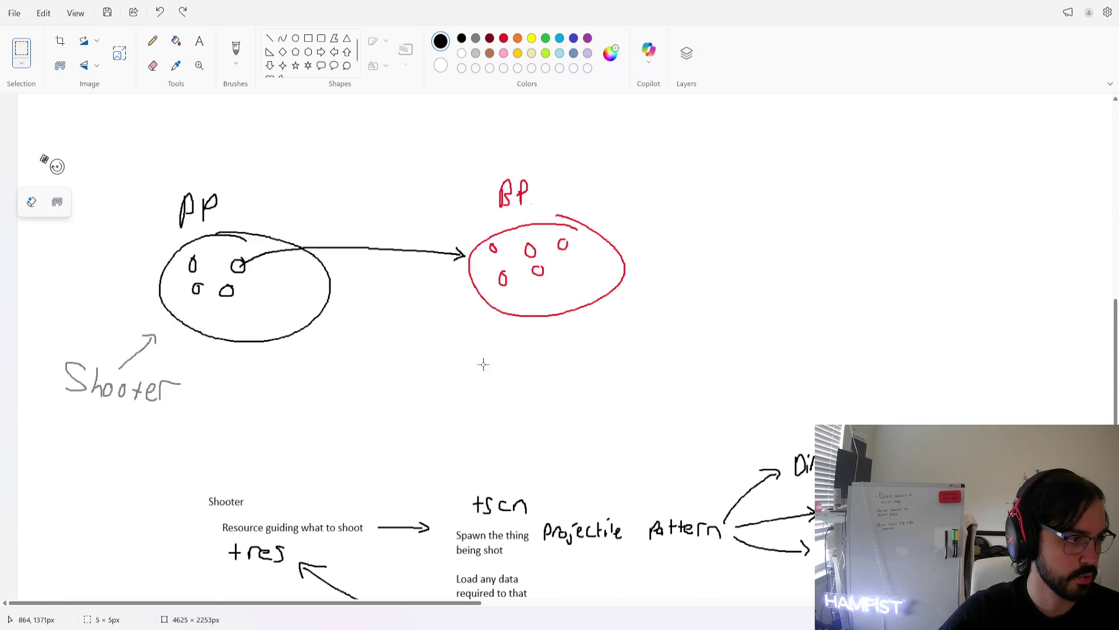
mouse_move(28, 142)
left_mouse_down()
mouse_move(402, 358)
mouse_move(698, 415)
left_mouse_up()
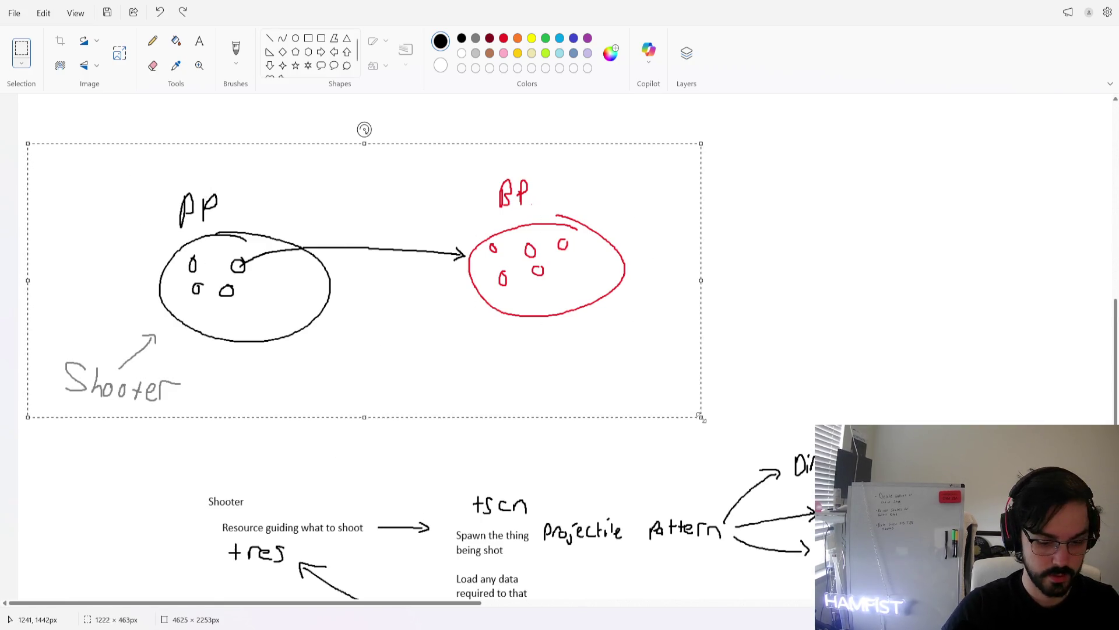
key("Delete")
Delete the Static/Dynamic Pattern drawing, leaving only the shooter diagram
scroll(438, 300, "up", 10)
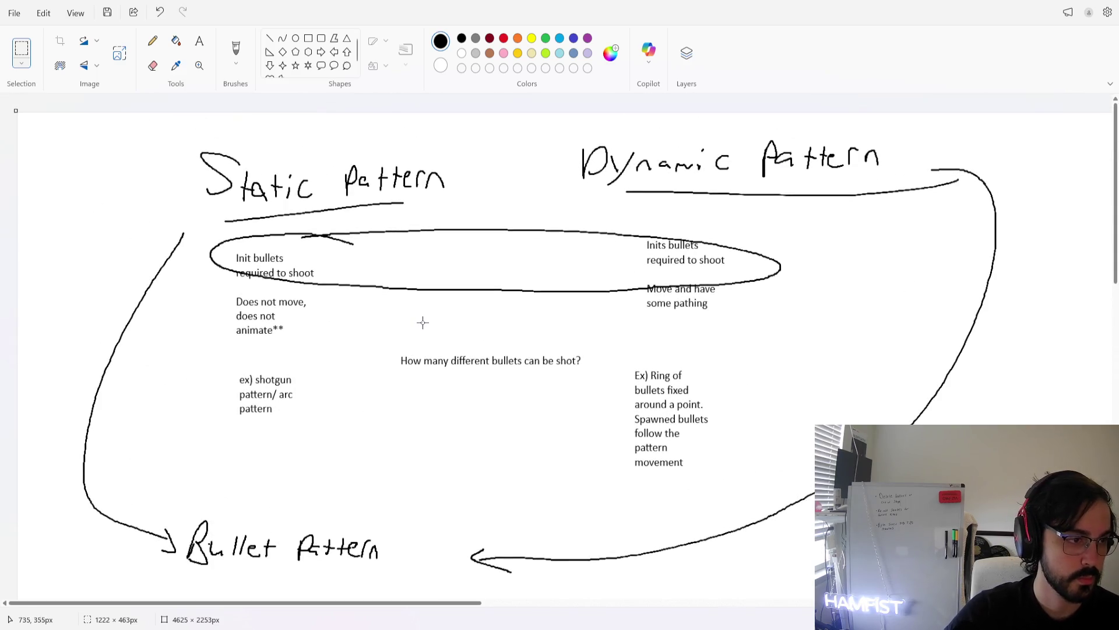
scroll(750, 422, "down", 3)
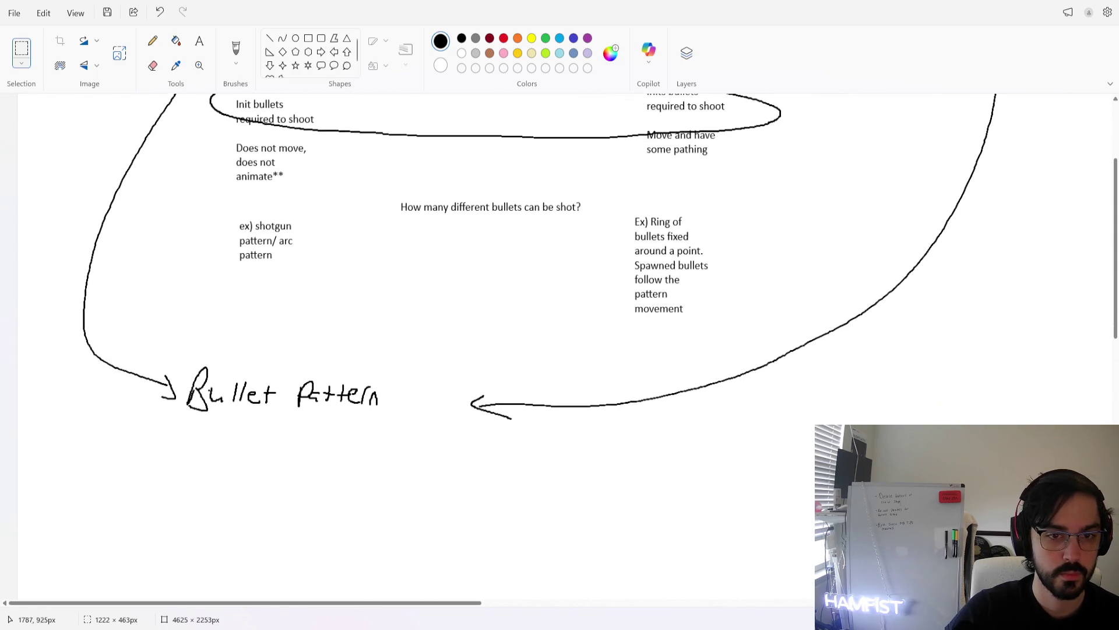
mouse_move(1047, 492)
left_mouse_down()
mouse_move(607, 157)
mouse_move(181, 112)
mouse_move(44, 112)
left_mouse_up()
key("Delete")
scroll(367, 233, "down", 14)
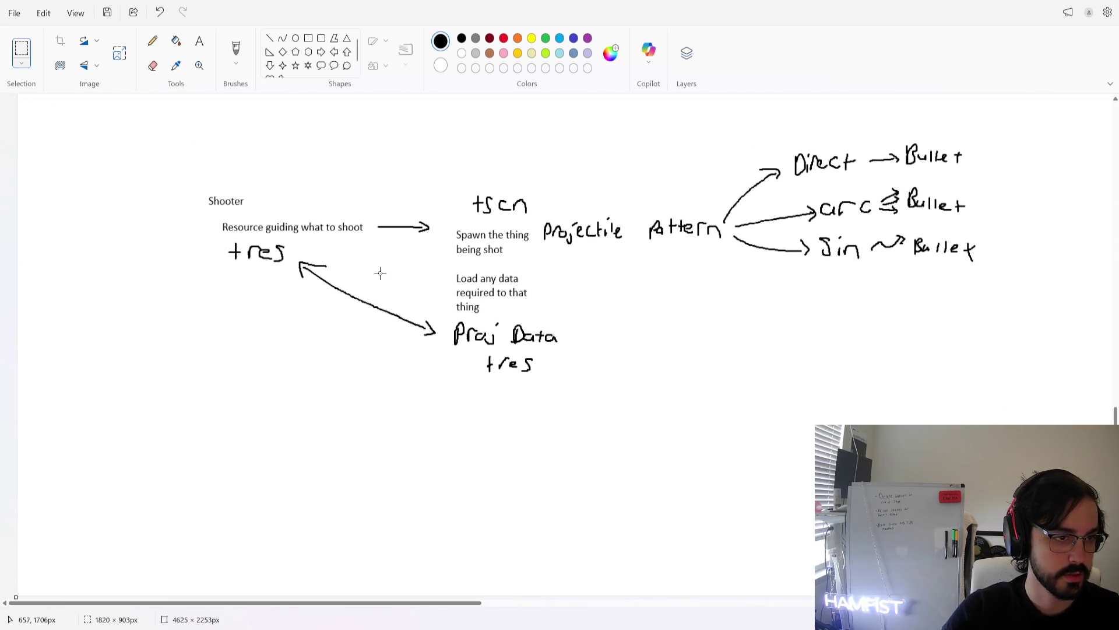
scroll(360, 283, "up", 2)
left_click(237, 51)
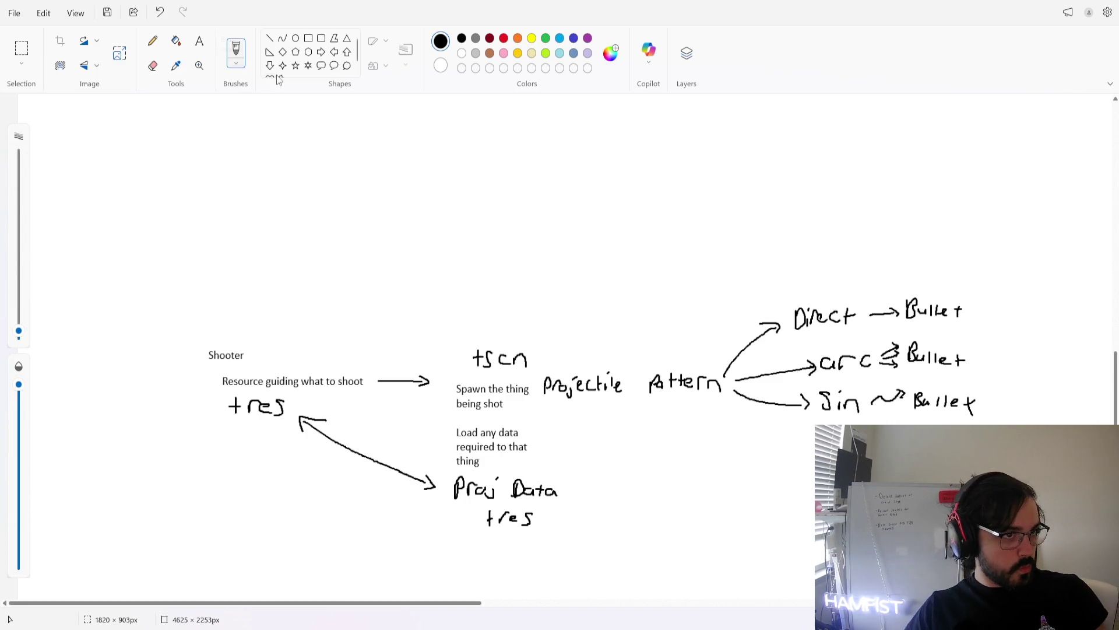
left_click(200, 40)
left_click(168, 153)
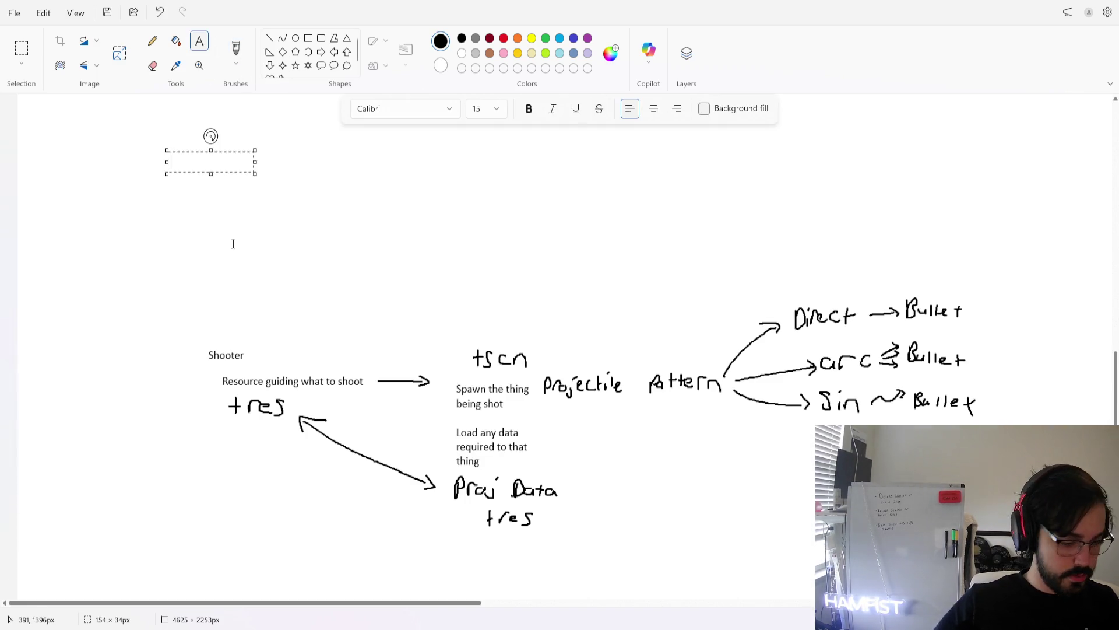
type("Shooter")
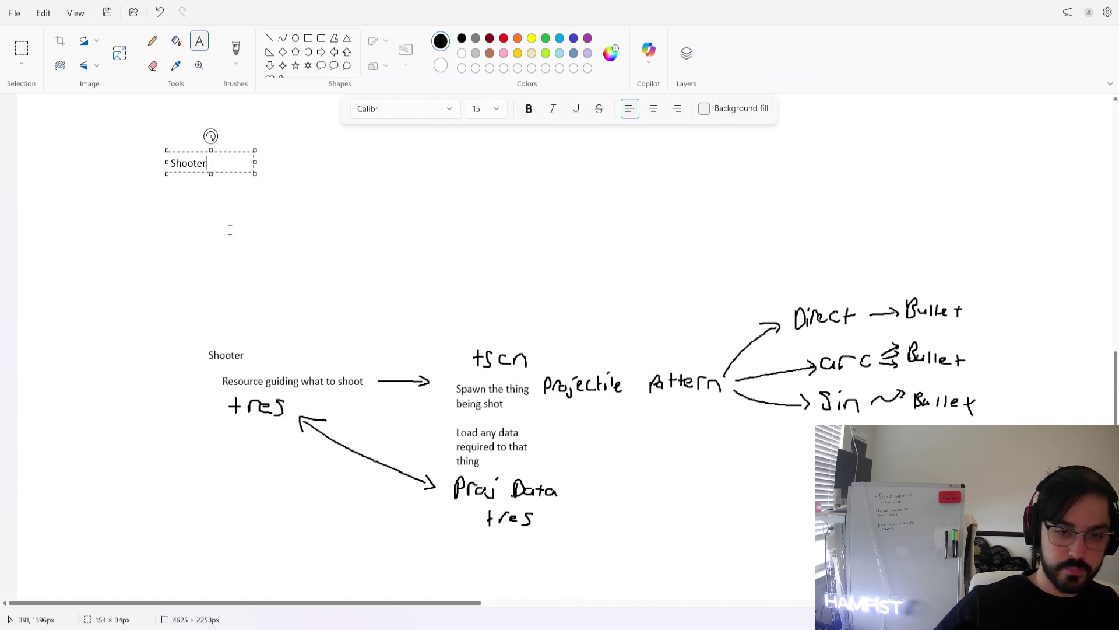
left_click(230, 228)
left_click(22, 50)
mouse_move(104, 130)
left_mouse_down()
mouse_move(250, 187)
mouse_move(159, 172)
left_mouse_up()
left_click(236, 49)
left_click_drag(170, 107, 182, 315)
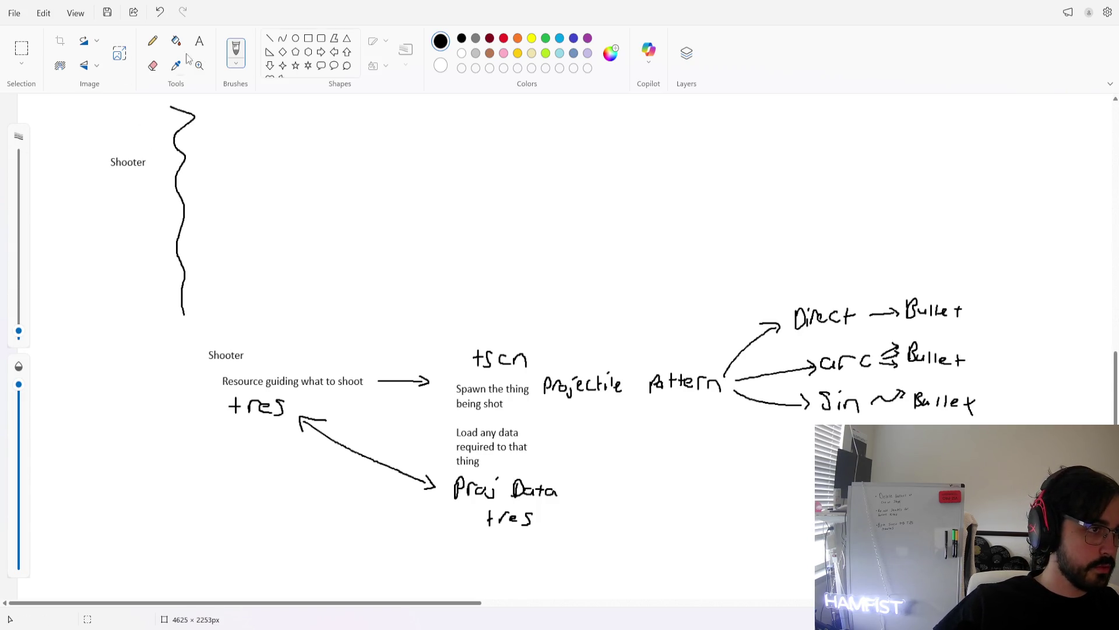
Draw an arrow from Shooter to the wavy line and ring the resource note and tres with an oval
left_click_drag(153, 162, 190, 168)
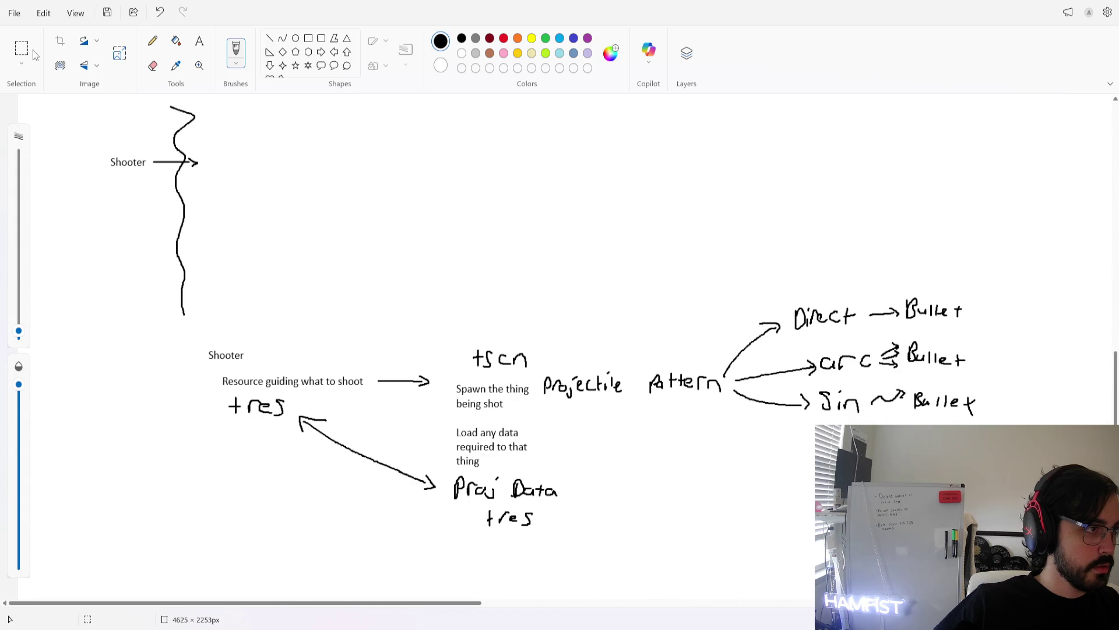
left_click(298, 41)
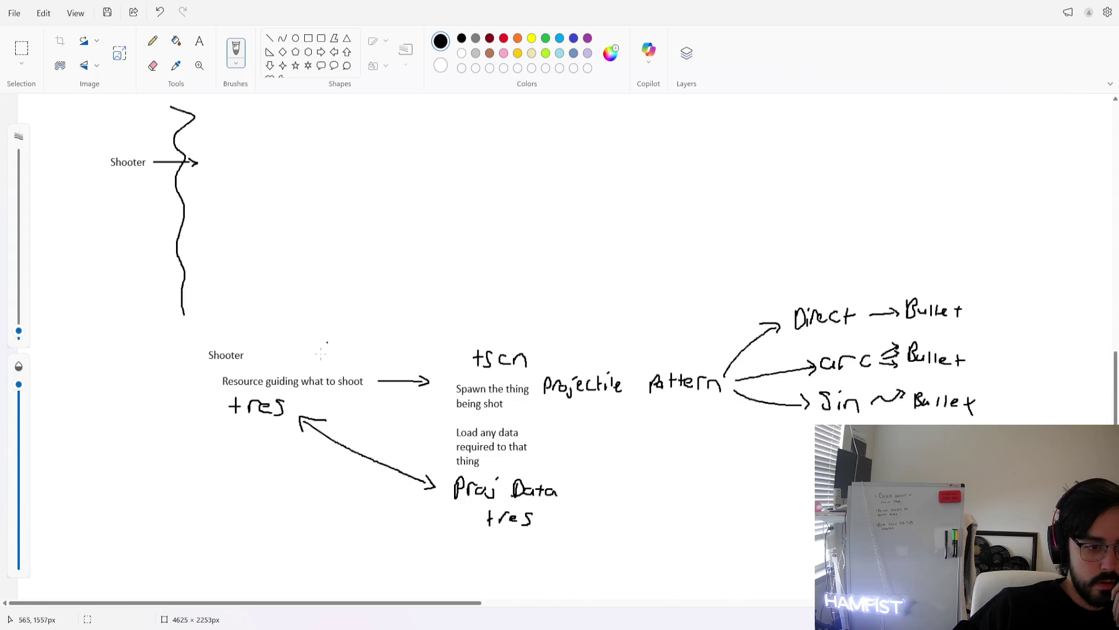
mouse_move(302, 371)
left_mouse_down()
mouse_move(260, 437)
mouse_move(268, 361)
mouse_move(251, 367)
left_mouse_up()
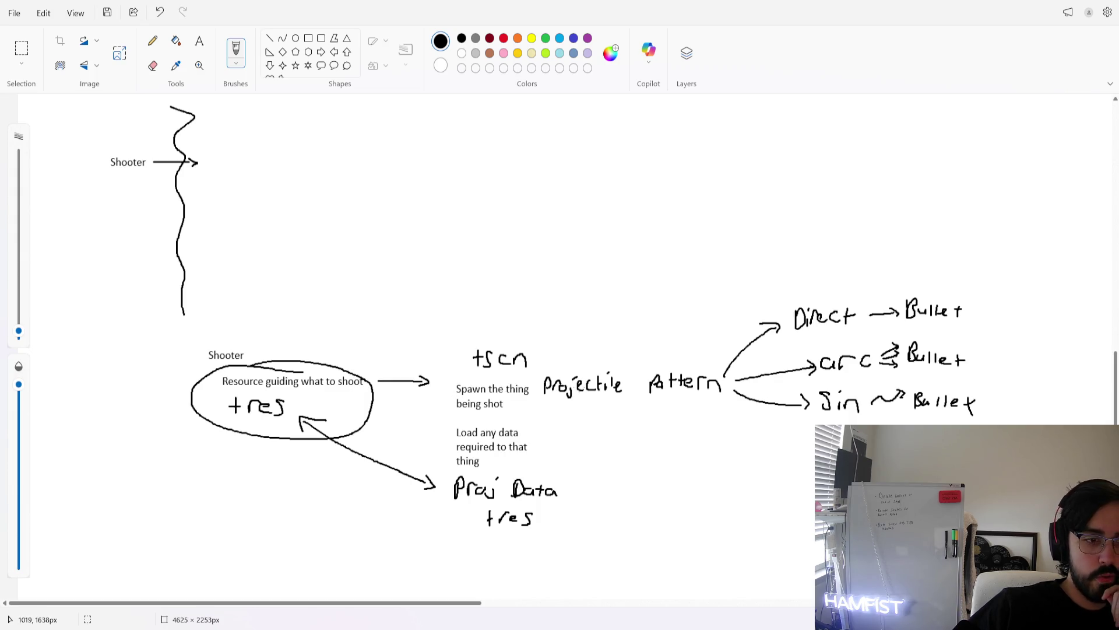
Circle the tscn Projectile Pattern and Proj Data tres groups, then cross out Proj Data
mouse_move(635, 353)
left_mouse_down()
mouse_move(555, 335)
mouse_move(703, 415)
mouse_move(524, 350)
left_mouse_up()
mouse_move(543, 429)
left_mouse_down()
mouse_move(449, 423)
mouse_move(559, 436)
mouse_move(466, 413)
left_mouse_up()
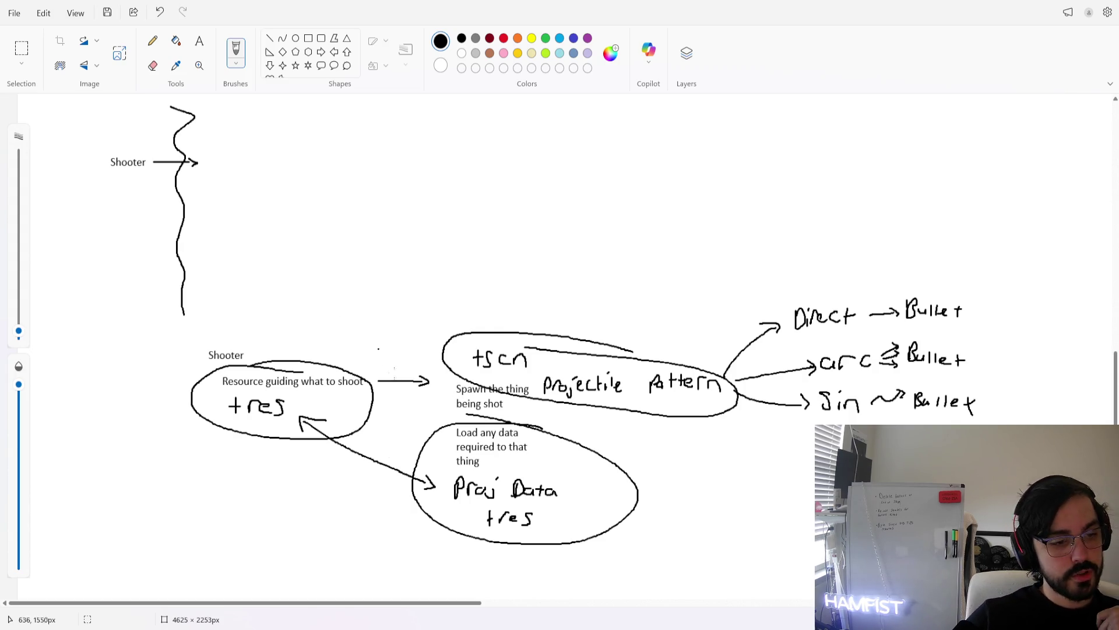
mouse_move(415, 432)
left_mouse_down()
mouse_move(556, 444)
mouse_move(470, 515)
left_mouse_up()
Strike through the Proj Data tres label and draw an arrow from the shooter .tres to Spawn
left_click_drag(567, 529, 696, 538)
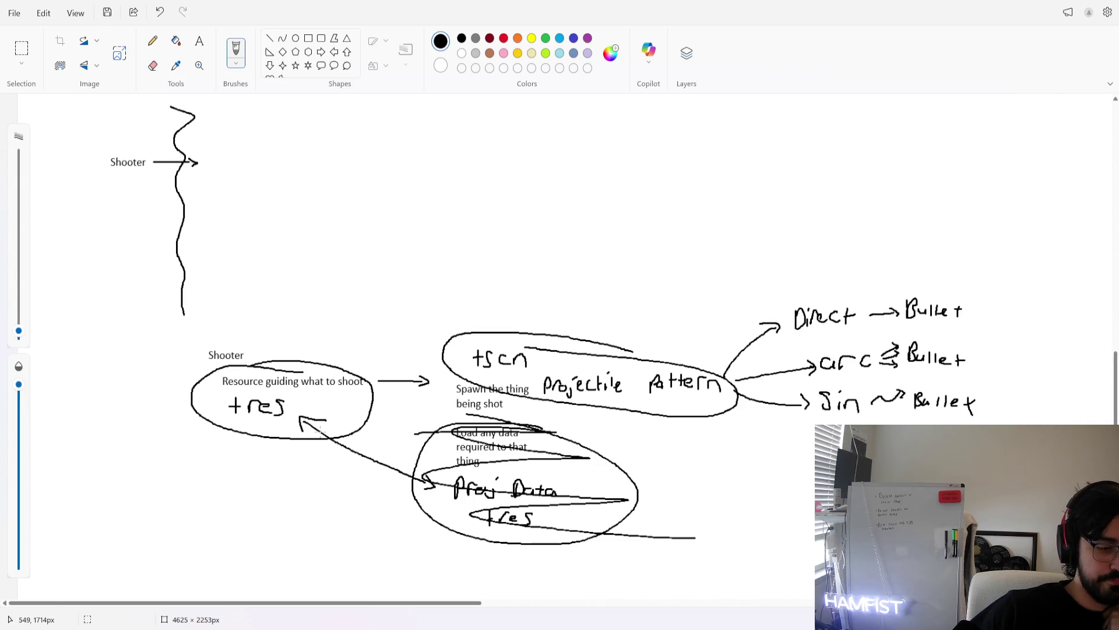
mouse_move(358, 406)
left_mouse_down()
mouse_move(447, 388)
mouse_move(439, 402)
left_mouse_up()
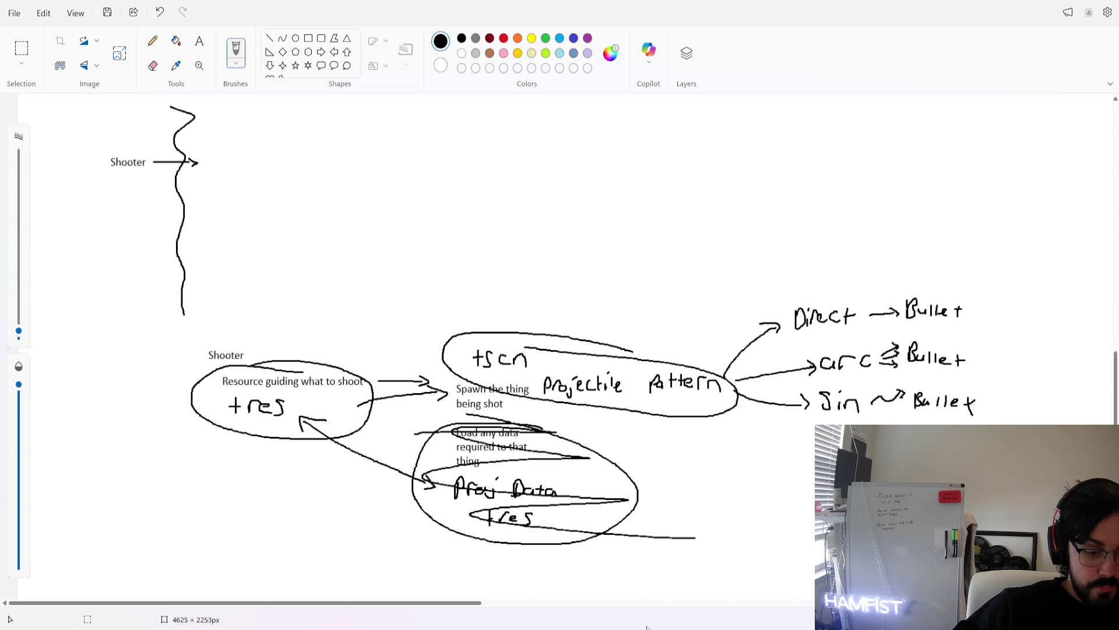
key("alt+Tab")
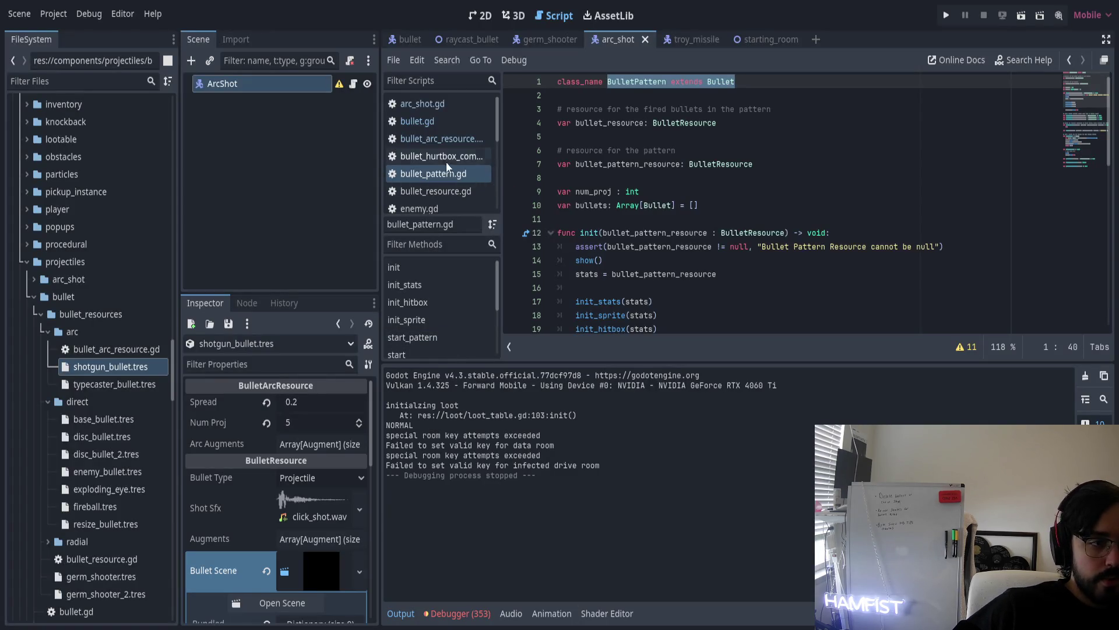
Open bullet_resource.gd and scroll through get_bullet_scene and the bullet pooling functions
left_click(436, 123)
scroll(623, 217, "up", 3)
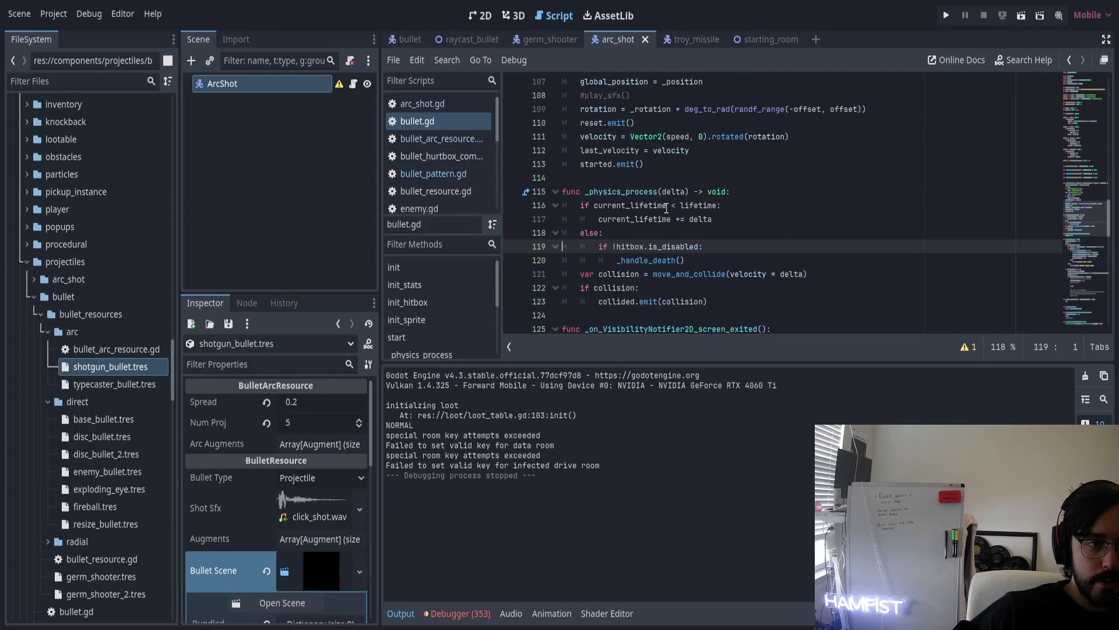
key("Down")
key("Down")
key("Down")
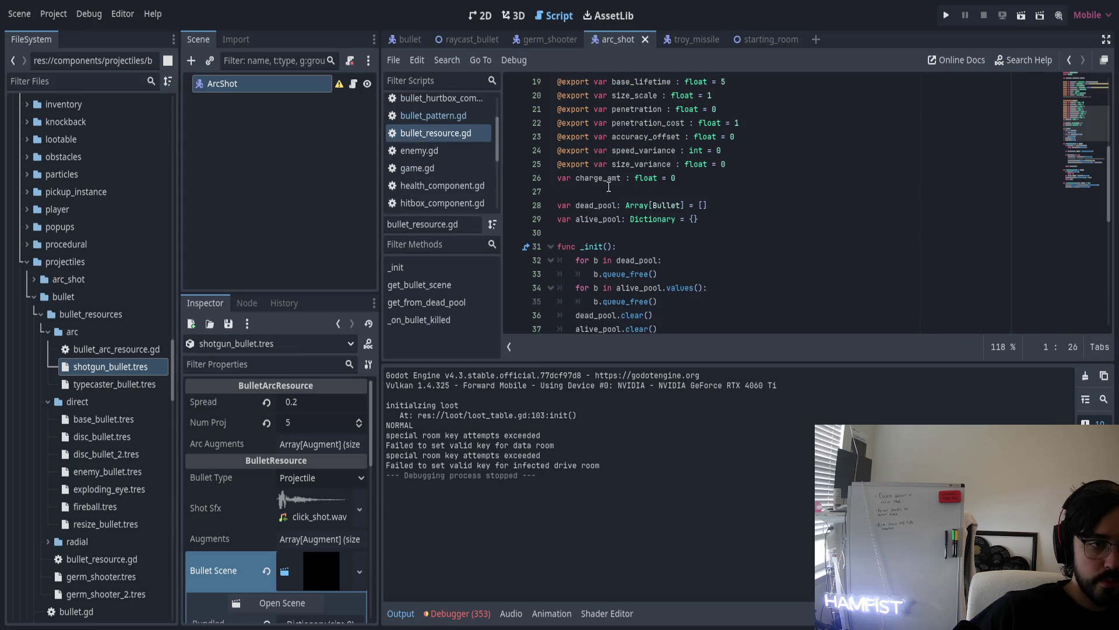
scroll(623, 201, "down", 4)
scroll(623, 175, "up", 1)
double_click(584, 110)
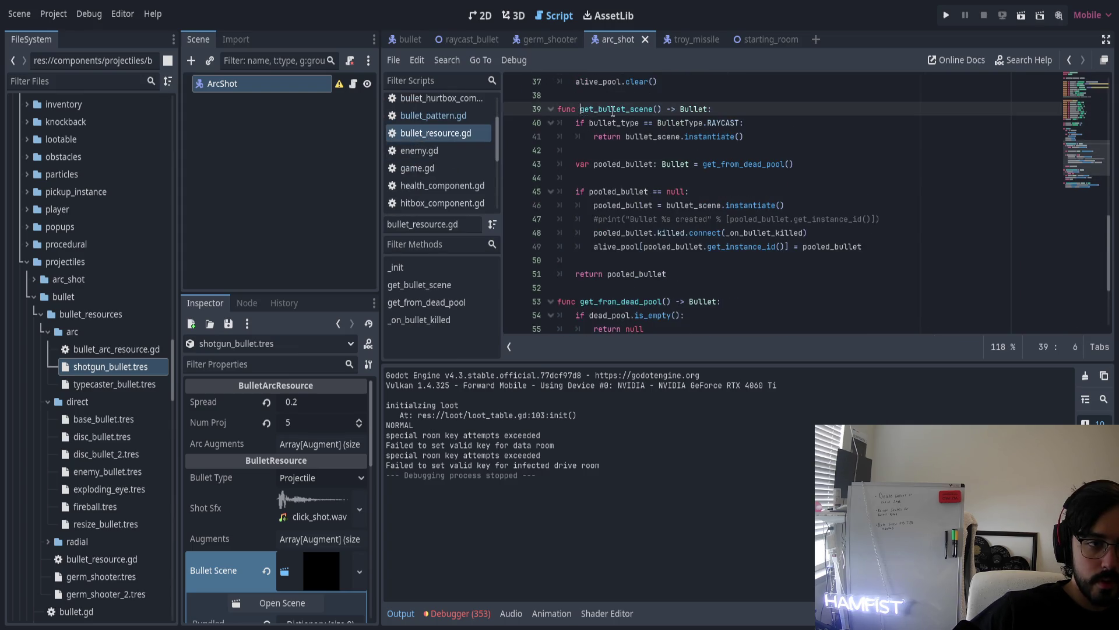
scroll(675, 159, "up", 10)
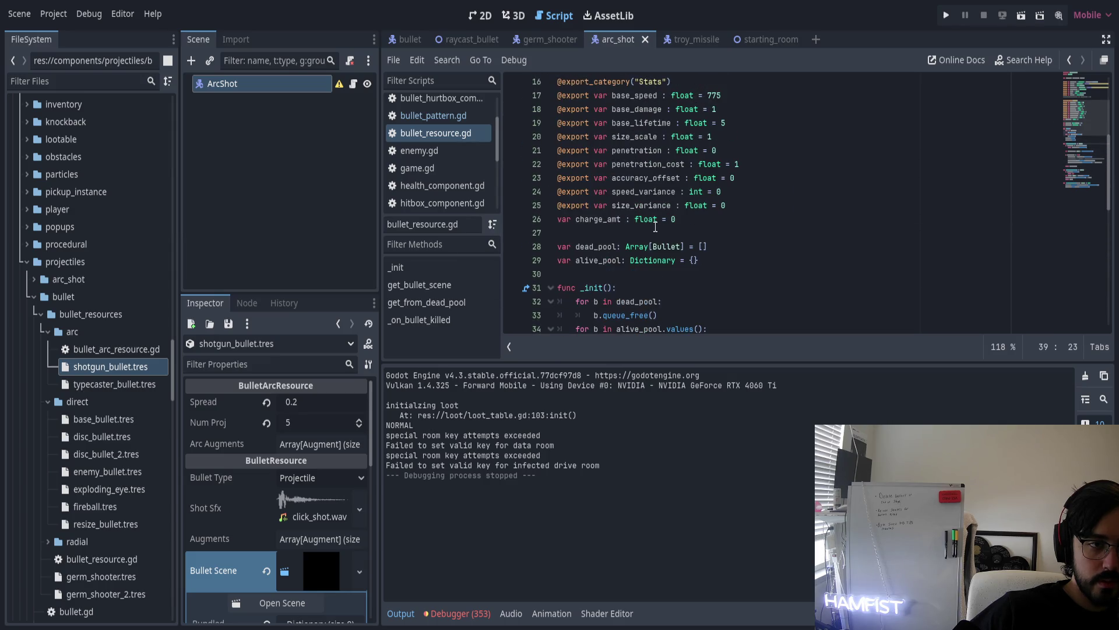
scroll(655, 228, "up", 3)
scroll(655, 227, "down", 10)
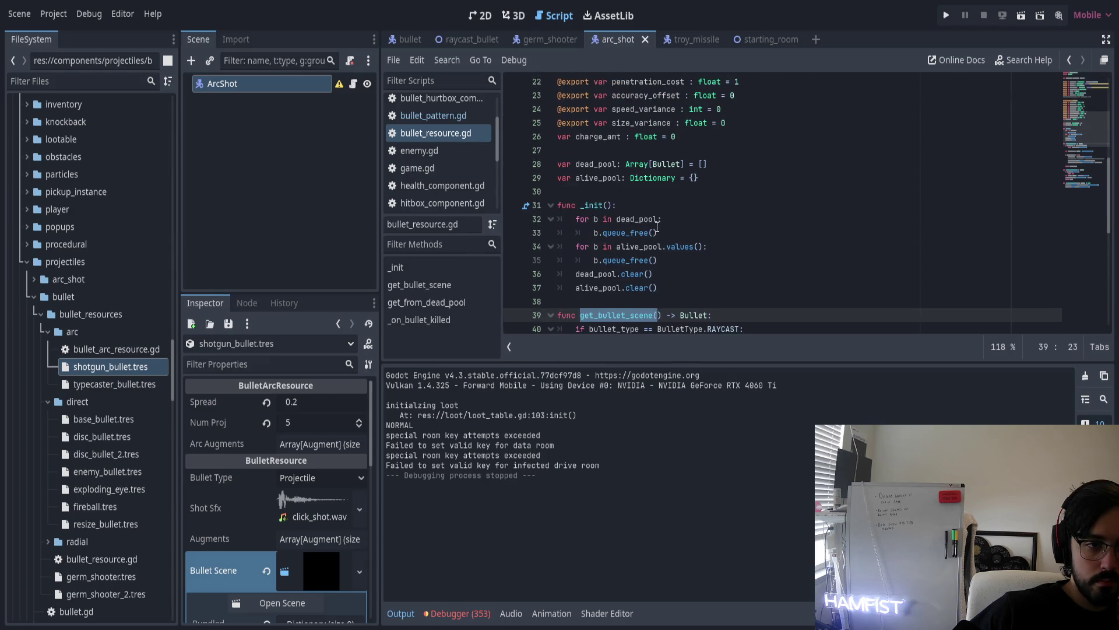
scroll(658, 233, "down", 1)
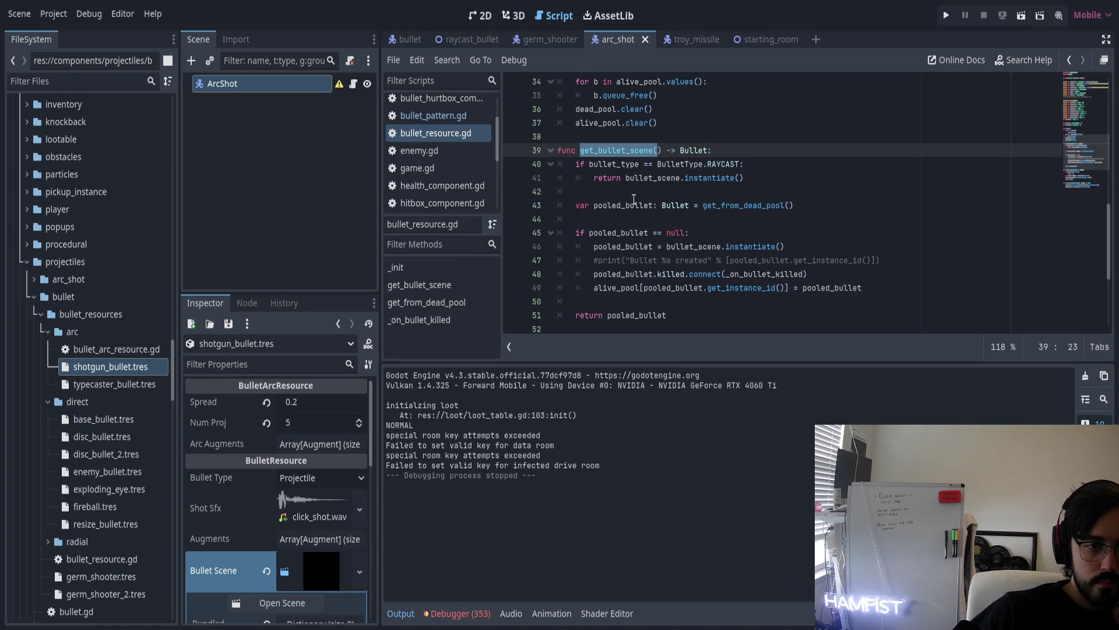
scroll(659, 231, "down", 4)
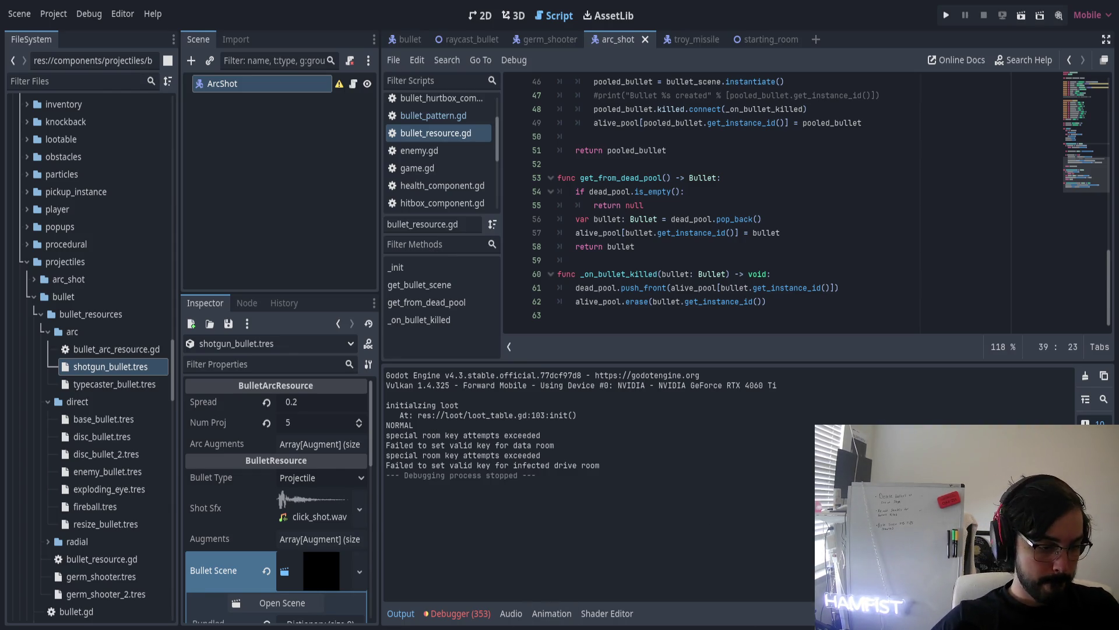
Switch from Godot to the Notepad++ notes window
key("super")
type("no")
key("Escape")
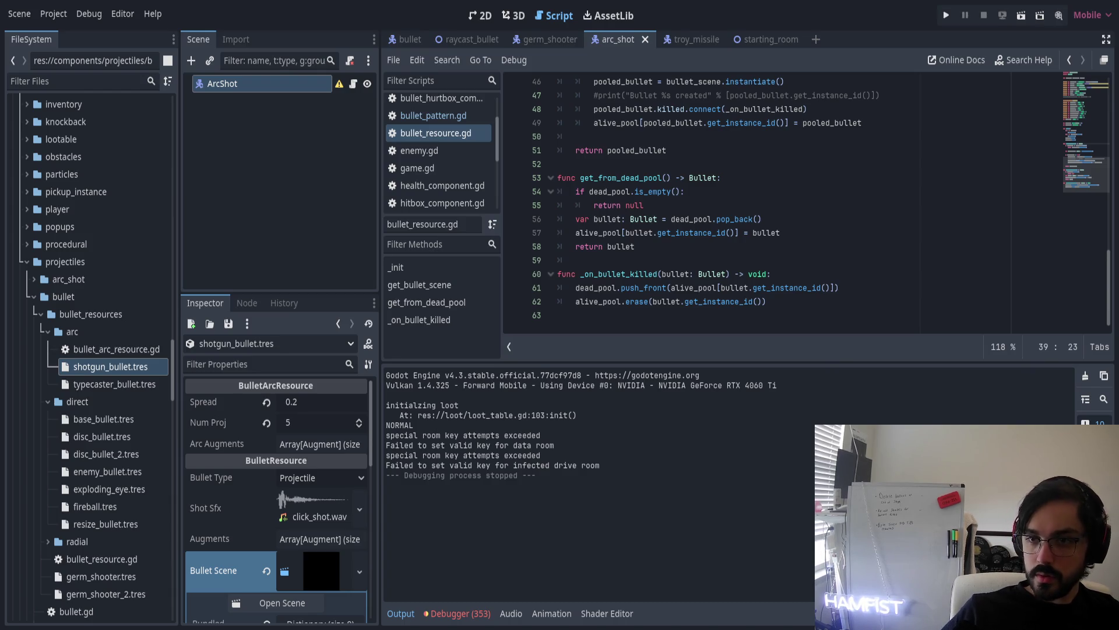
key("alt+Tab")
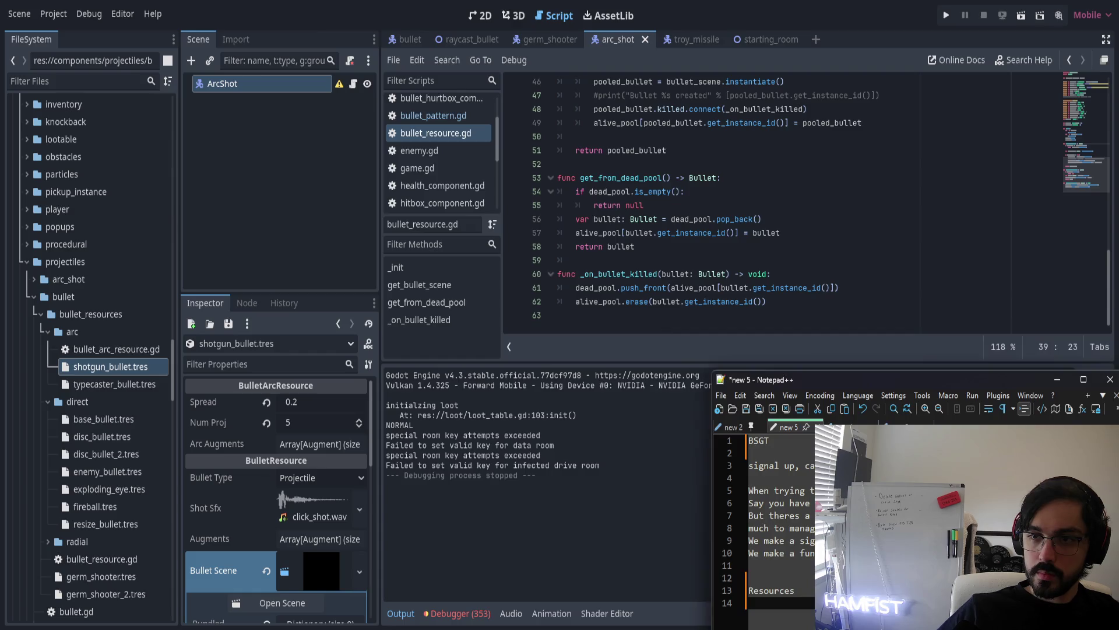
Under the Resources heading, type 'Resources in Godot are a way to package'
scroll(158, 222, "down", 3)
scroll(160, 213, "down", 3)
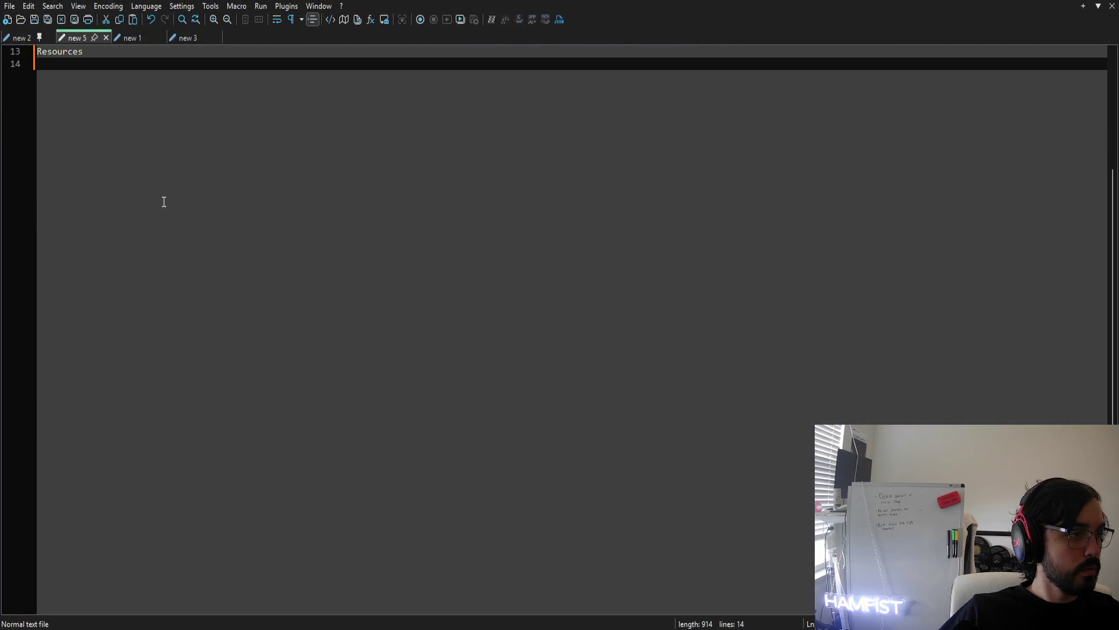
scroll(223, 209, "up", 3)
scroll(254, 225, "up", 3)
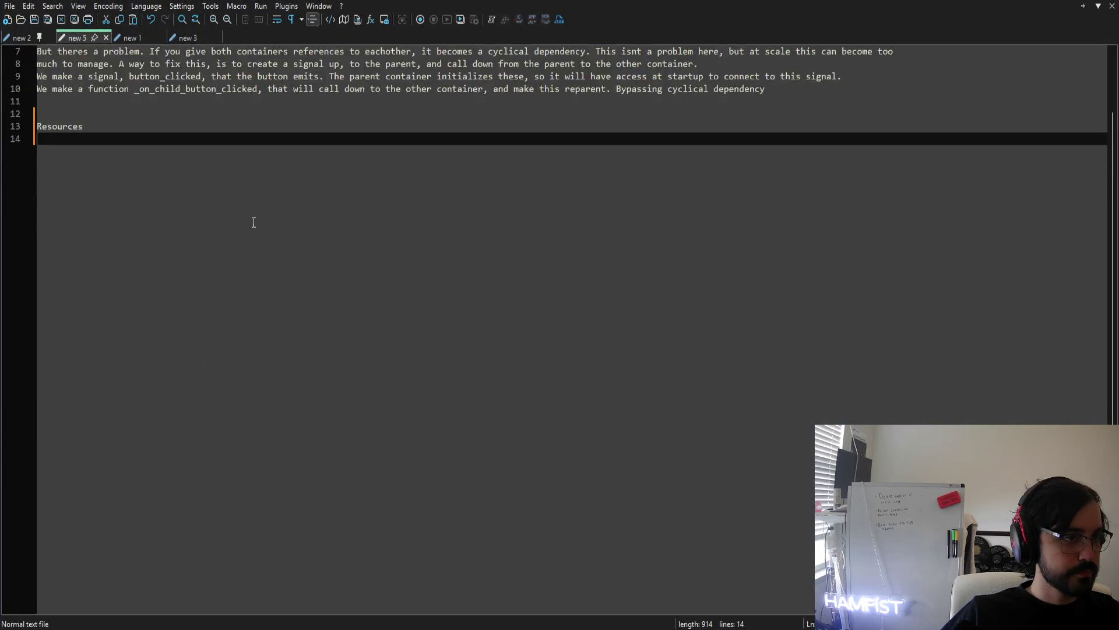
scroll(259, 240, "down", 1)
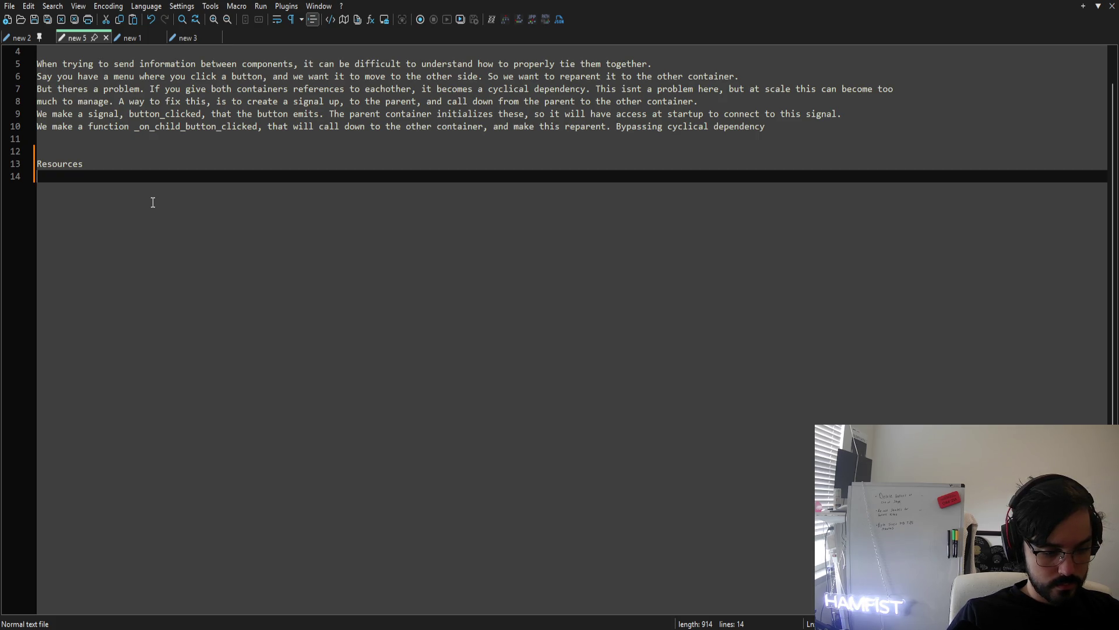
type("Resources")
key("ctrl+z")
type("Reso")
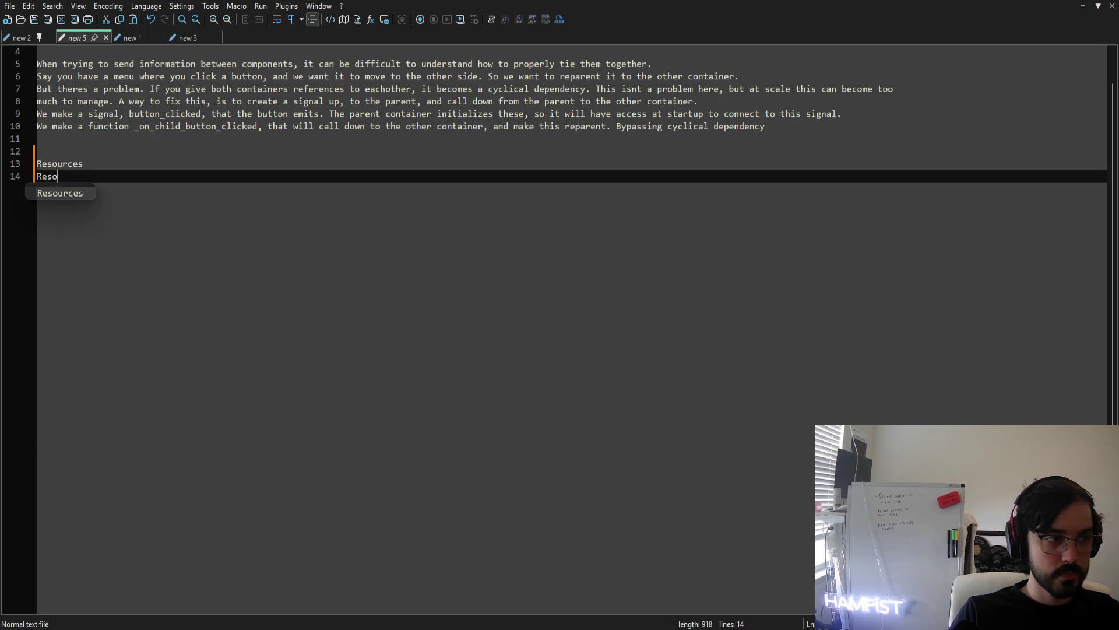
type("urces in Godot are databa")
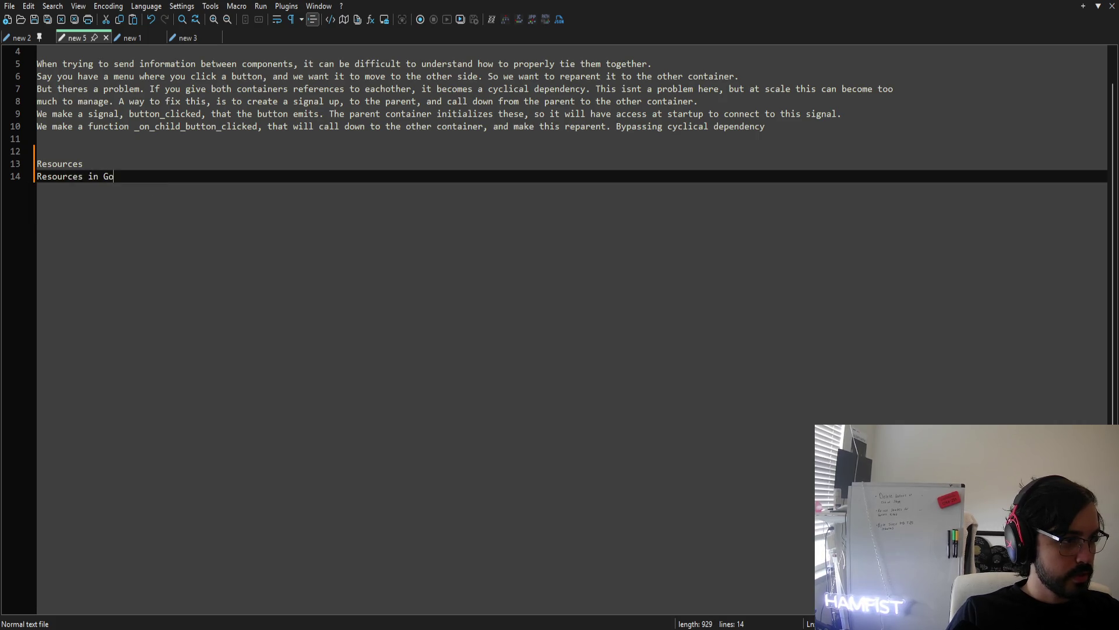
key("BackSpace")
key("BackSpace")
key("BackSpace")
type("a way to pacakage")
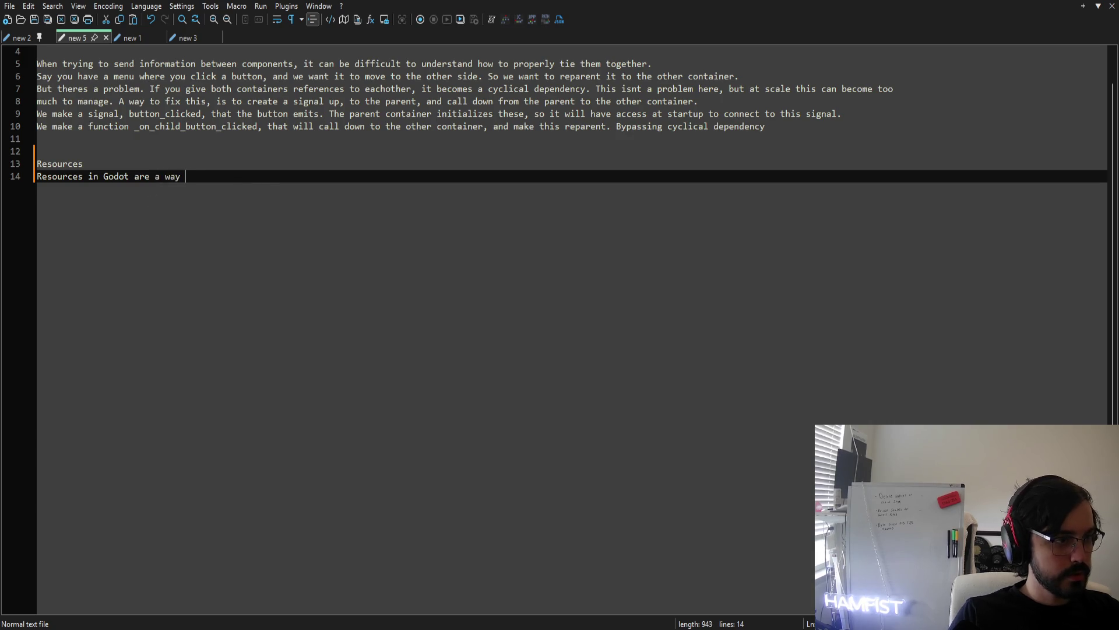
key("ctrl+BackSpace")
type("package")
Finish the sentence with 'data and functions in an efficient way.'
key("BackSpace")
type("e d")
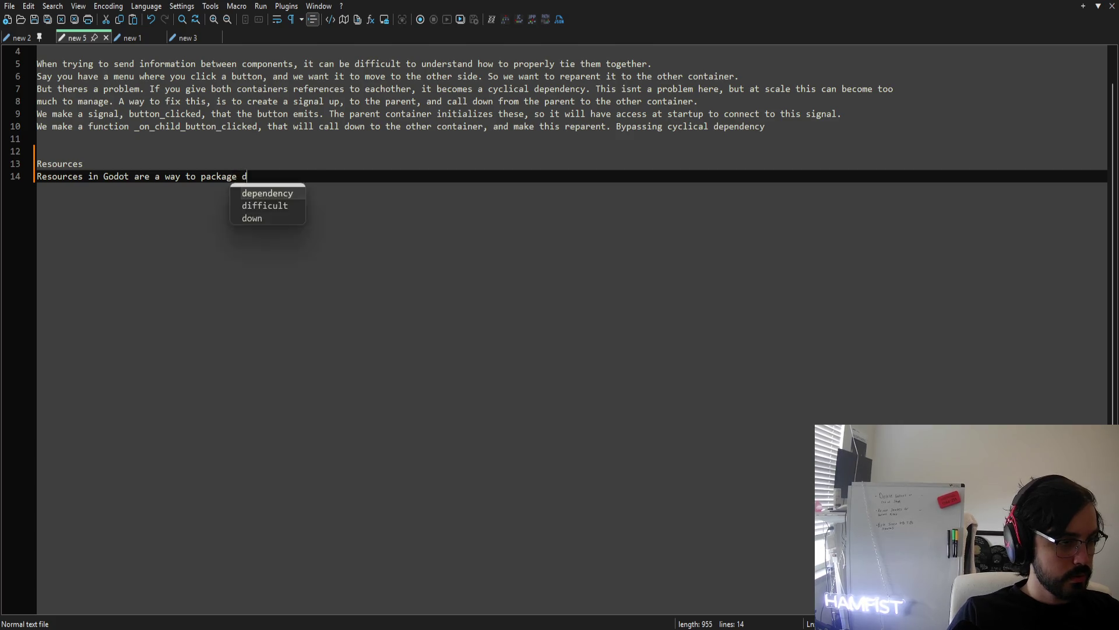
type("ata and ")
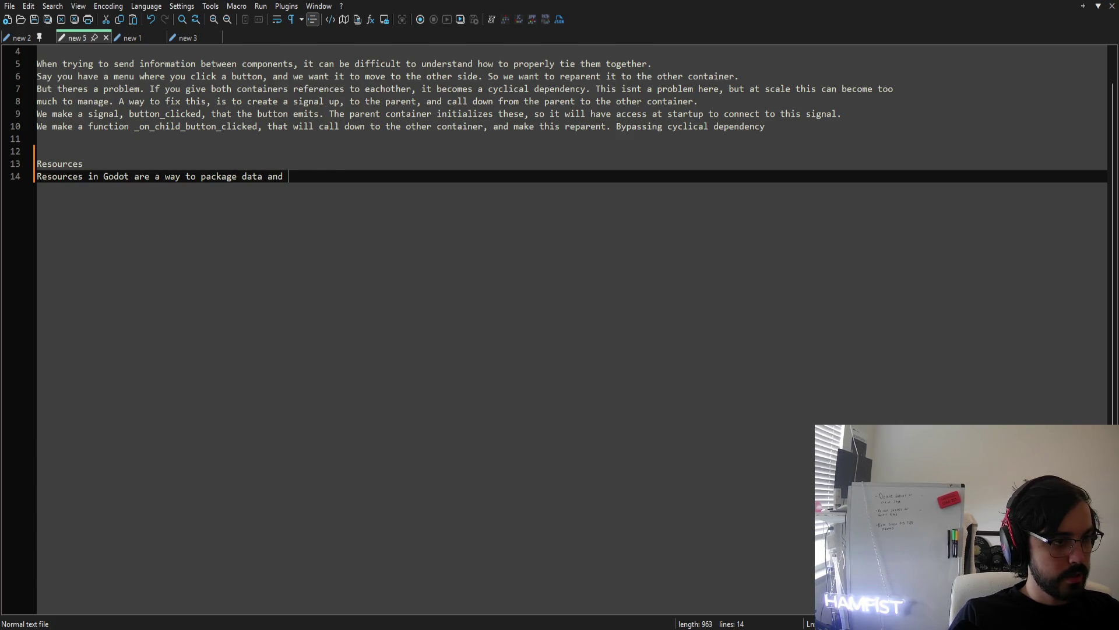
type("functions")
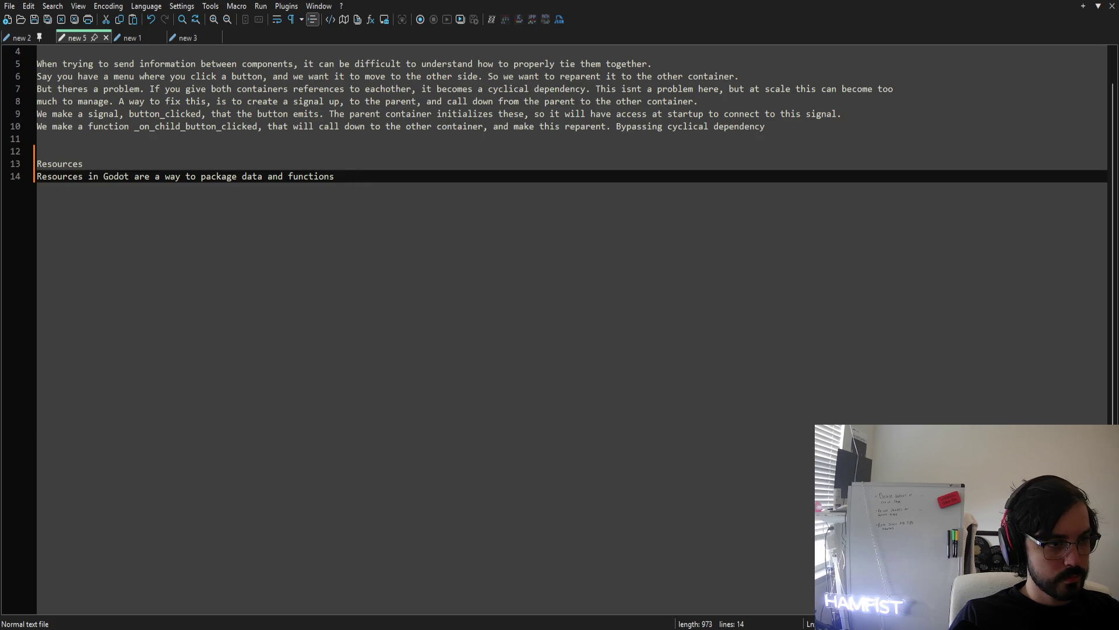
type("with little t")
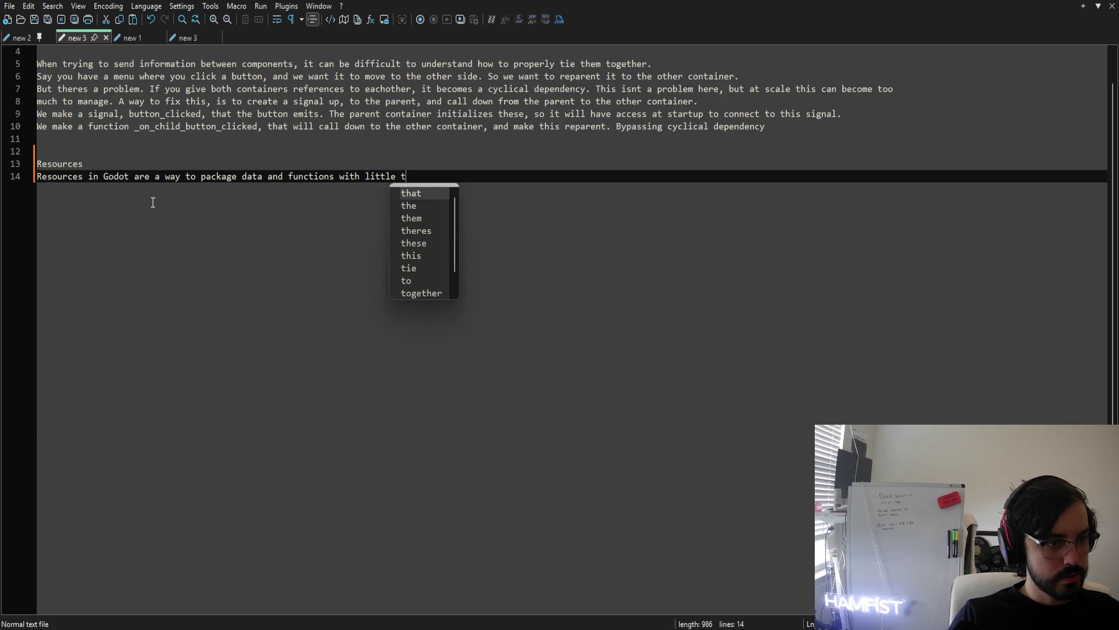
key("BackSpace")
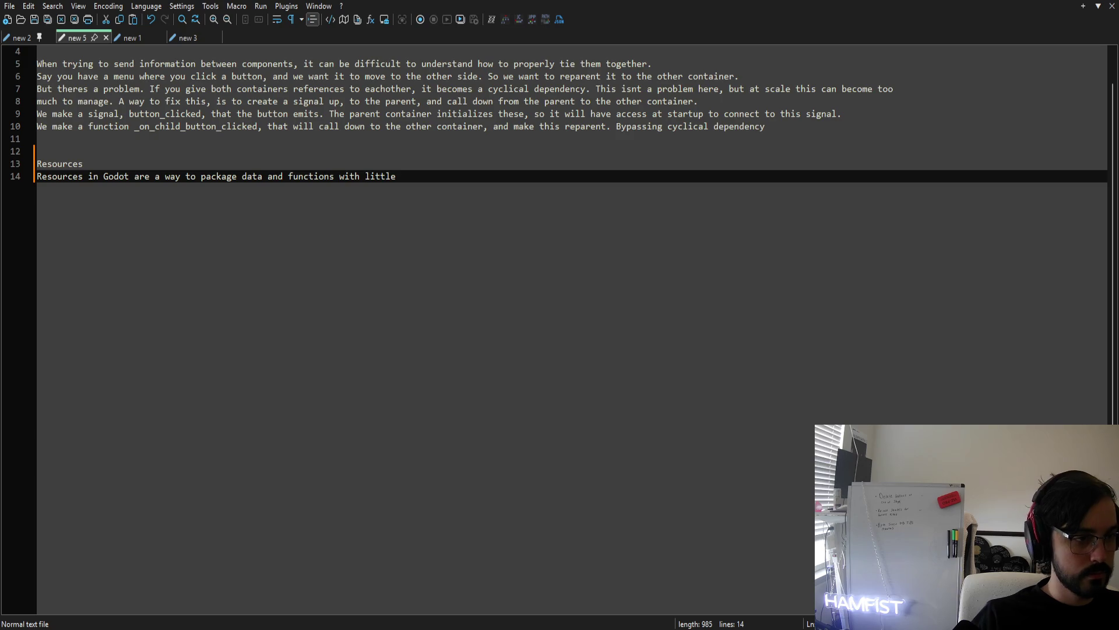
type("mo")
key("BackSpace")
key("BackSpace")
key("BackSpace")
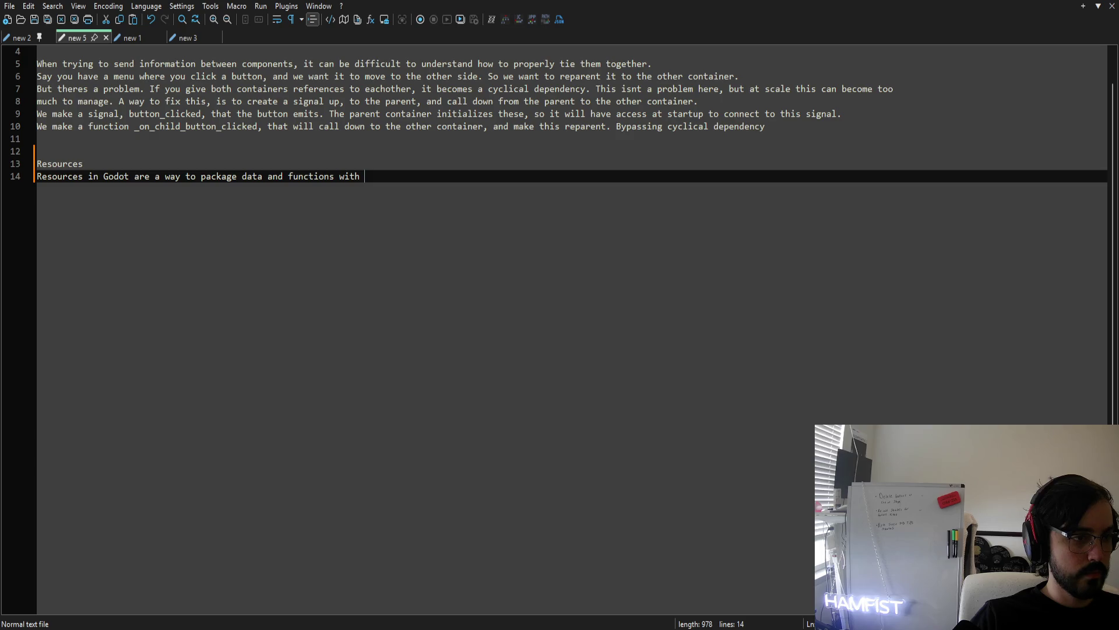
key("BackSpace")
key("BackSpace")
key("BackSpace")
type("in")
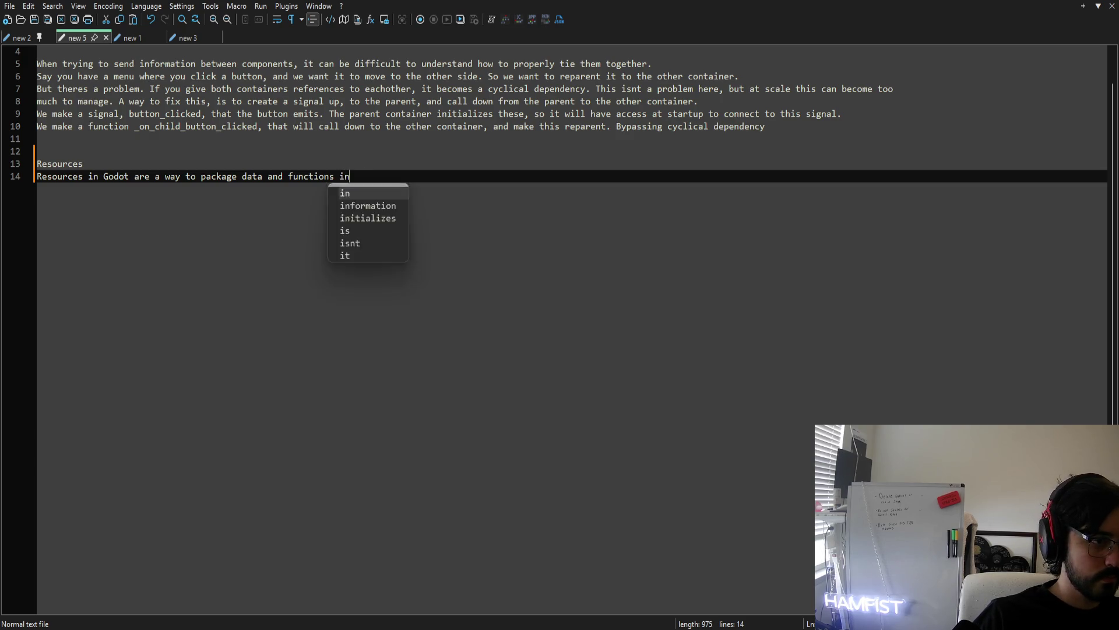
type(" an effi")
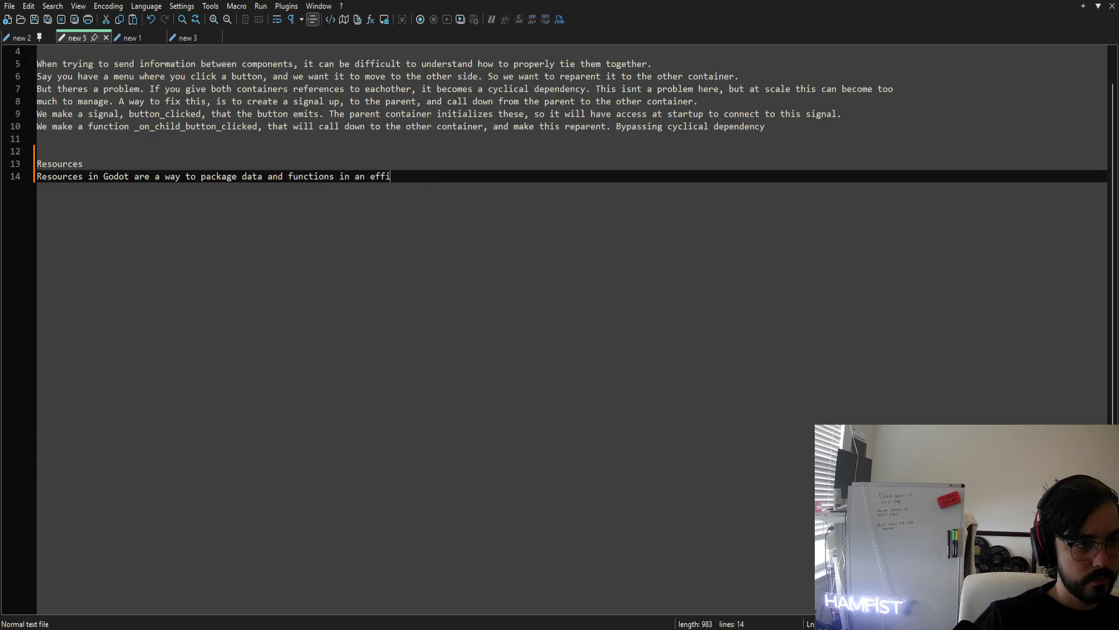
type("cient way.")
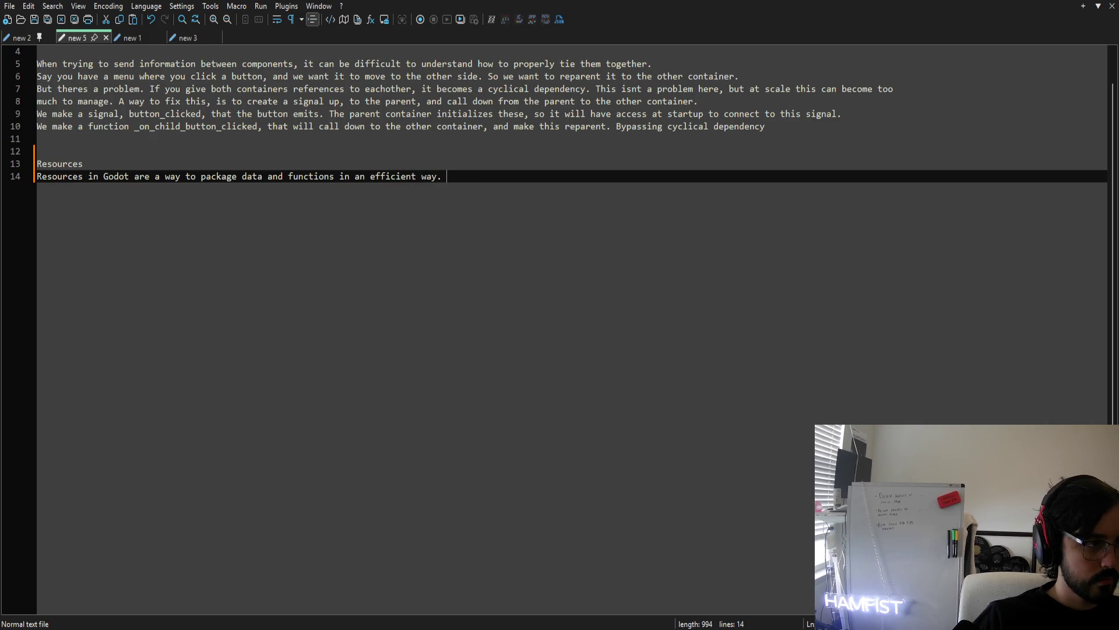